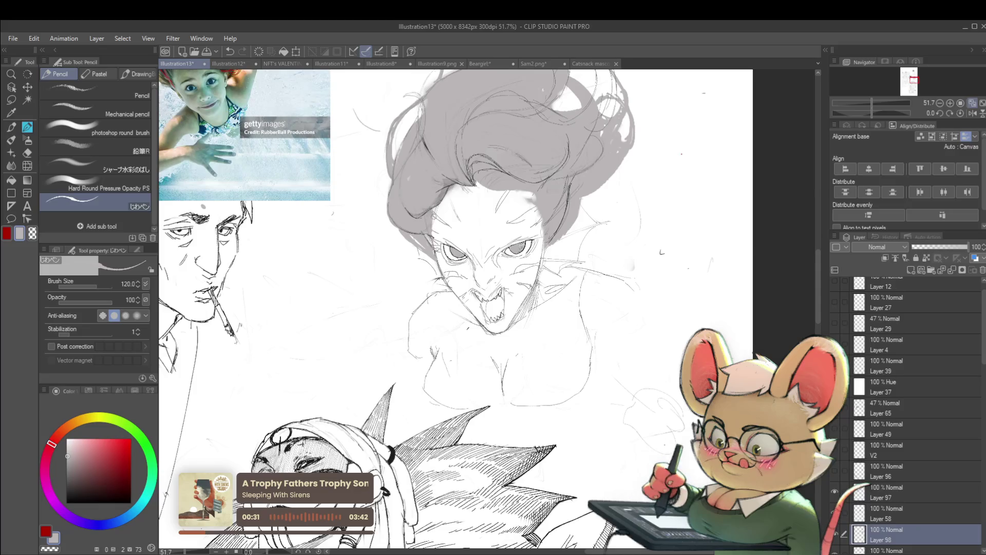
# Step: Pan over to the sketch, select Layer 53 and set the pencil size to 80
pyautogui.scroll(-3, 456, 228)
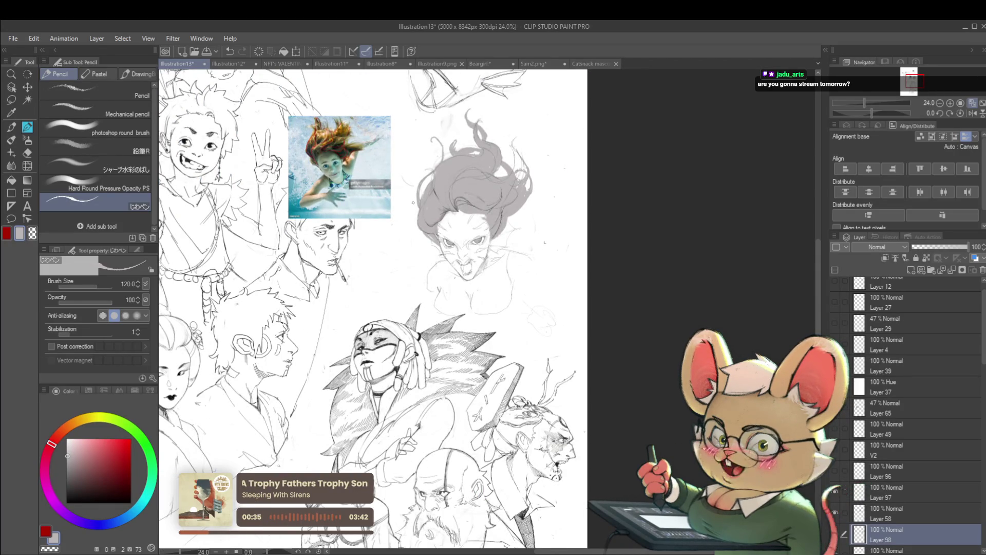
pyautogui.moveTo(463, 308)
pyautogui.mouseDown()
pyautogui.moveTo(758, 313)
pyautogui.moveTo(738, 355)
pyautogui.mouseUp()
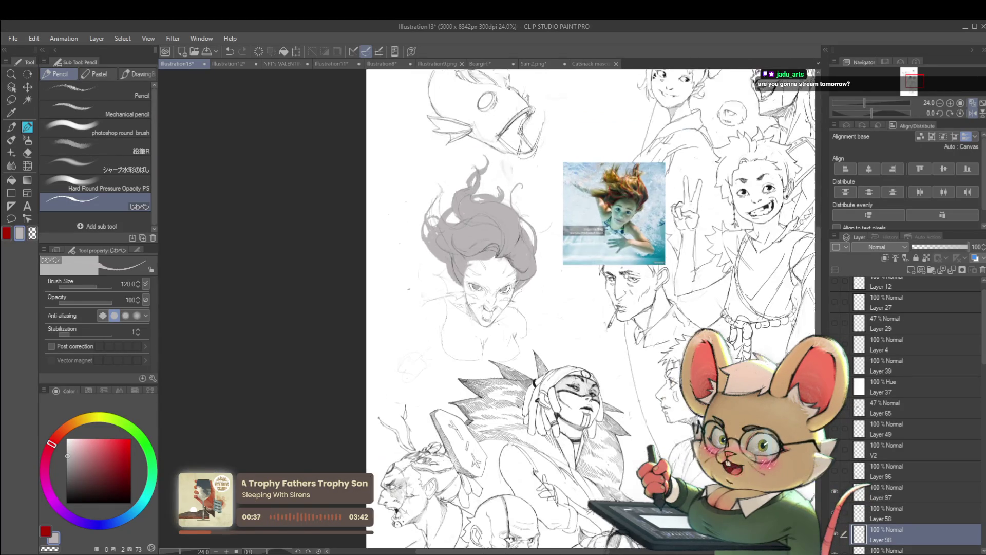
pyautogui.scroll(5, 481, 266)
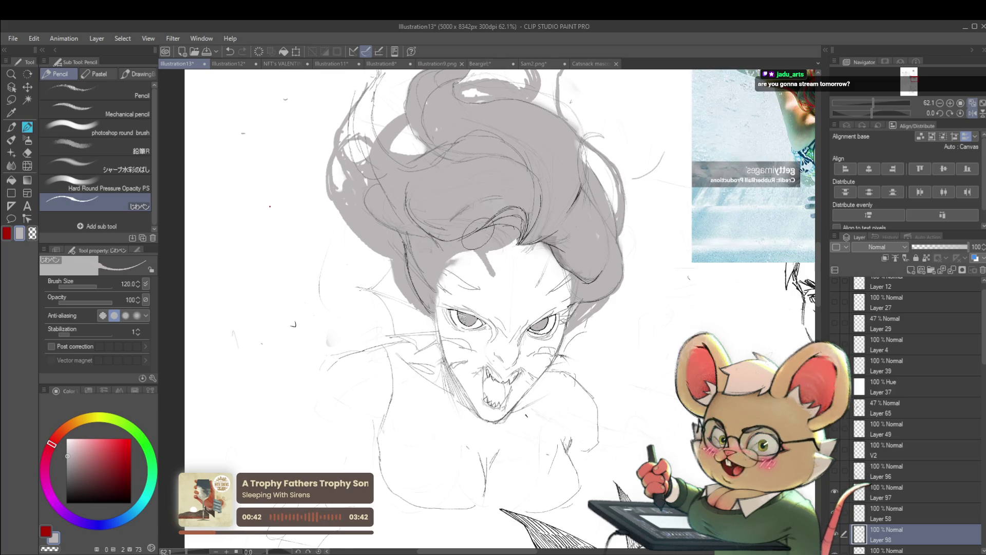
pyautogui.scroll(-5, 482, 256)
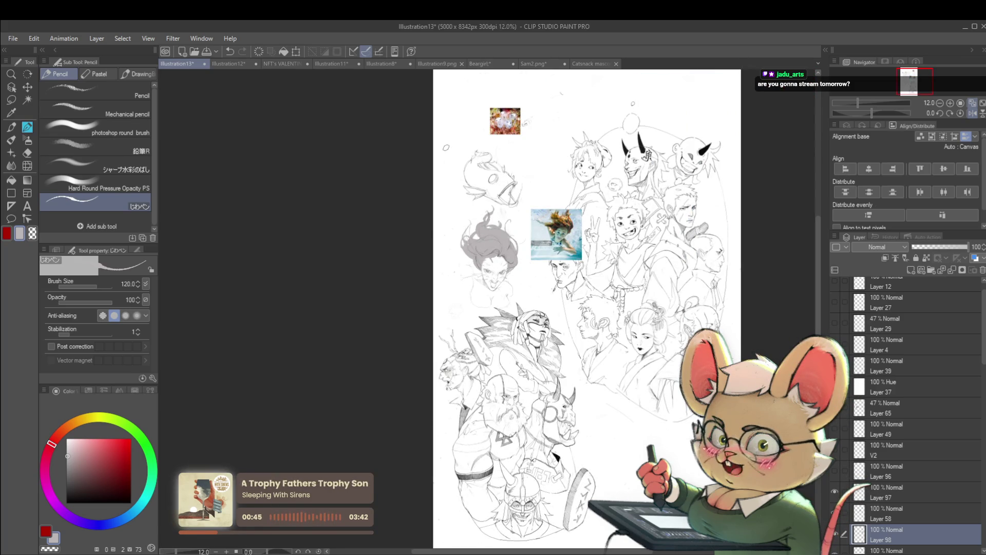
pyautogui.scroll(5, 489, 263)
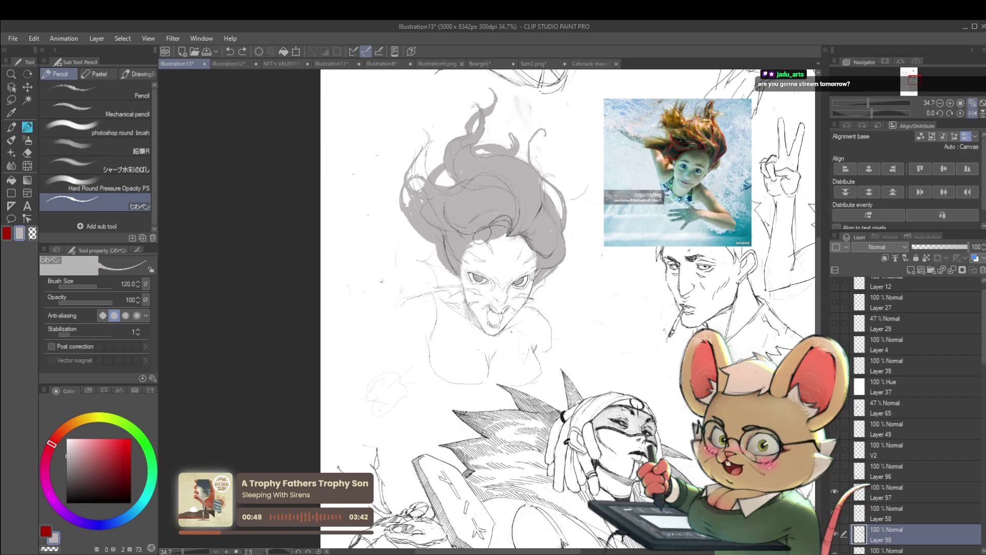
pyautogui.scroll(-3, 942, 409)
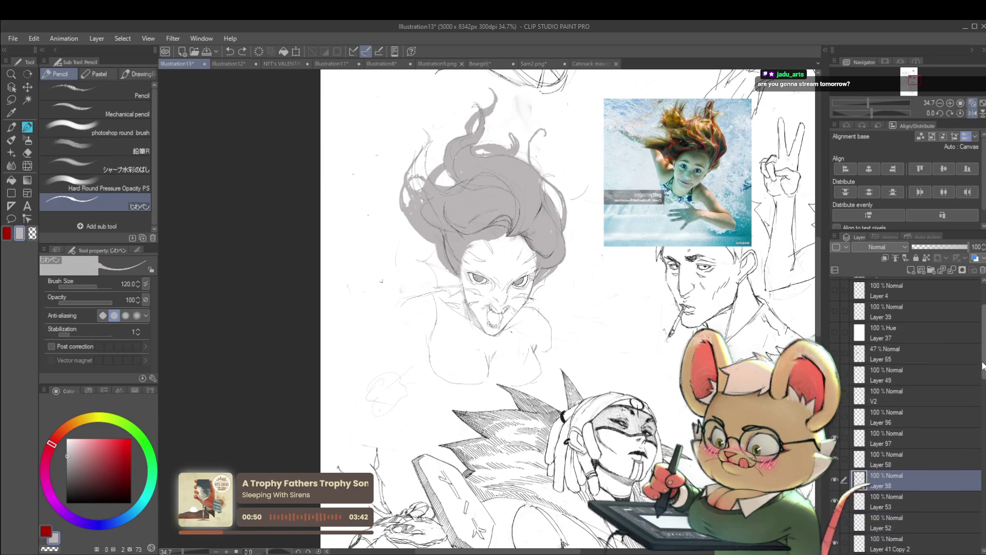
pyautogui.click(890, 439)
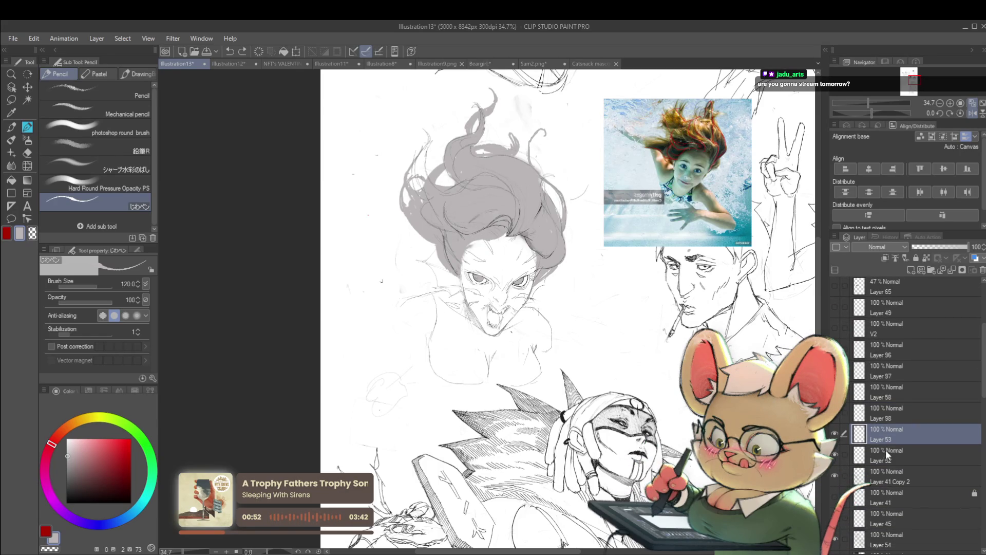
pyautogui.scroll(3, 497, 231)
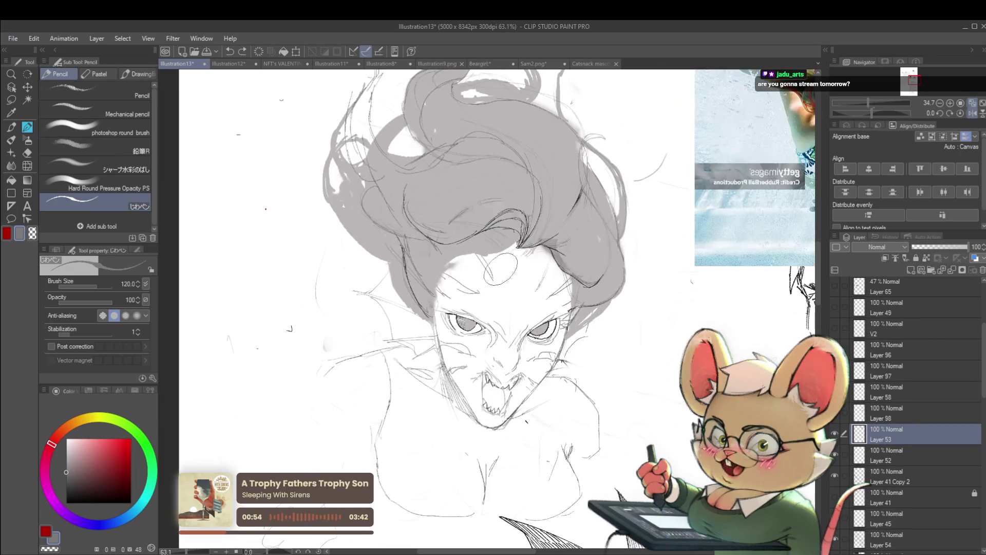
pyautogui.press('[')
# Step: Draw a dark forehead stroke and a small oval in mirrored view, then undo the oval
pyautogui.moveTo(476, 256); pyautogui.dragTo(493, 282)
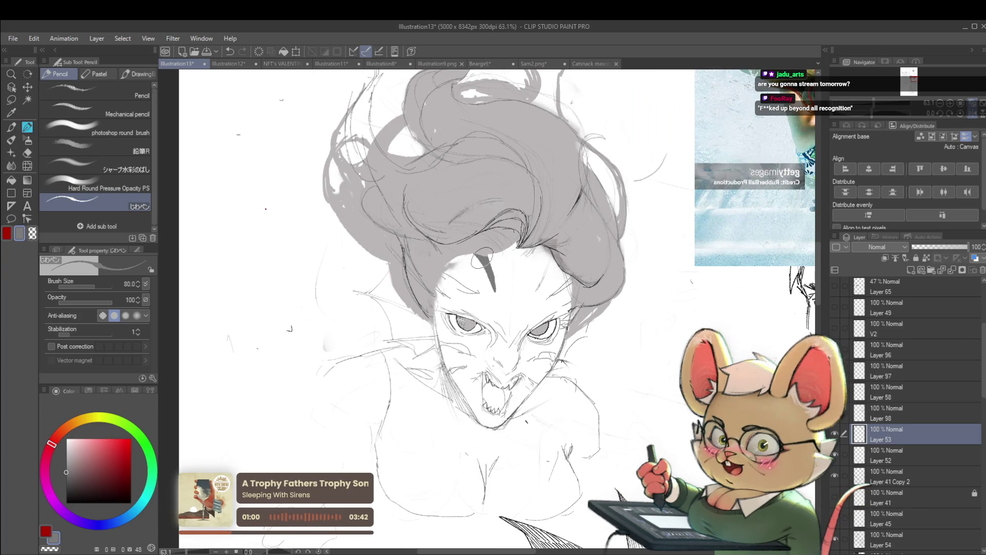
pyautogui.scroll(-4, 492, 281)
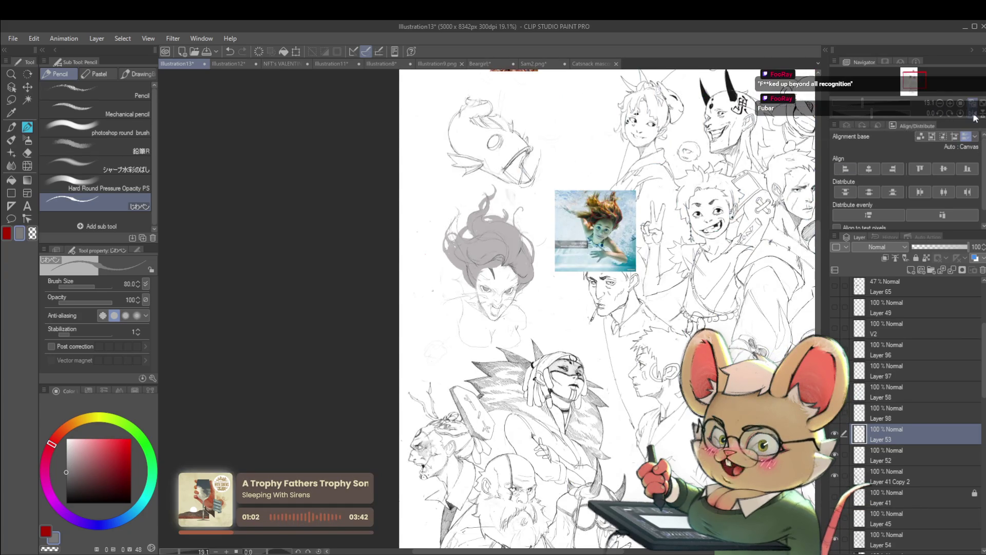
pyautogui.press('h')
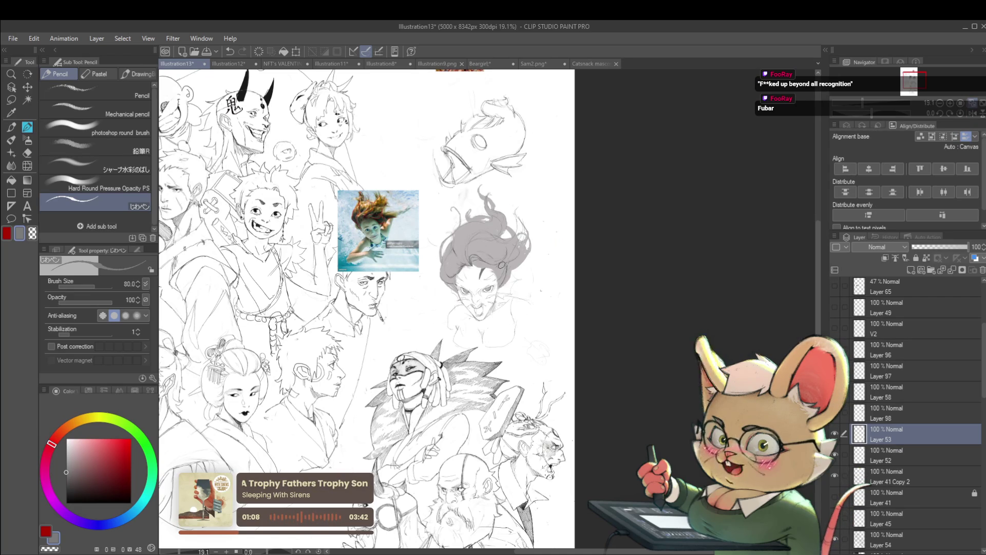
pyautogui.scroll(3, 478, 279)
pyautogui.moveTo(437, 263); pyautogui.dragTo(446, 280)
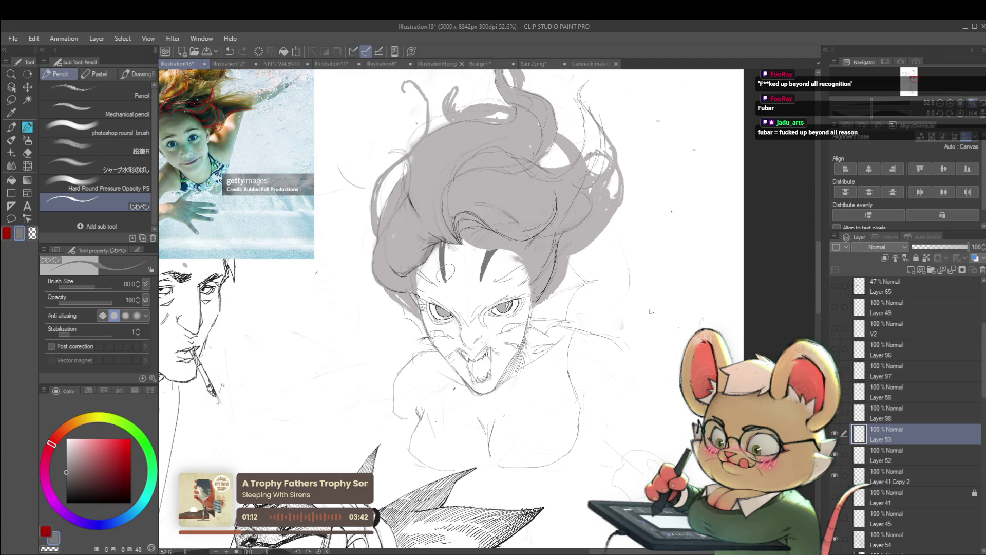
pyautogui.scroll(-4, 462, 257)
pyautogui.scroll(3, 462, 257)
pyautogui.hotkey('ctrl', 'z')
pyautogui.hotkey('ctrl', 'z')
pyautogui.hotkey('ctrl', 'z')
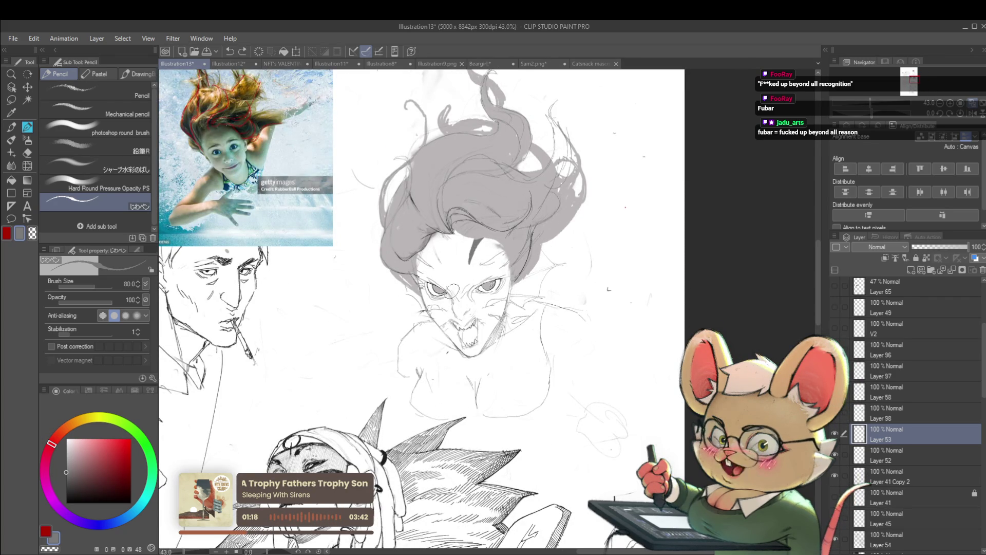
# Step: Draw a short forehead stripe, restore the unmirrored view and undo the faint marks
pyautogui.moveTo(443, 223); pyautogui.dragTo(438, 245)
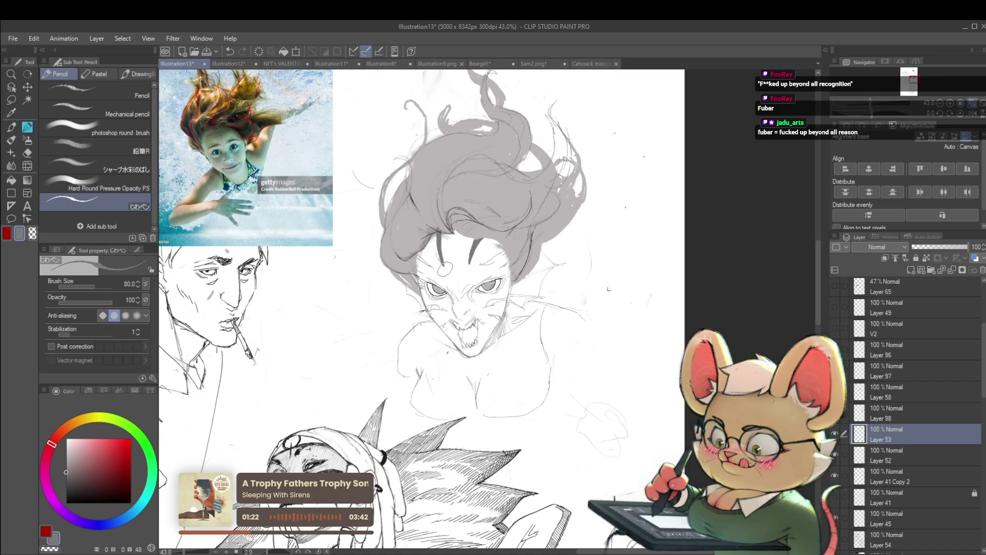
pyautogui.scroll(-3, 439, 250)
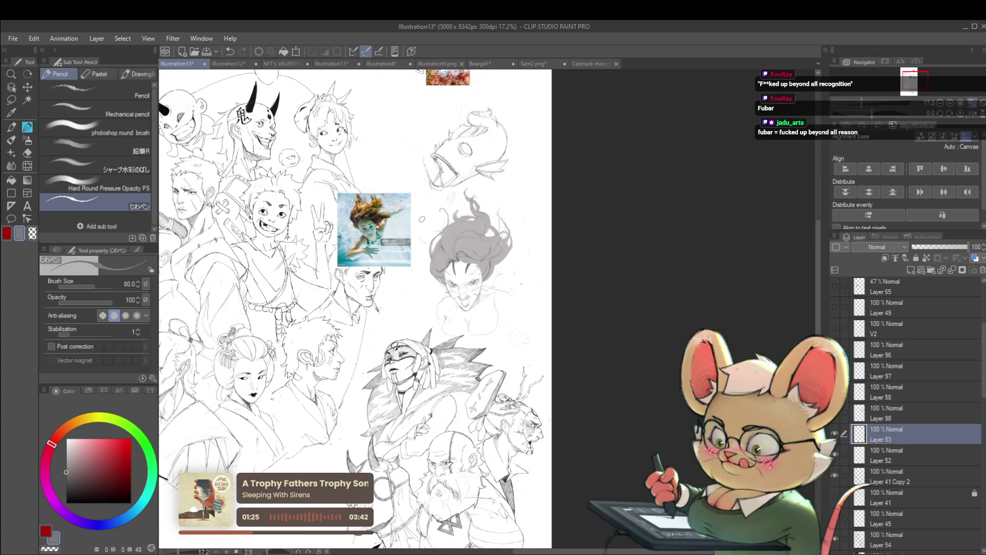
pyautogui.press('h')
pyautogui.scroll(3, 521, 273)
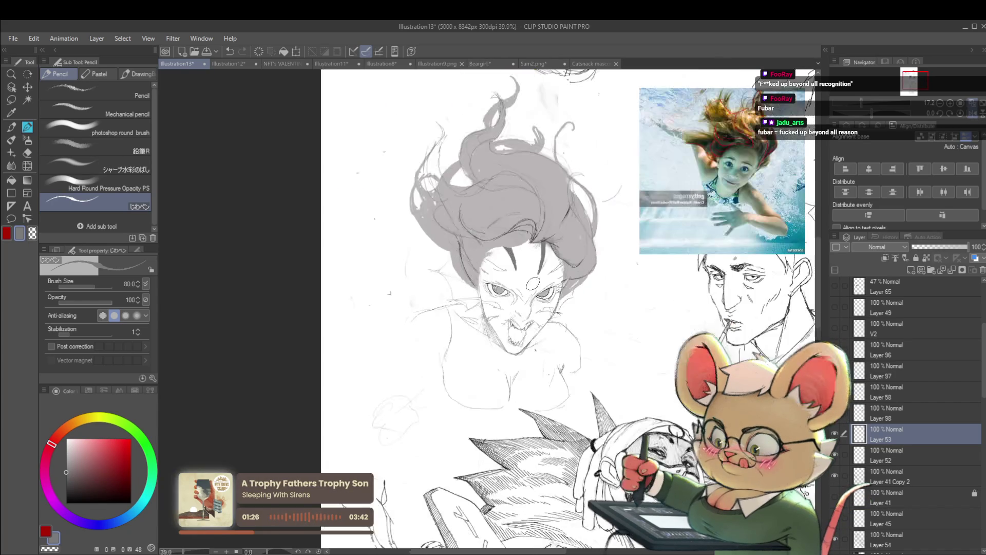
pyautogui.hotkey('ctrl', 'z')
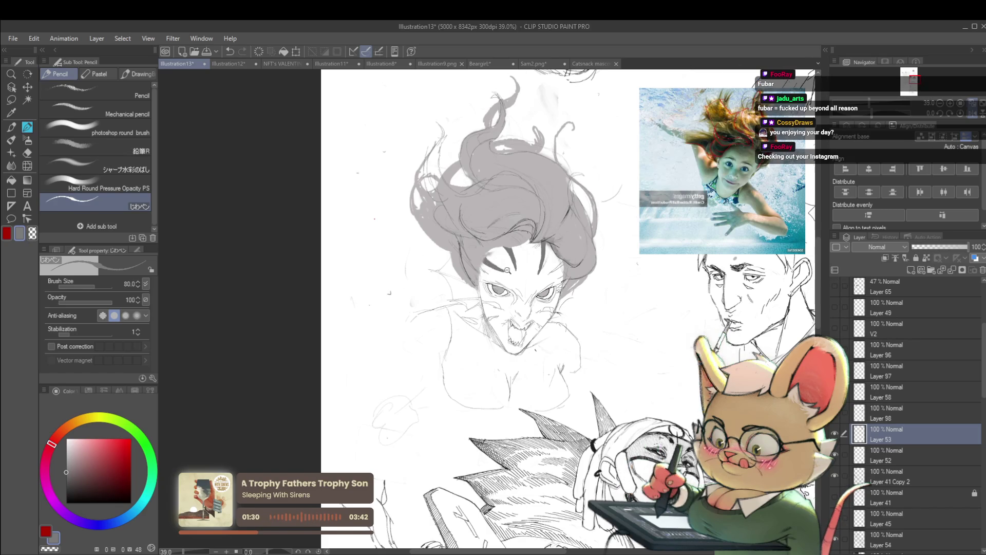
# Step: Add dark stripe marks near the woman's left eye
pyautogui.scroll(-4, 508, 261)
pyautogui.scroll(5, 507, 265)
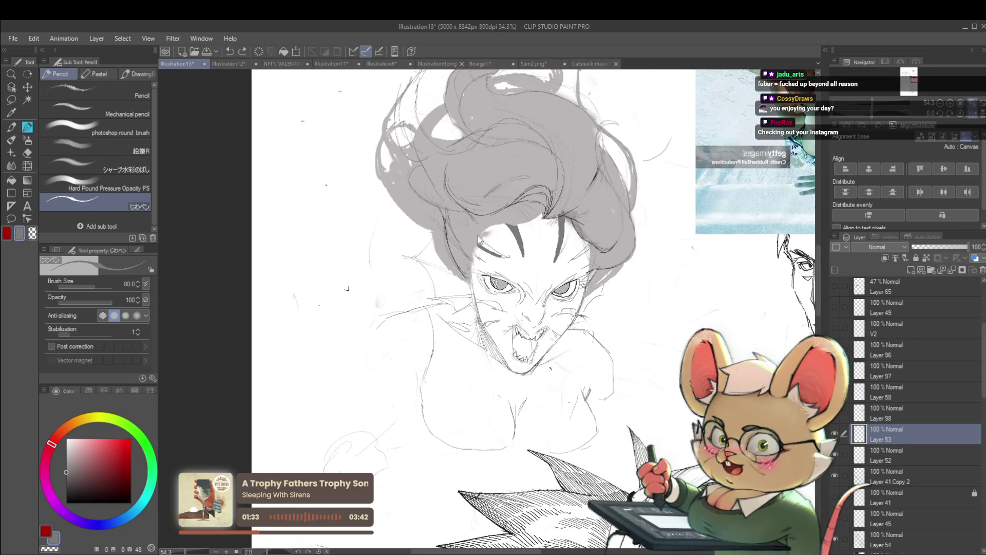
pyautogui.moveTo(486, 247); pyautogui.dragTo(473, 259)
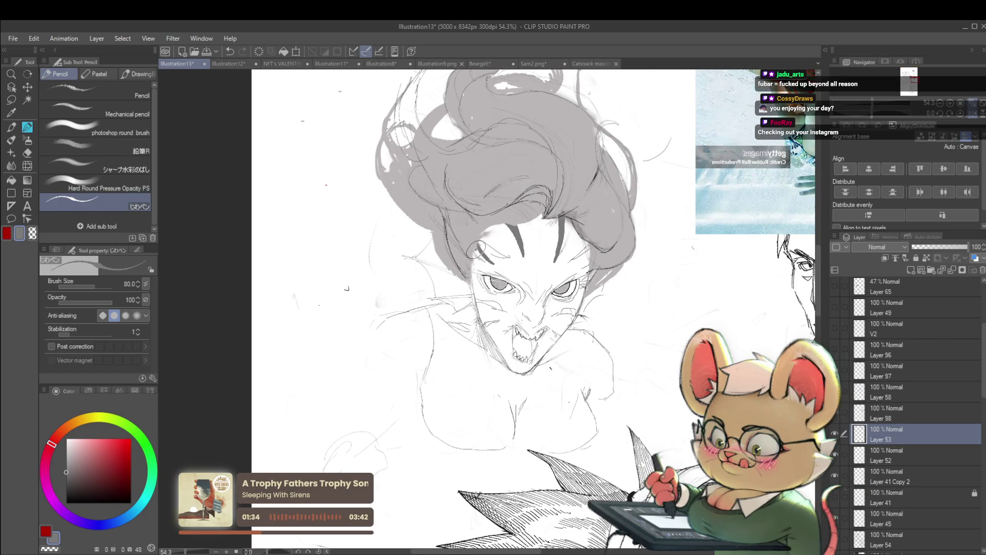
pyautogui.scroll(-5, 486, 226)
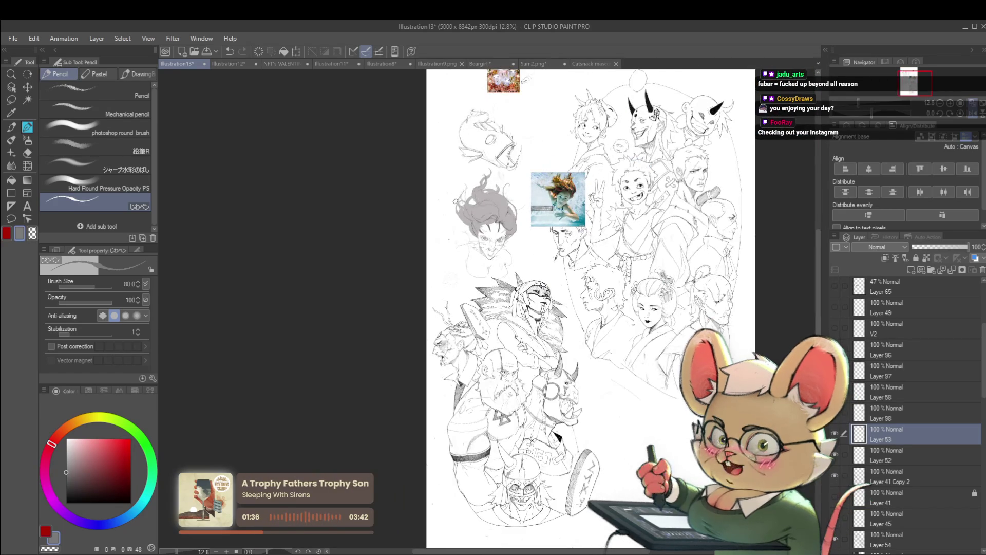
pyautogui.scroll(5, 483, 246)
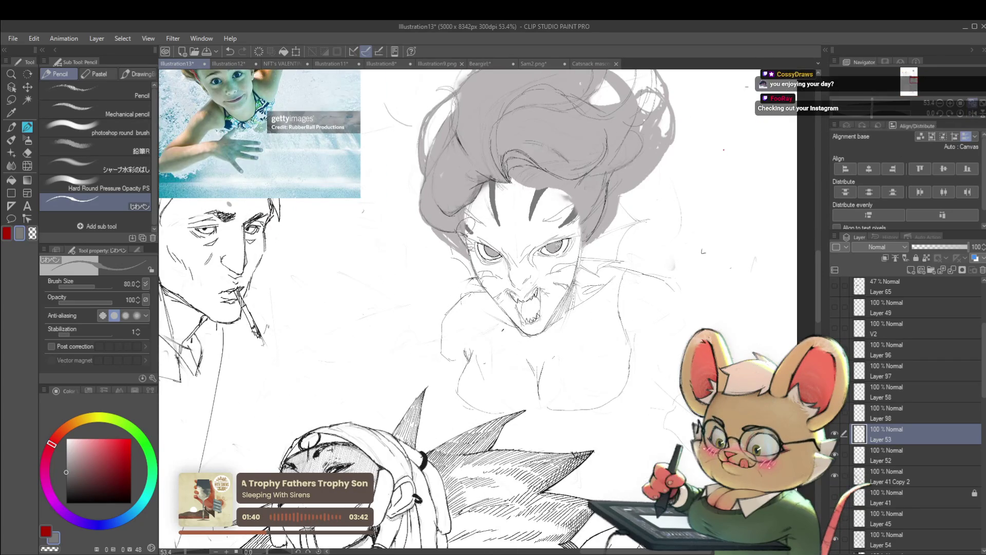
pyautogui.scroll(-4, 463, 216)
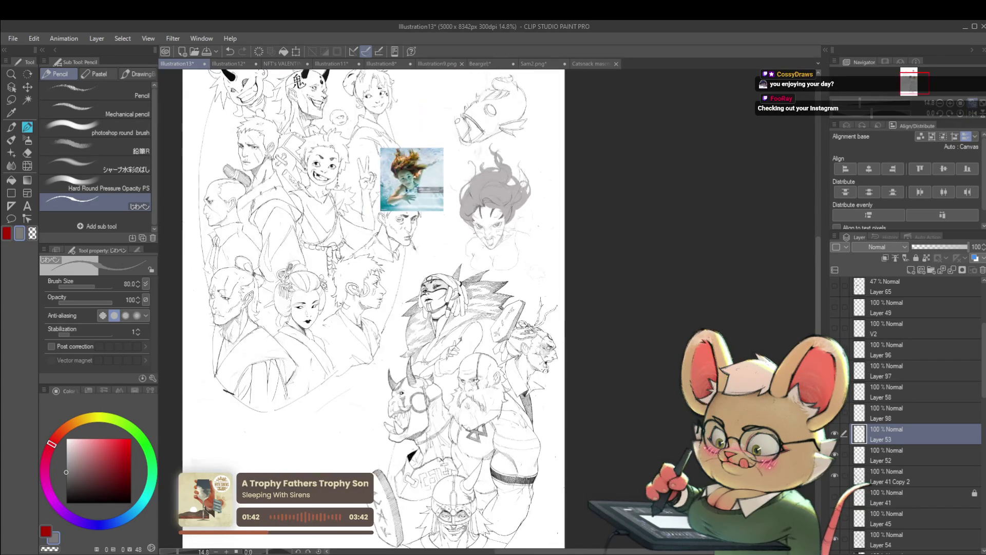
pyautogui.scroll(3, 462, 226)
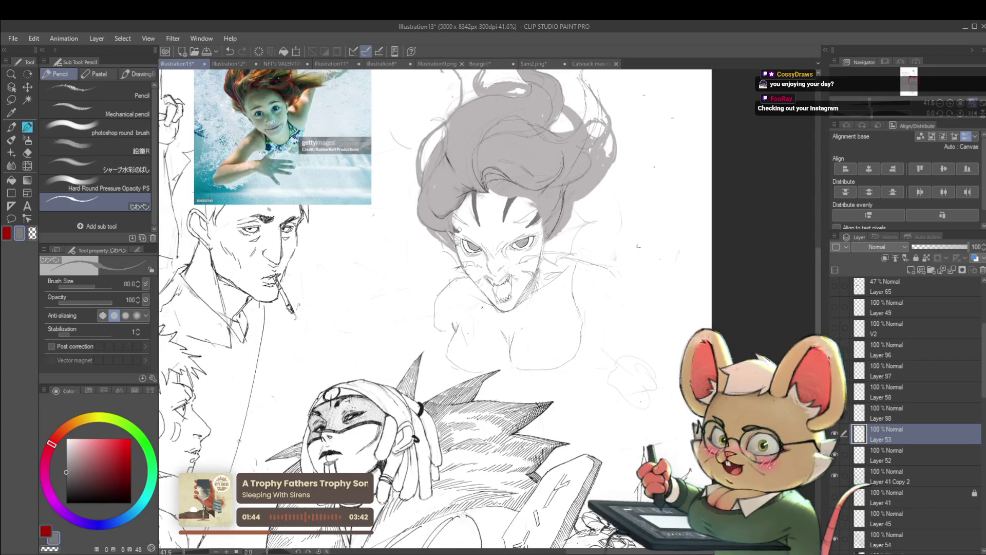
pyautogui.scroll(-3, 460, 225)
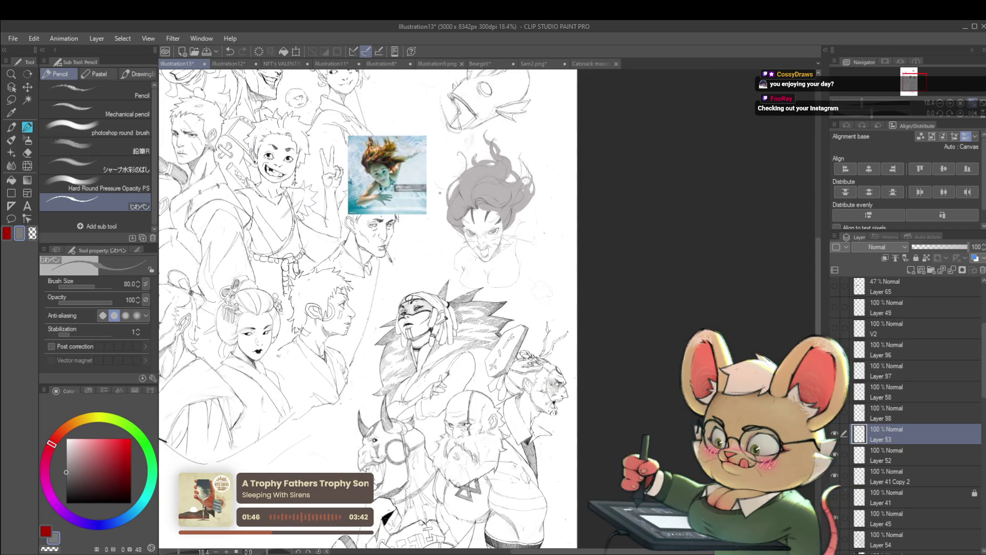
pyautogui.moveTo(531, 310); pyautogui.dragTo(578, 310)
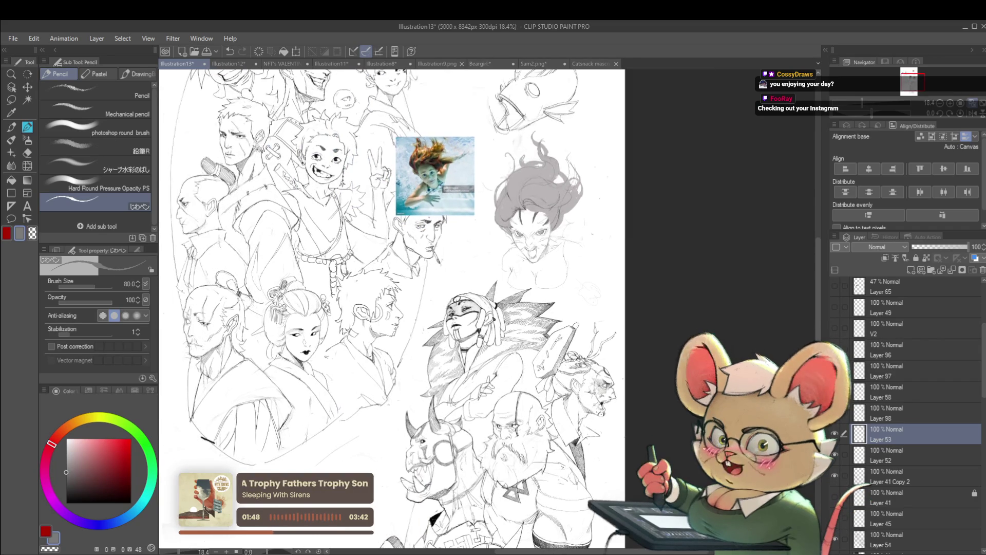
# Step: Darken the mark beside the left eye into an ellipse and check it in mirrored view
pyautogui.scroll(4, 527, 242)
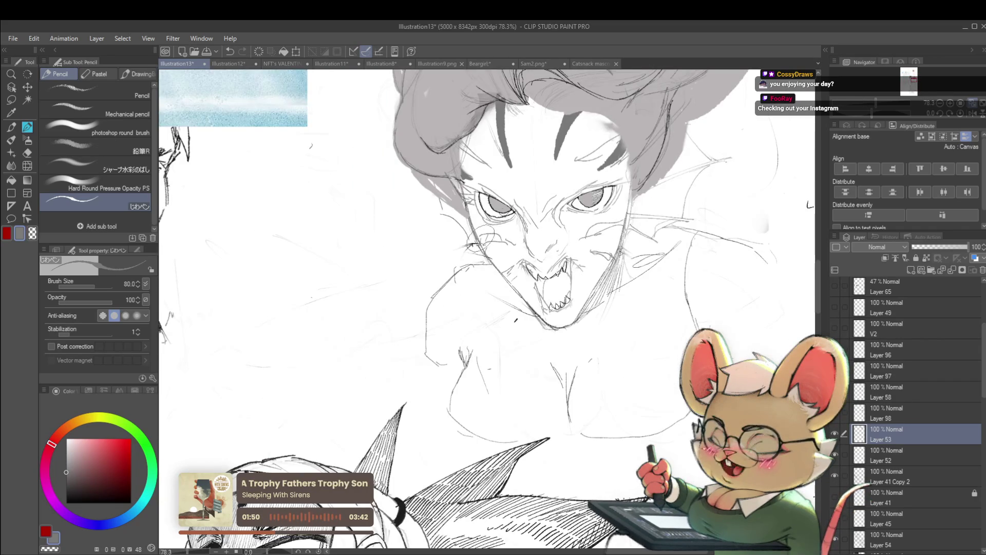
pyautogui.moveTo(477, 237)
pyautogui.mouseDown()
pyautogui.moveTo(501, 240)
pyautogui.moveTo(488, 241)
pyautogui.mouseUp()
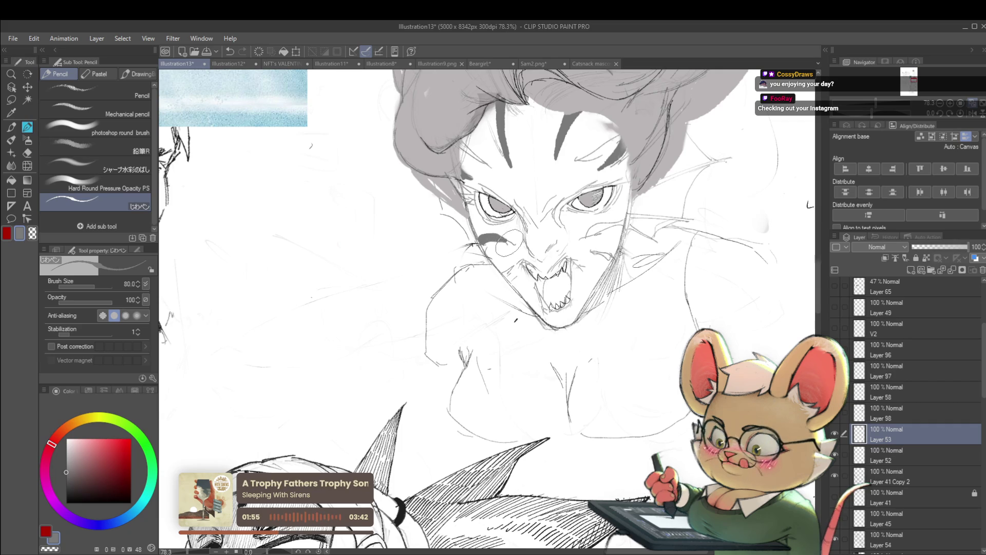
pyautogui.scroll(-4, 529, 247)
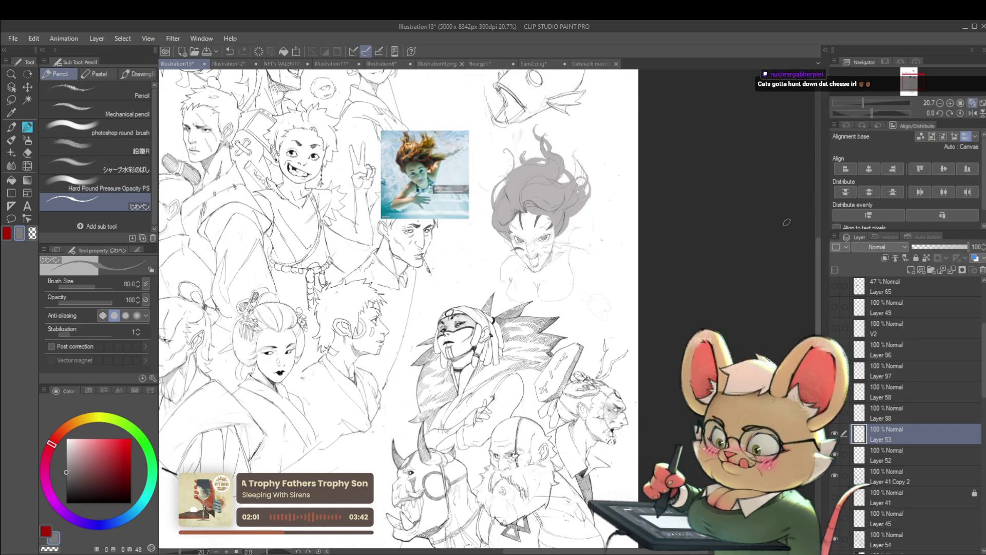
pyautogui.click(972, 113)
pyautogui.scroll(5, 410, 237)
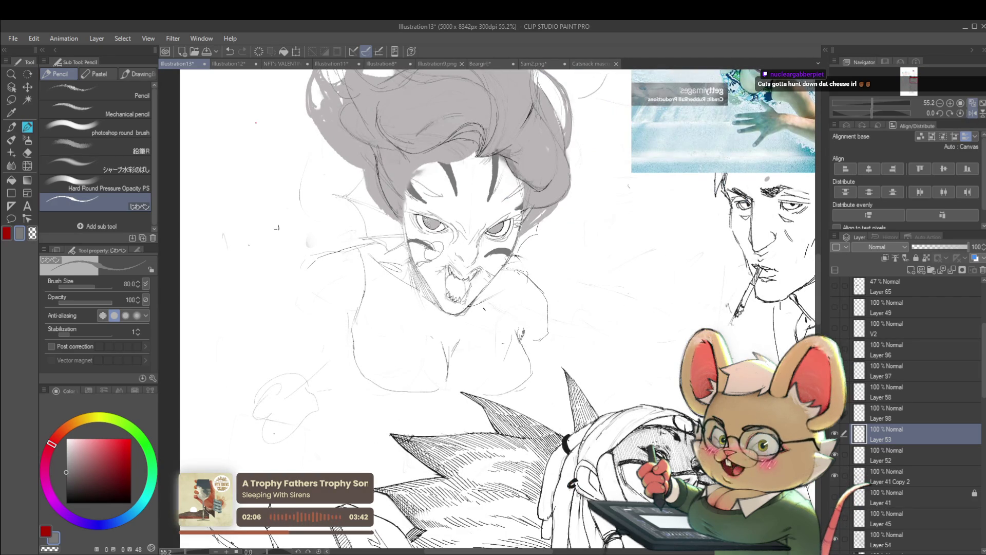
pyautogui.scroll(-5, 428, 246)
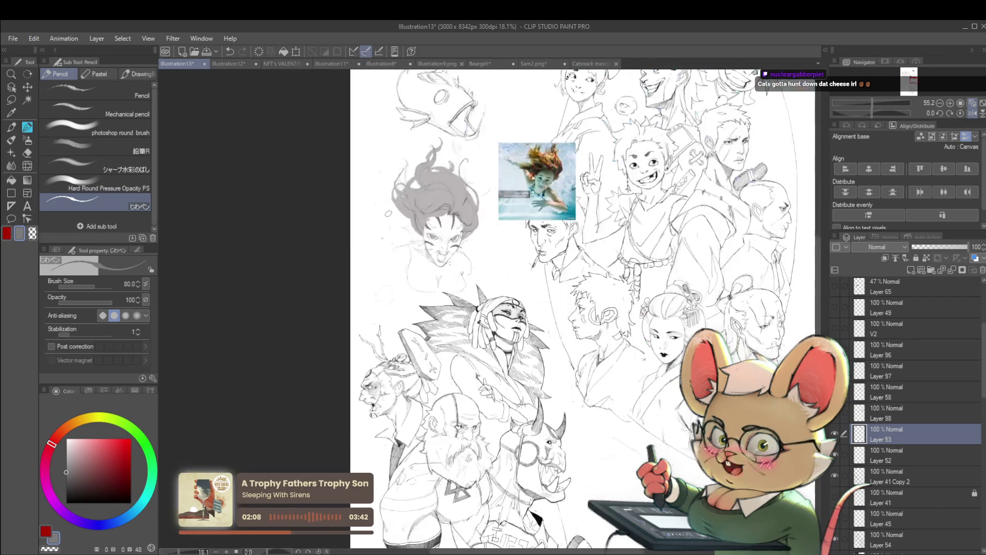
pyautogui.scroll(5, 443, 232)
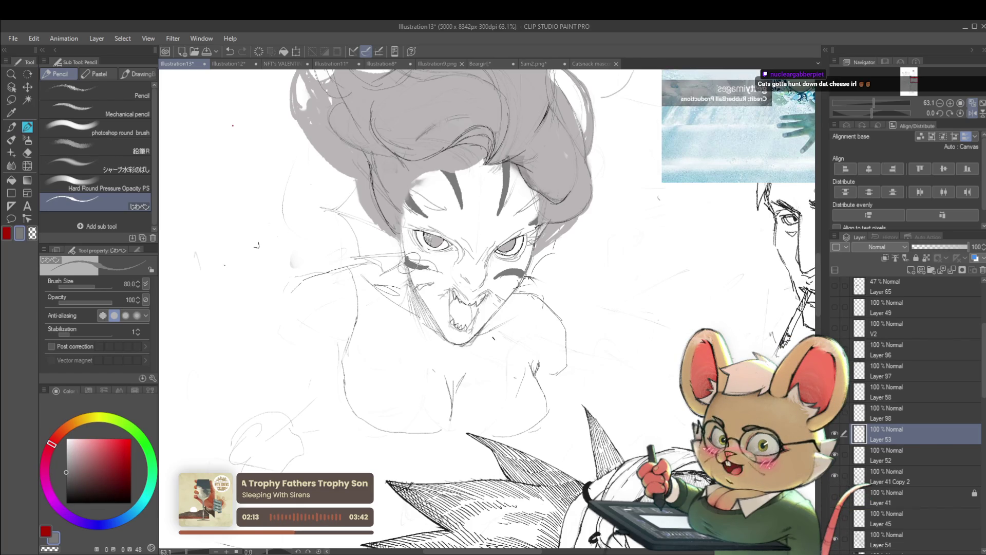
pyautogui.scroll(-6, 426, 252)
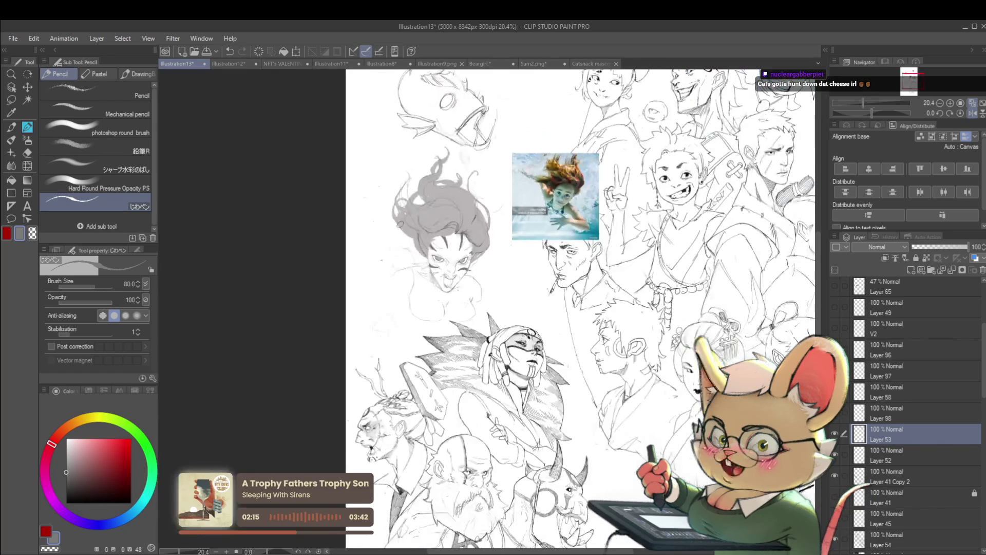
# Step: Flip the canvas back to normal orientation and select the Liquify tool
pyautogui.click(972, 113)
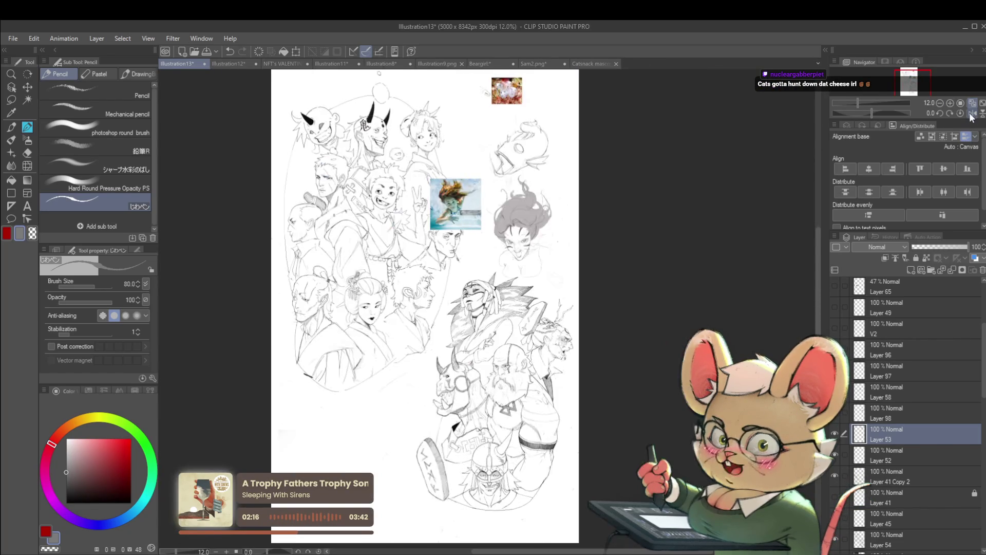
pyautogui.scroll(4, 551, 255)
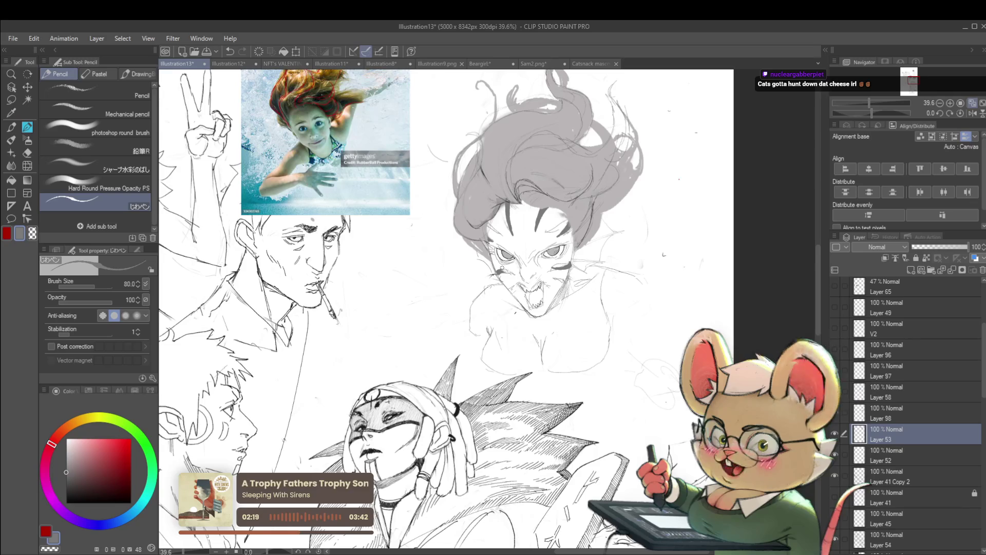
pyautogui.scroll(2, 482, 247)
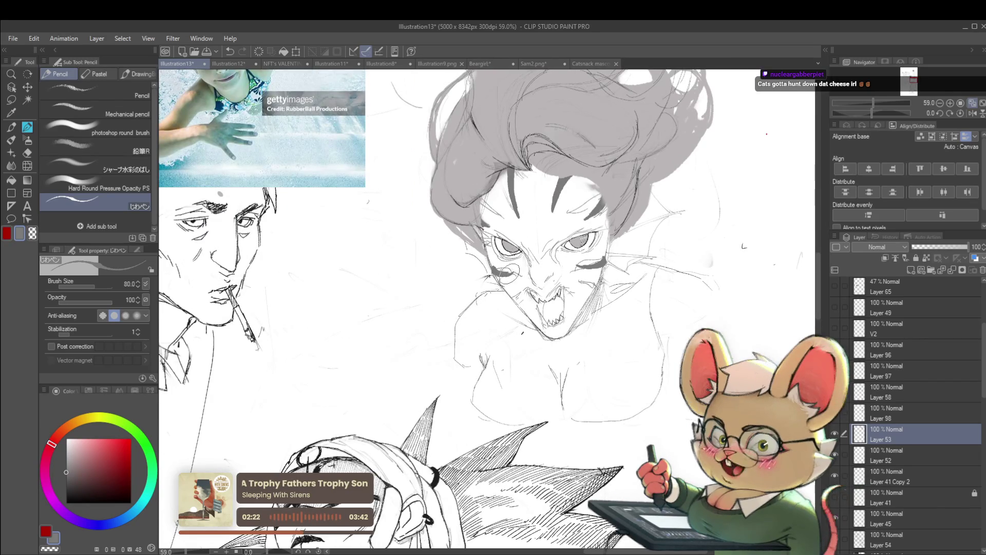
pyautogui.scroll(-6, 516, 269)
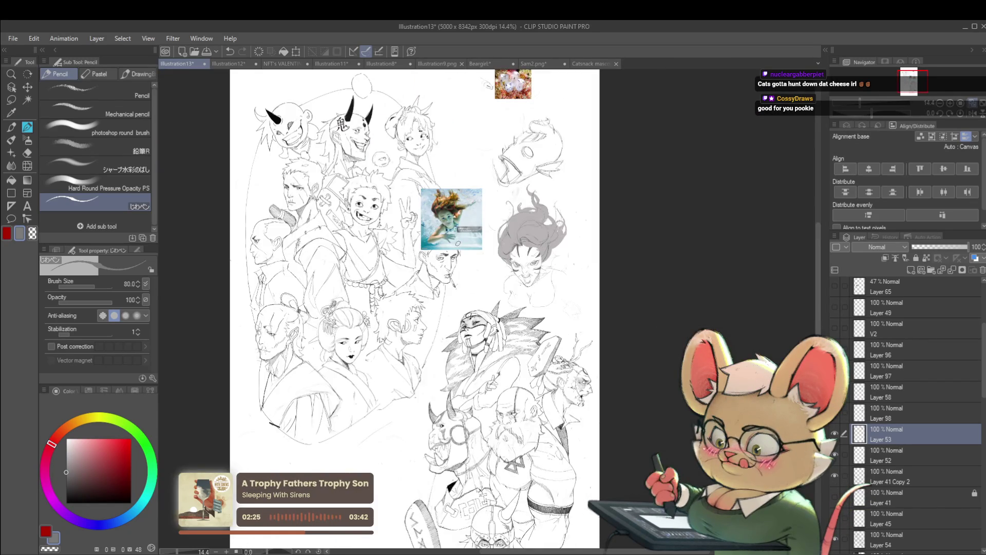
pyautogui.scroll(4, 534, 285)
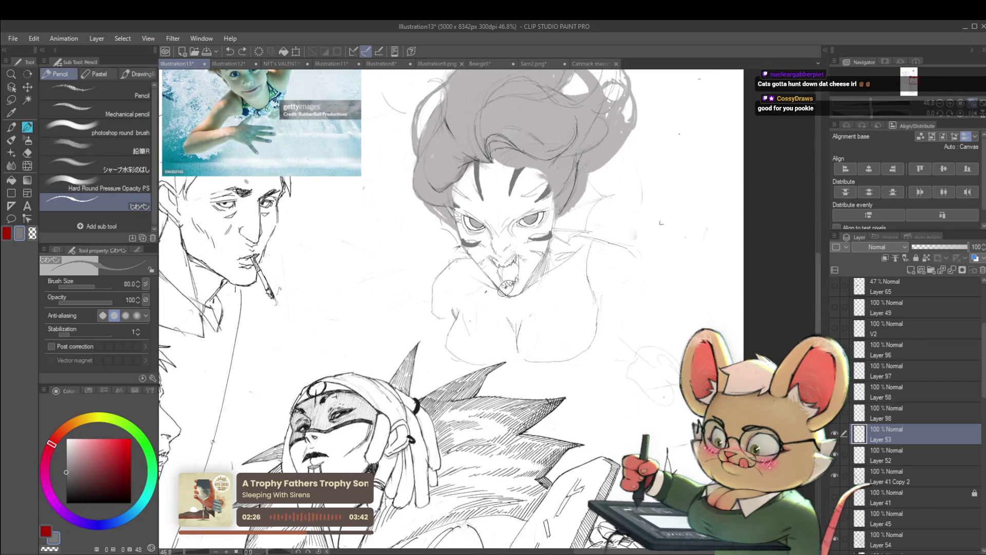
pyautogui.scroll(-5, 519, 278)
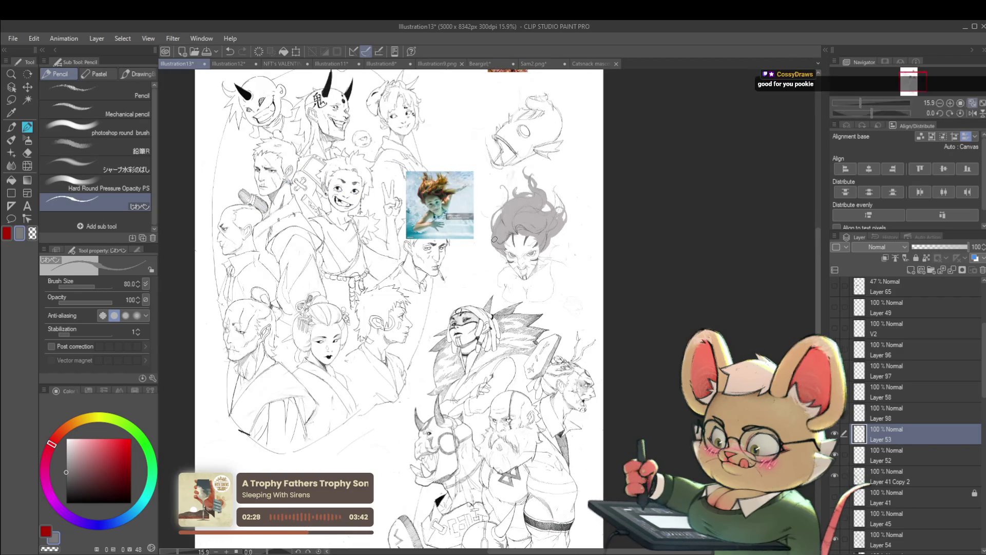
pyautogui.scroll(-1, 544, 217)
pyautogui.scroll(4, 544, 218)
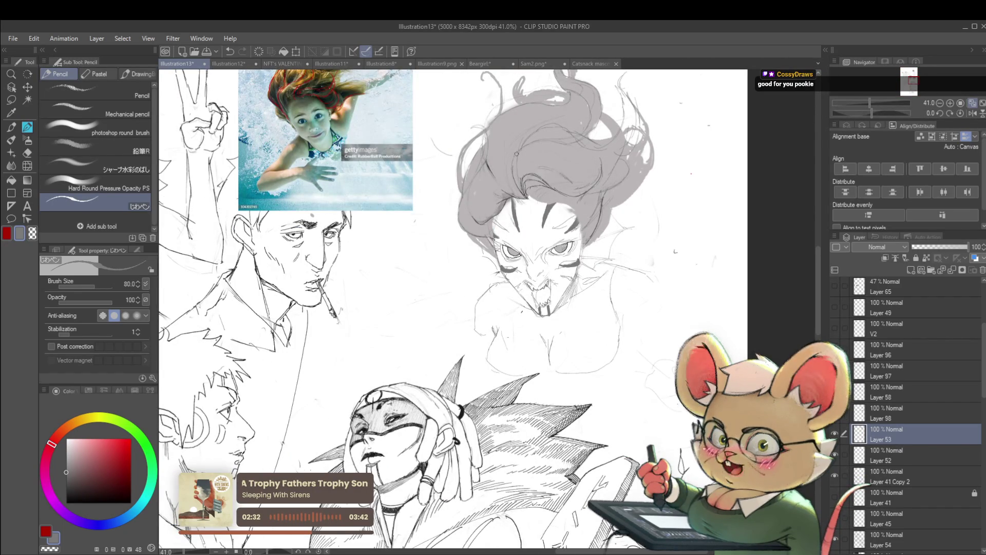
pyautogui.click(27, 165)
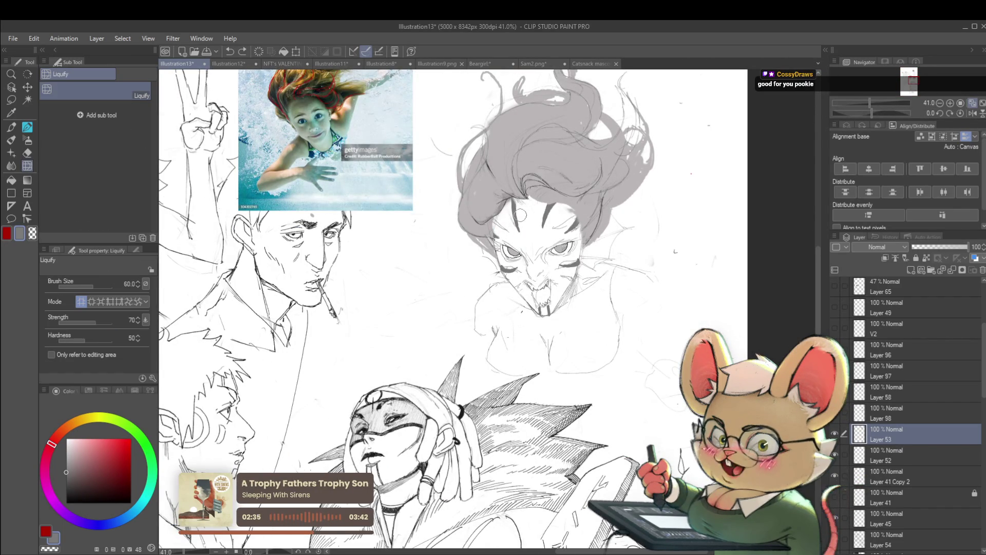
# Step: Enlarge the Liquify brush to size 170, then change to the Elena Brush pen tool
pyautogui.press(']')
pyautogui.press(']')
pyautogui.press(']')
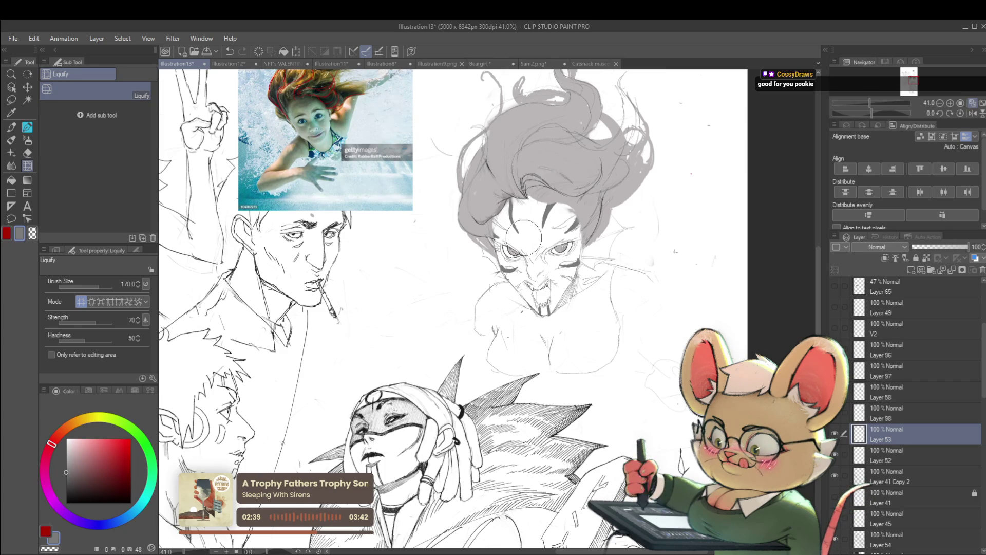
pyautogui.scroll(-4, 539, 187)
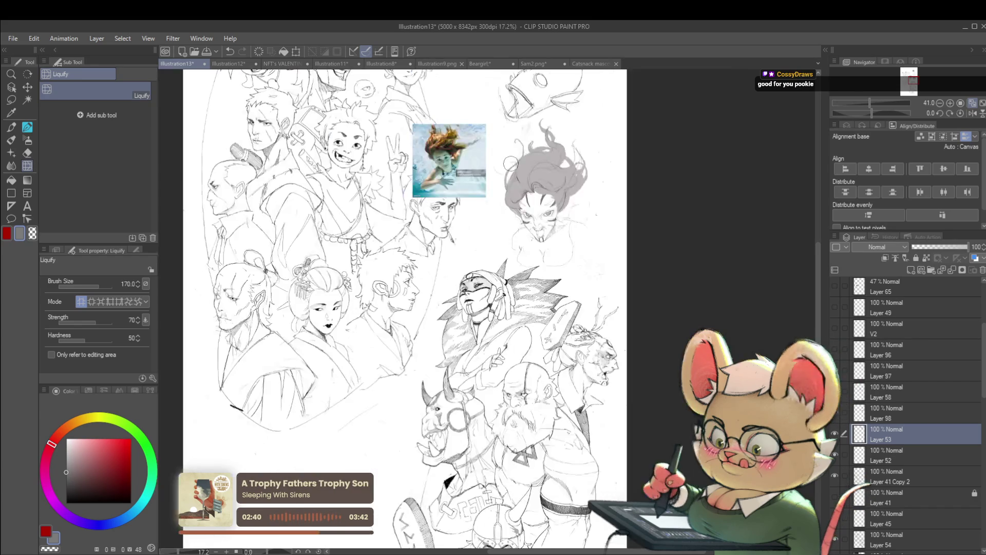
pyautogui.scroll(3, 540, 191)
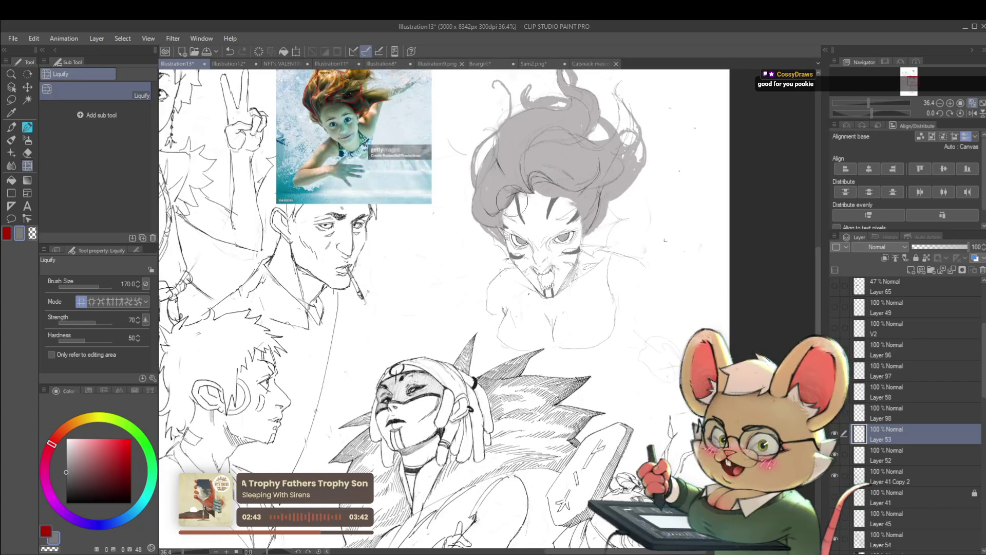
pyautogui.press('p')
pyautogui.press('p')
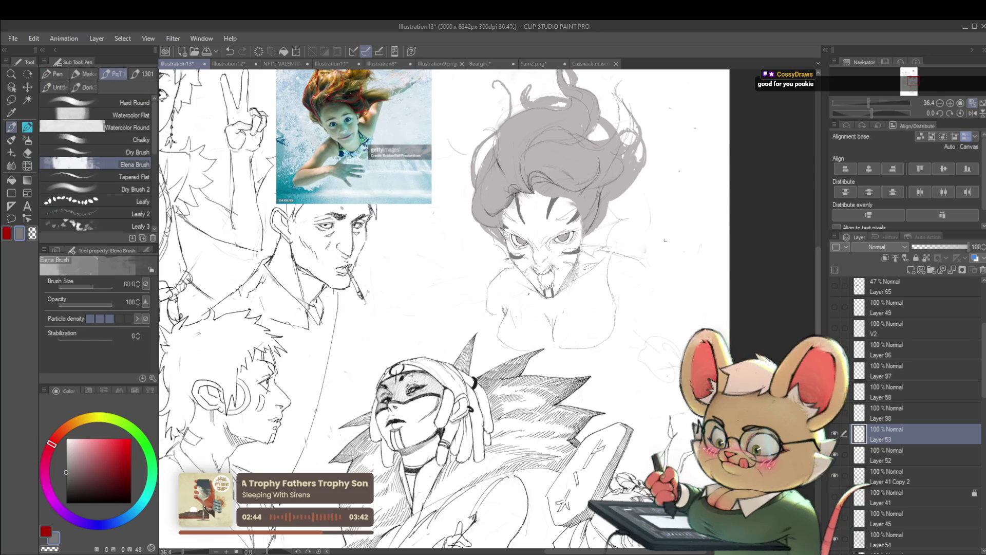
# Step: Switch back to the pencil, draw a dark forehead stroke and mirror the view to check it
pyautogui.press('p')
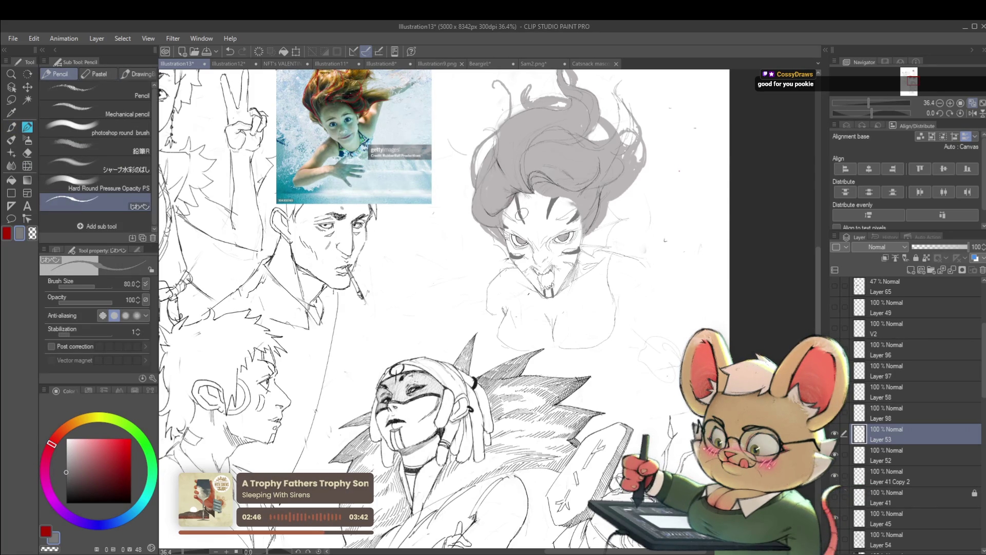
pyautogui.moveTo(520, 202); pyautogui.dragTo(516, 216)
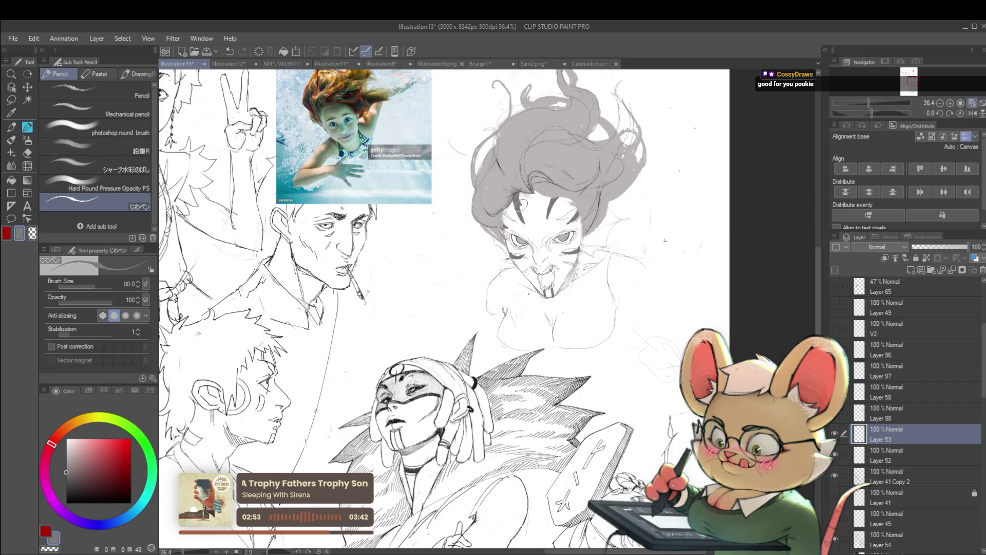
pyautogui.scroll(-5, 549, 200)
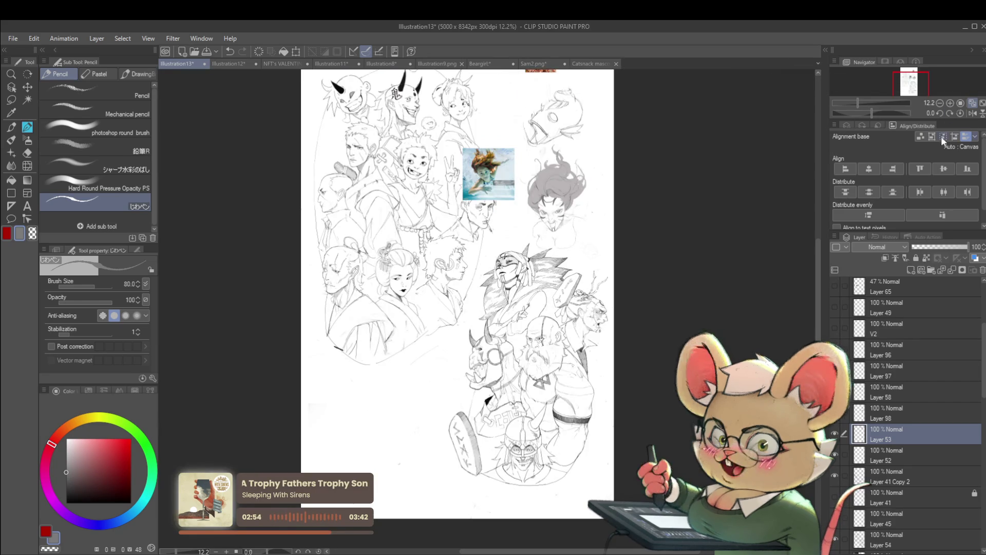
pyautogui.click(971, 113)
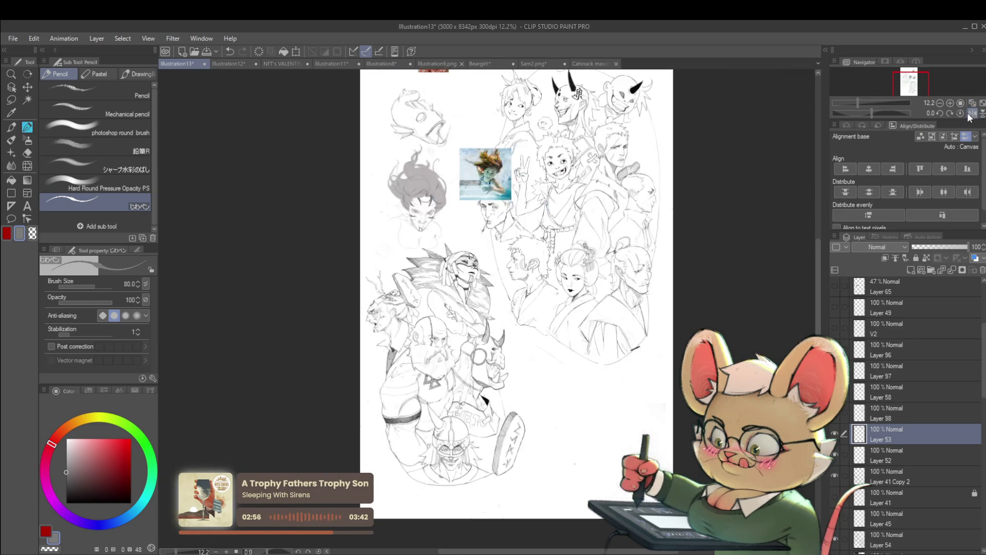
pyautogui.scroll(5, 417, 200)
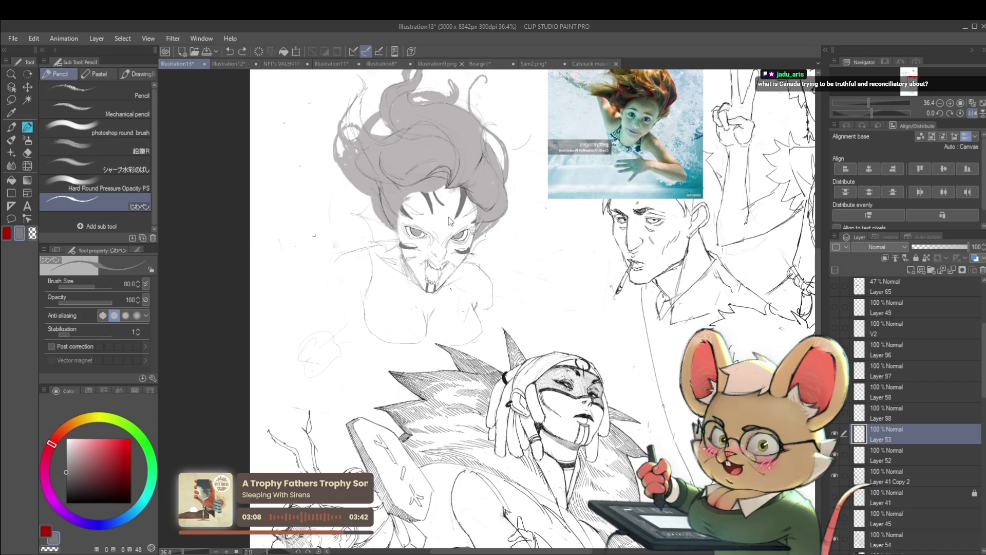
# Step: Draw a small forehead oval, unflip the canvas, and add a curved stroke near the hairline
pyautogui.moveTo(447, 211); pyautogui.dragTo(448, 212)
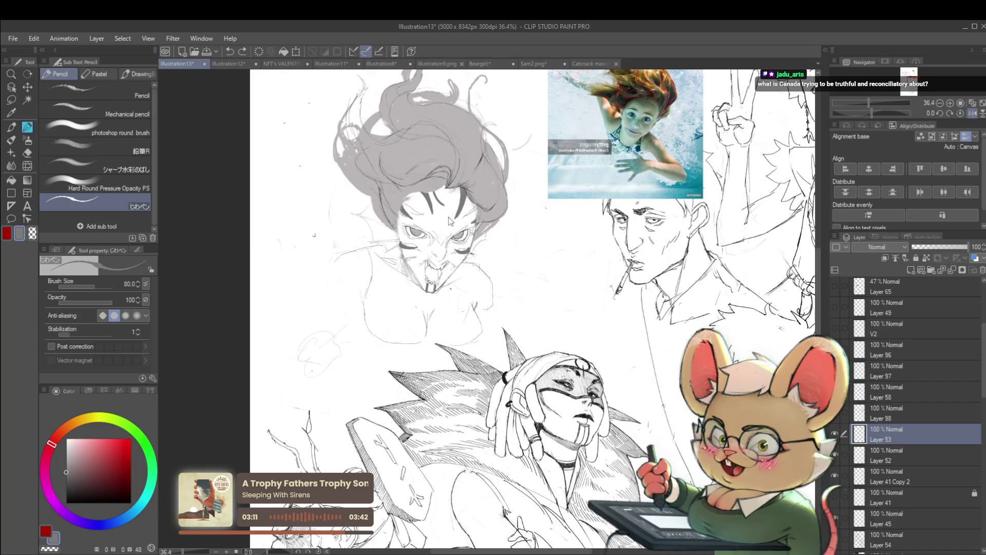
pyautogui.click(971, 113)
pyautogui.scroll(4, 539, 198)
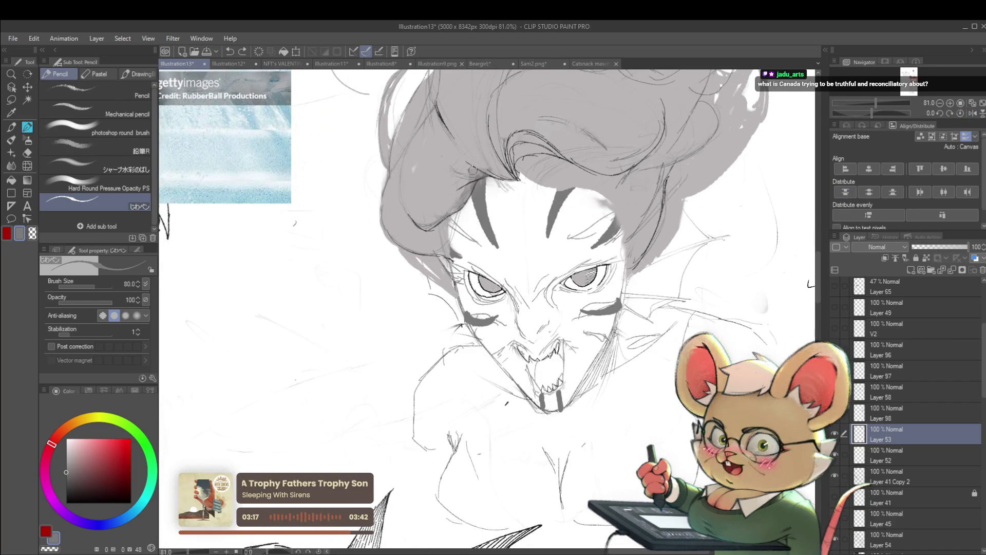
pyautogui.scroll(-4, 490, 172)
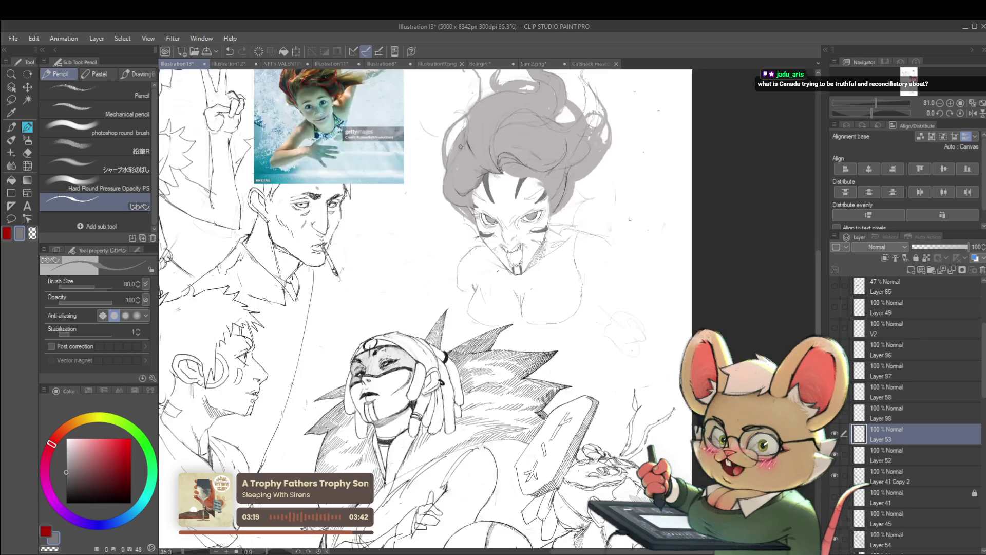
pyautogui.scroll(3, 461, 147)
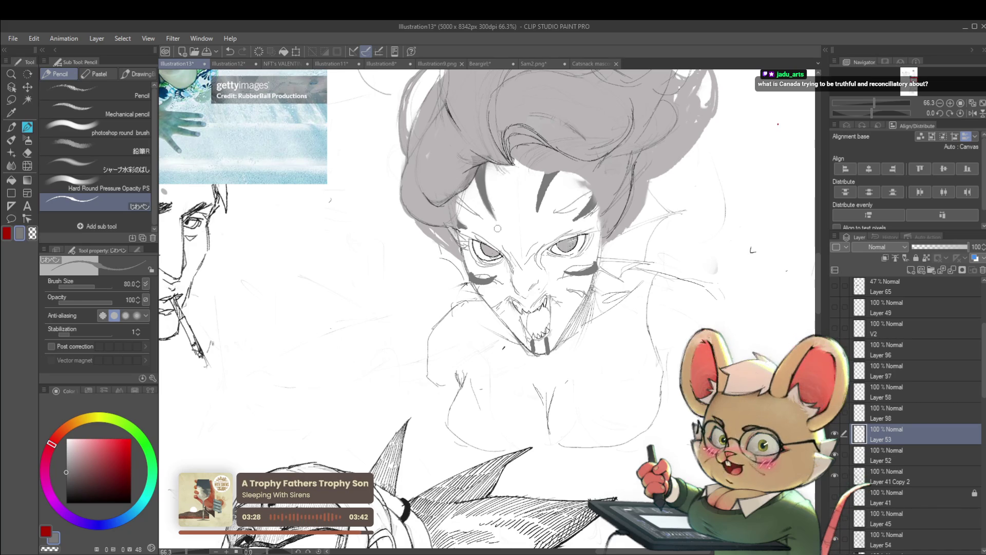
pyautogui.scroll(-5, 499, 225)
pyautogui.scroll(5, 507, 207)
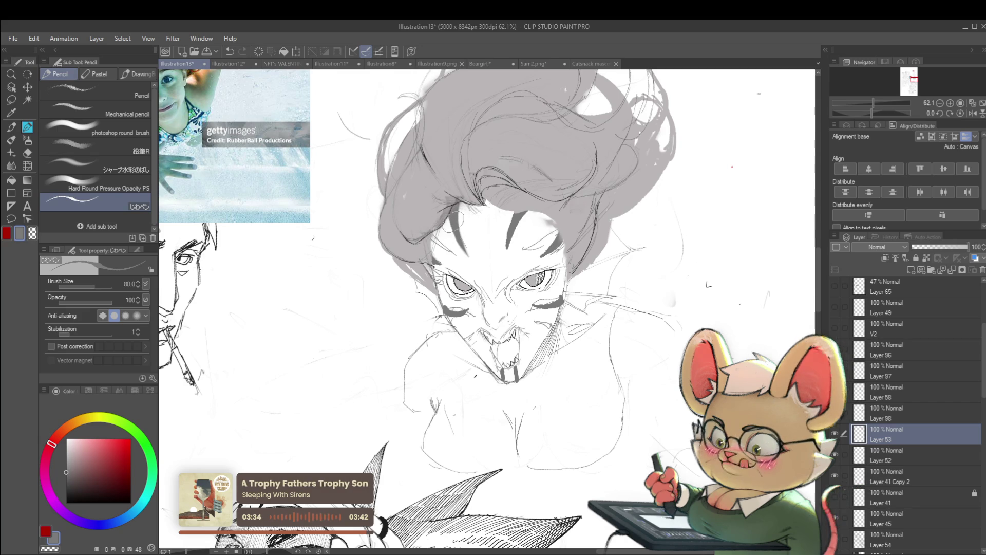
pyautogui.moveTo(453, 212); pyautogui.dragTo(469, 255)
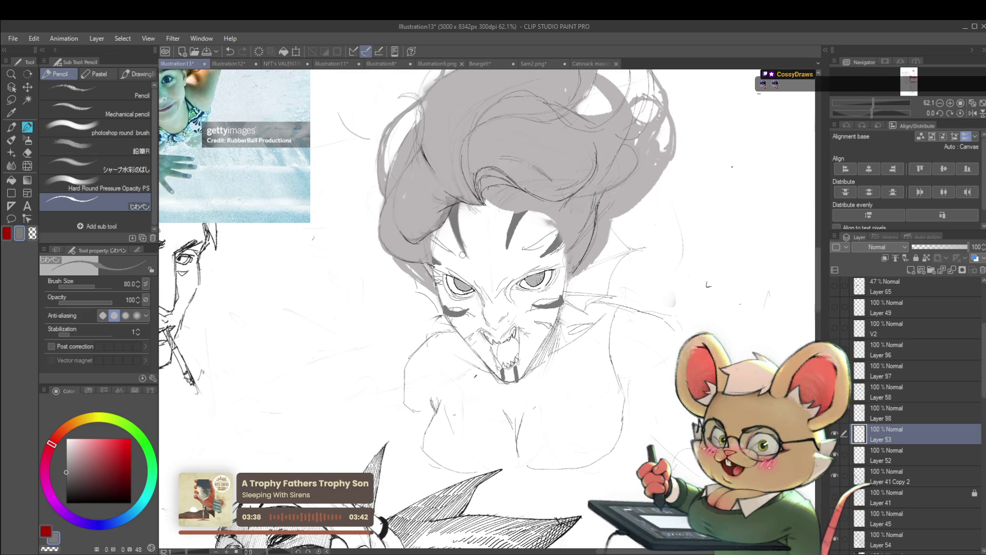
pyautogui.scroll(-4, 447, 220)
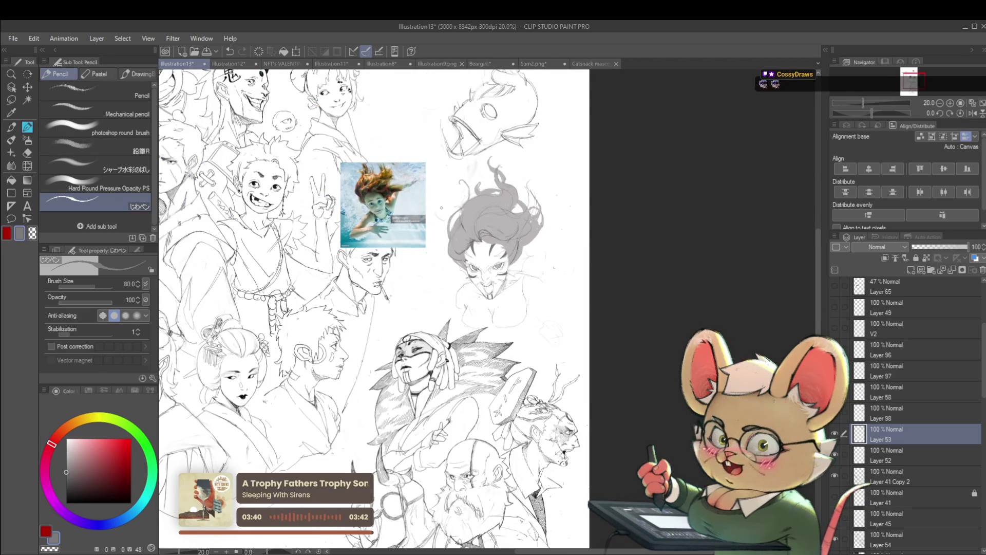
# Step: Toggle the mirrored view off and on again to review the grey-haired woman sketch
pyautogui.click(972, 113)
pyautogui.click(950, 103)
pyautogui.click(950, 103)
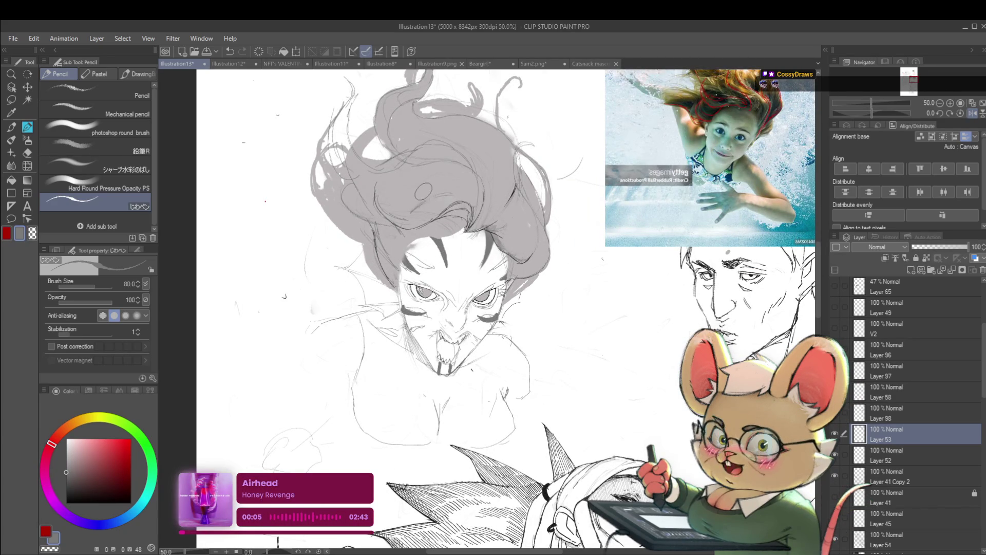
pyautogui.click(972, 114)
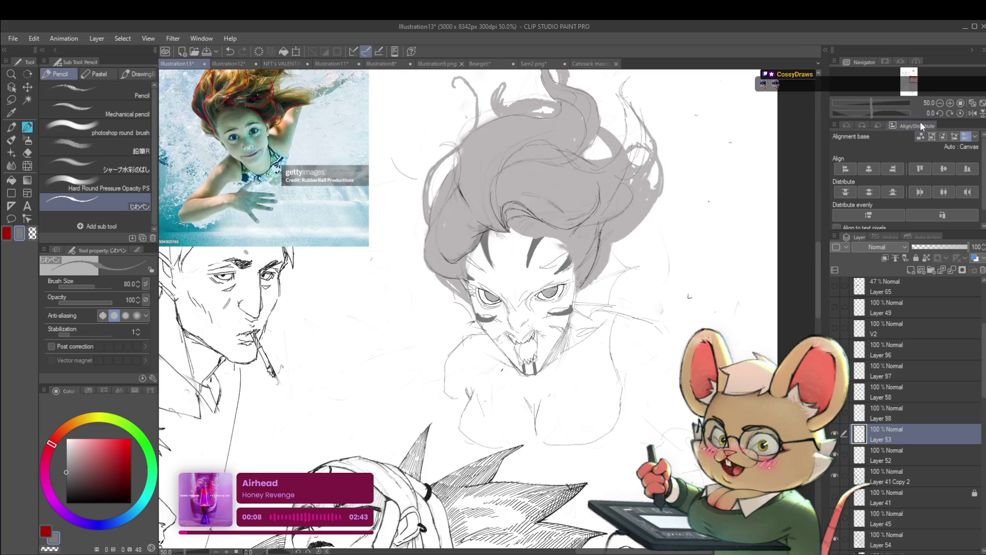
pyautogui.scroll(-3, 542, 211)
pyautogui.scroll(3, 513, 218)
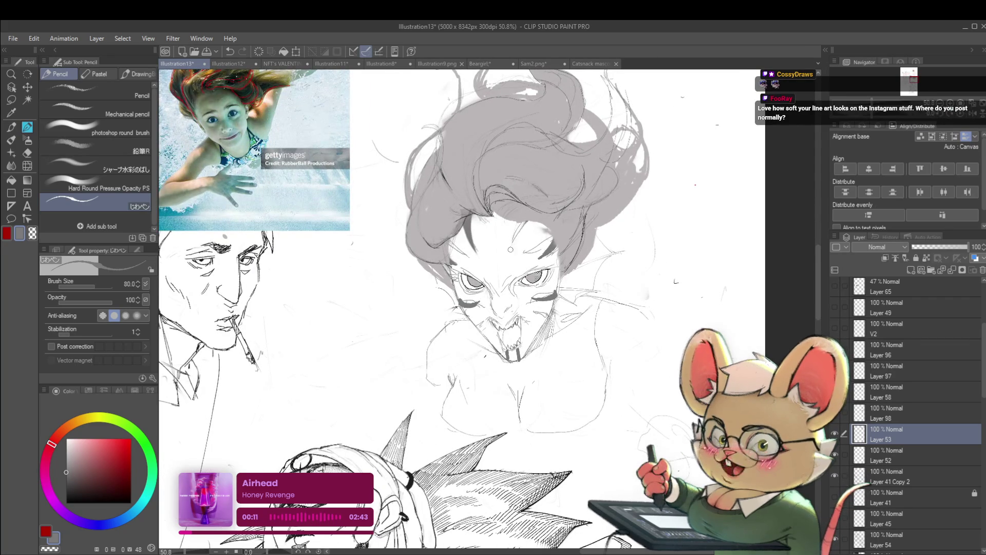
pyautogui.scroll(-3, 528, 214)
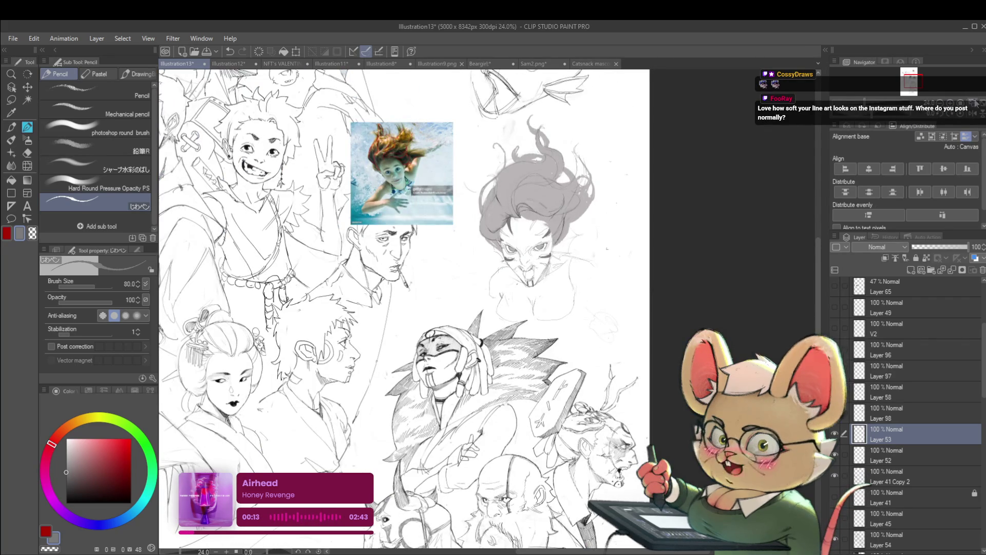
pyautogui.press('h')
pyautogui.scroll(3, 465, 162)
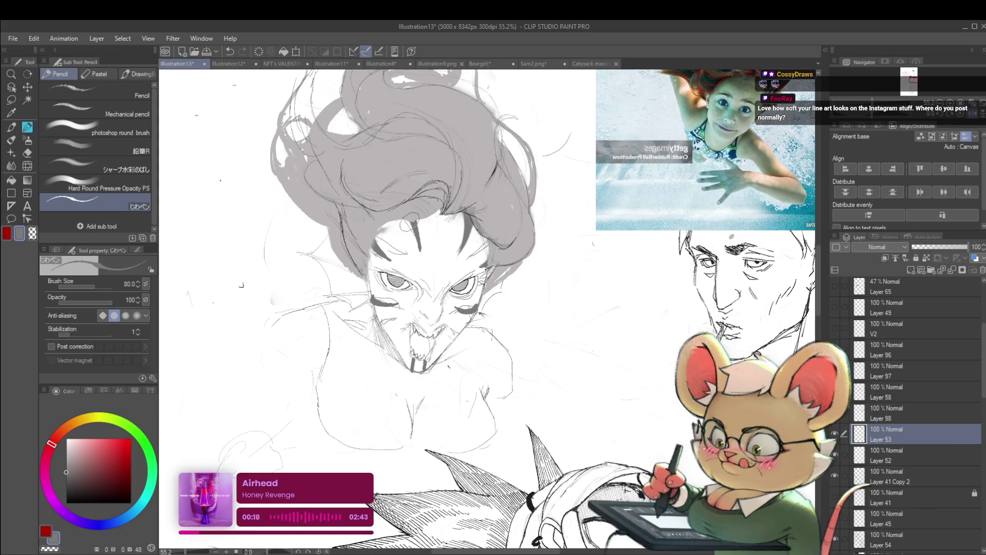
pyautogui.scroll(-4, 411, 221)
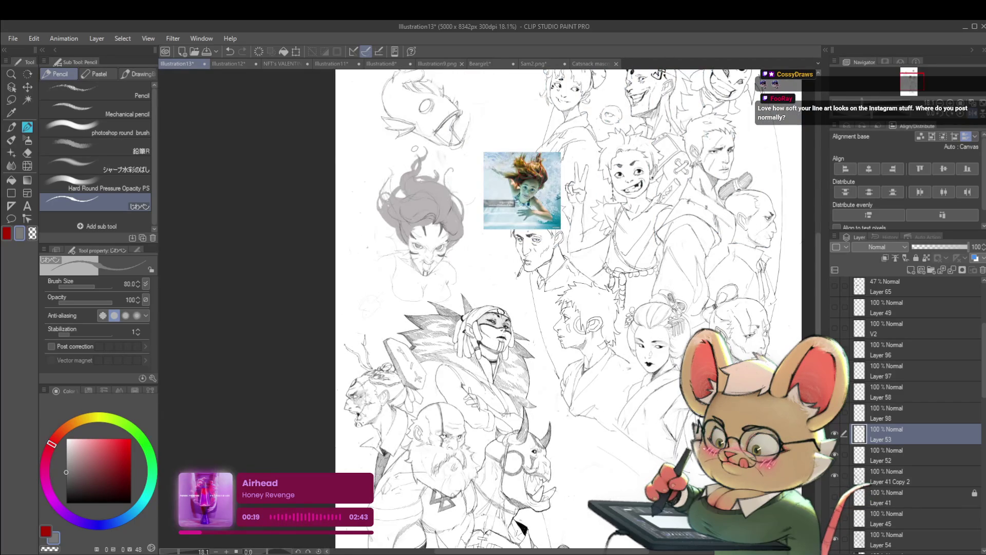
pyautogui.scroll(3, 436, 228)
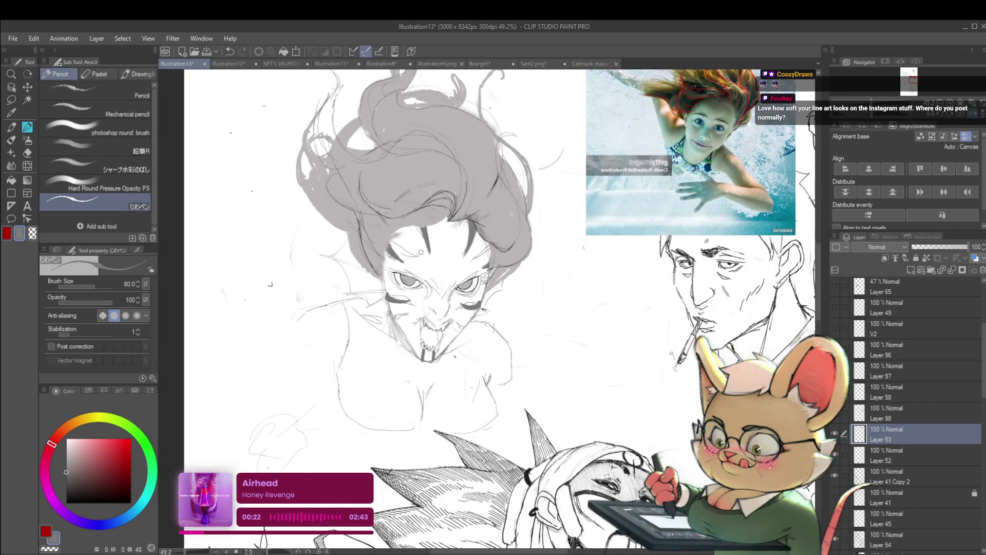
pyautogui.scroll(-3, 424, 245)
pyautogui.scroll(-1, 456, 218)
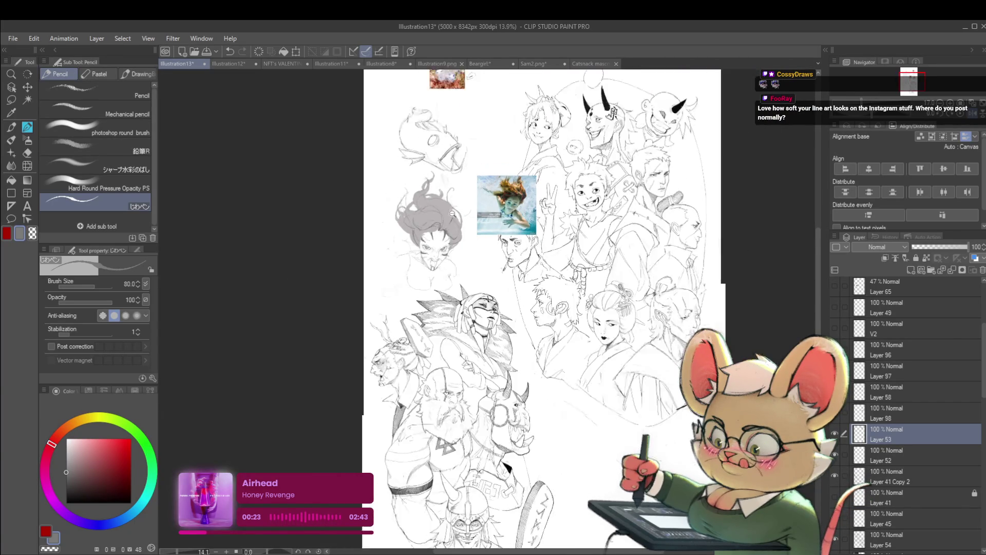
# Step: Re-check proportions in mirrored view and finish unflipped, zoomed in on the face
pyautogui.click(973, 113)
pyautogui.scroll(3, 538, 239)
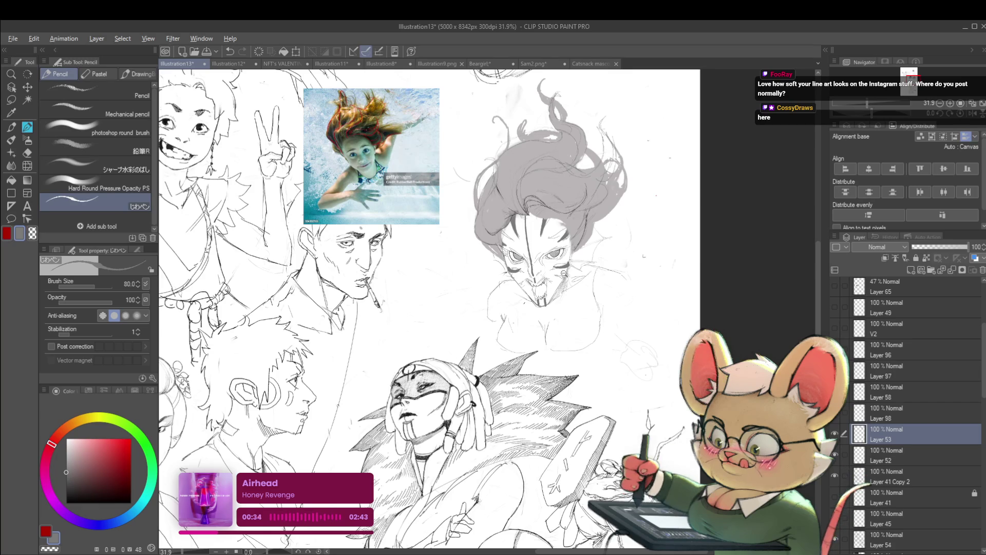
pyautogui.scroll(-3, 564, 273)
pyautogui.scroll(4, 554, 222)
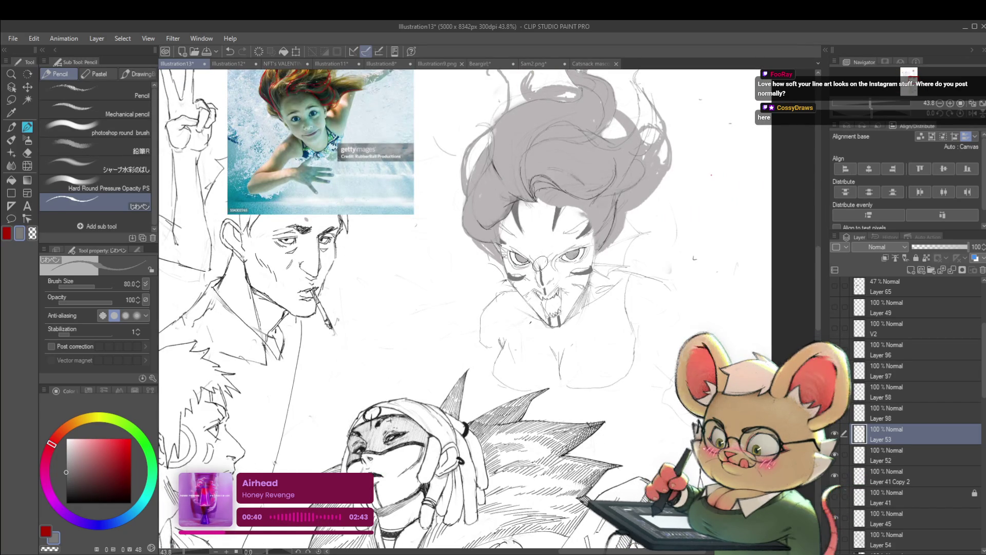
pyautogui.scroll(-2, 530, 197)
pyautogui.scroll(-3, 531, 198)
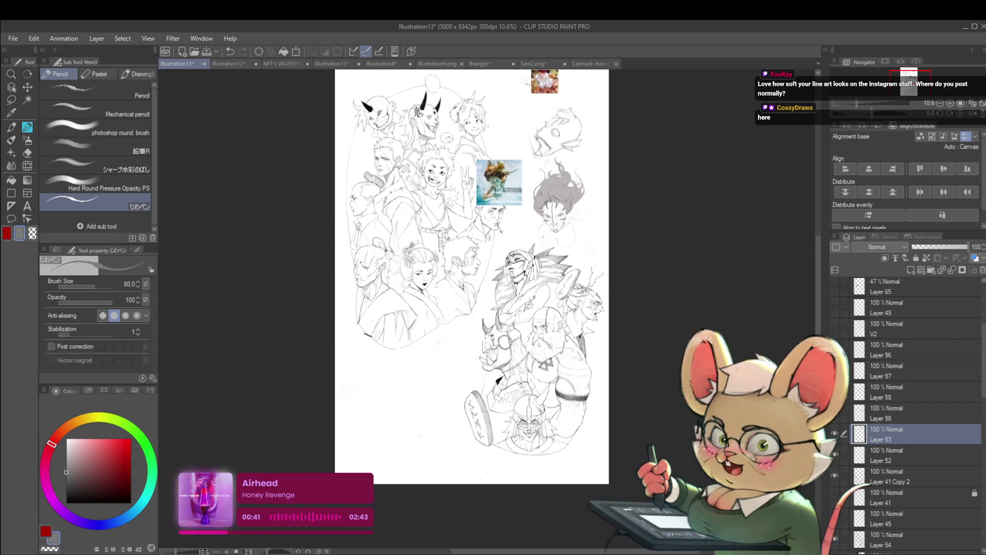
pyautogui.click(971, 114)
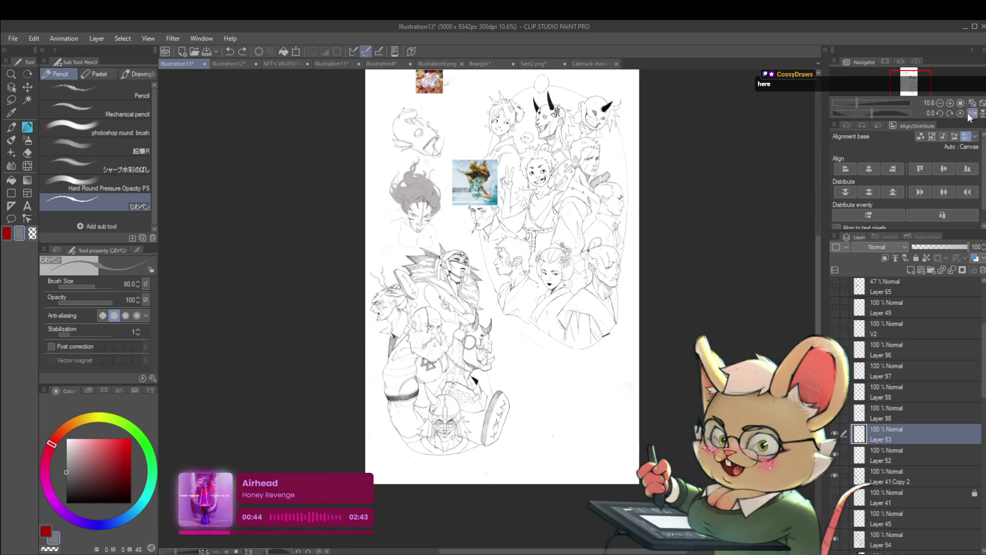
pyautogui.scroll(2, 463, 212)
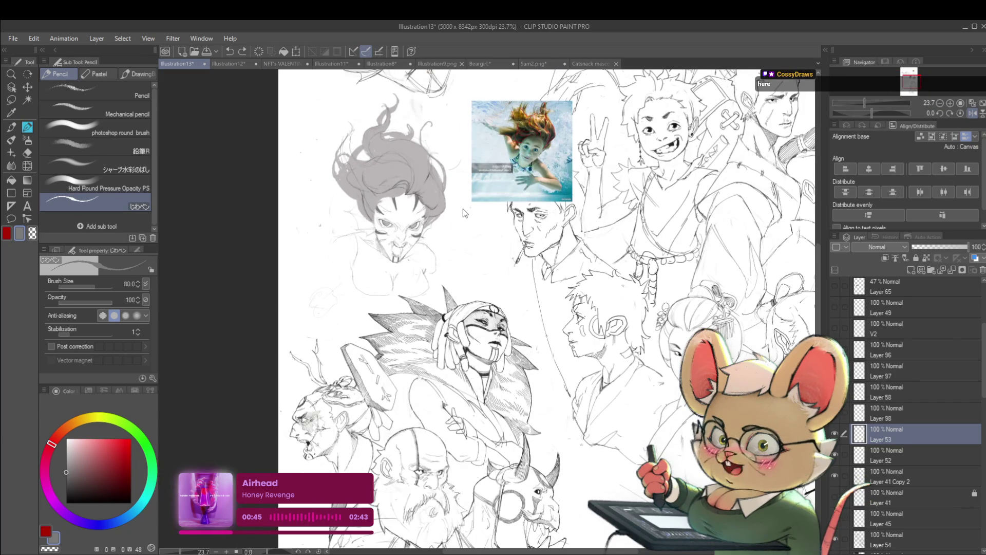
pyautogui.scroll(-2, 464, 208)
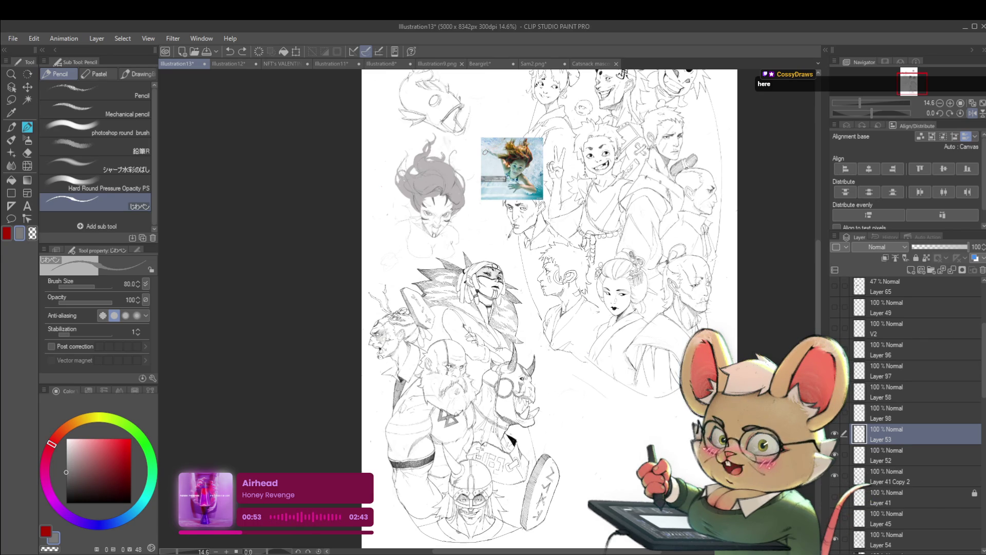
pyautogui.click(973, 114)
pyautogui.scroll(4, 534, 198)
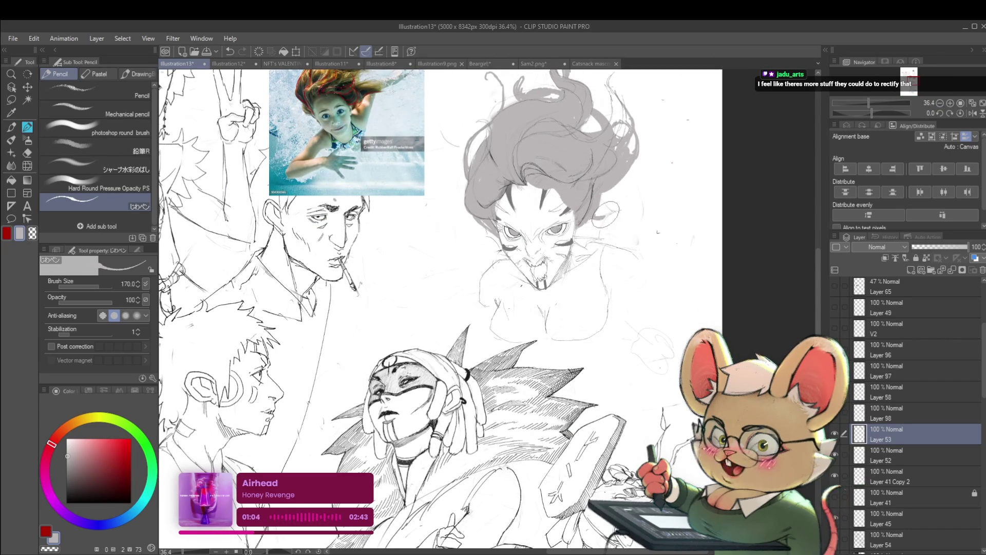
# Step: Hide and reshow Layer 53 to compare the sketch
pyautogui.scroll(-5, 556, 121)
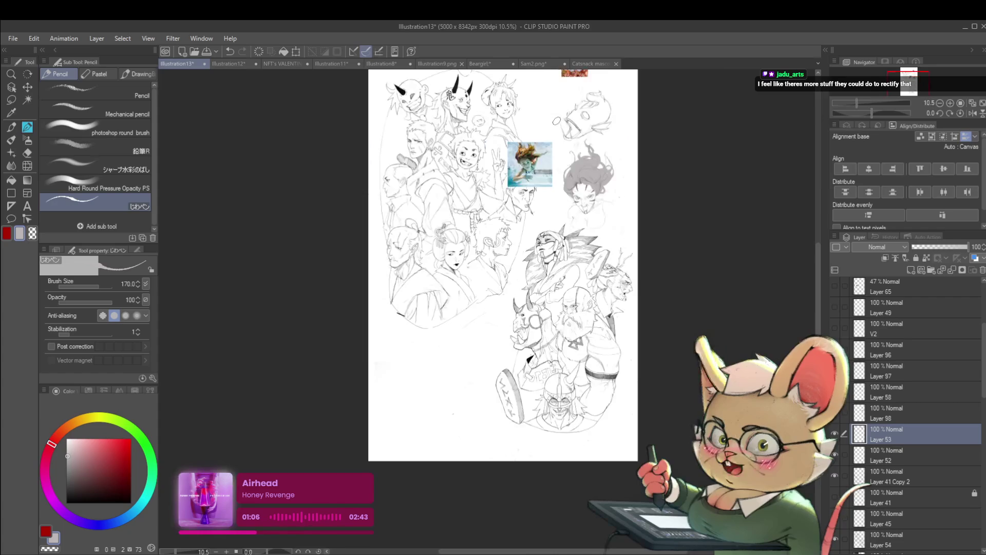
pyautogui.click(835, 435)
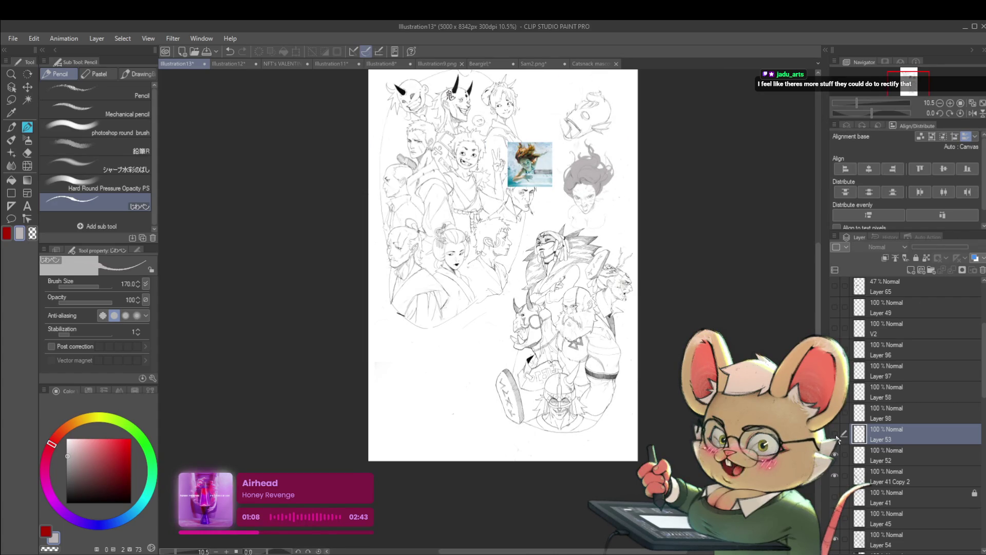
pyautogui.click(835, 435)
pyautogui.scroll(2, 577, 173)
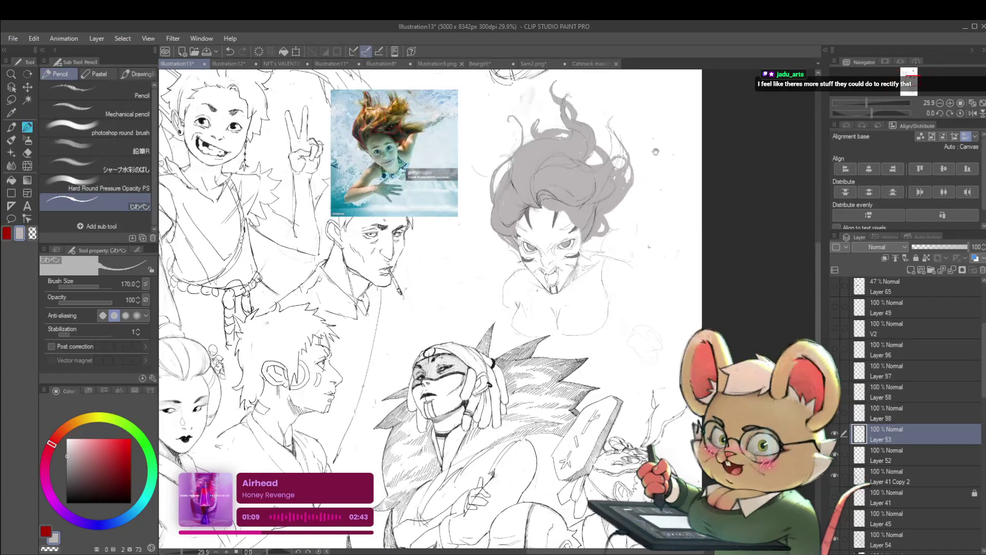
# Step: Review the drawing in mirrored view twice, ending with the canvas in normal orientation
pyautogui.click(970, 114)
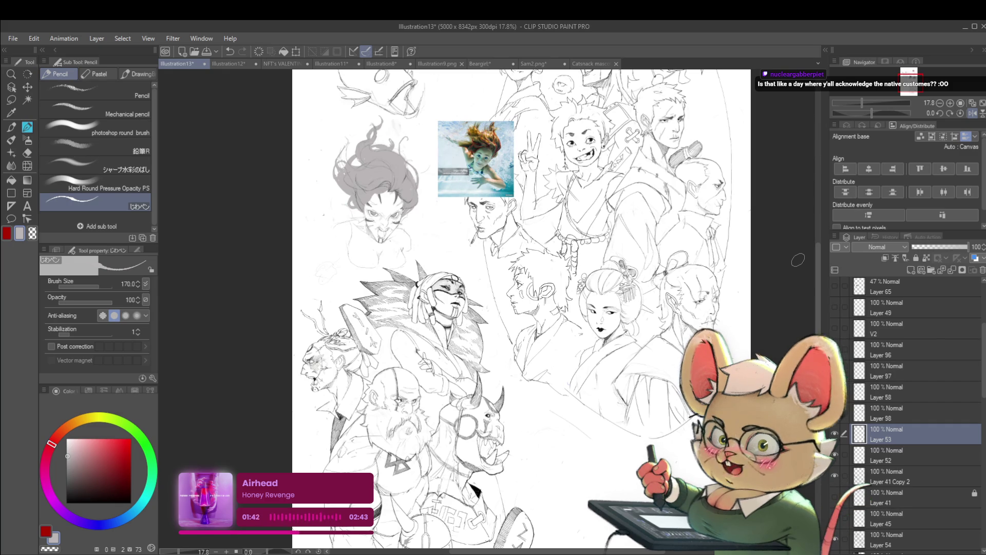
pyautogui.click(972, 113)
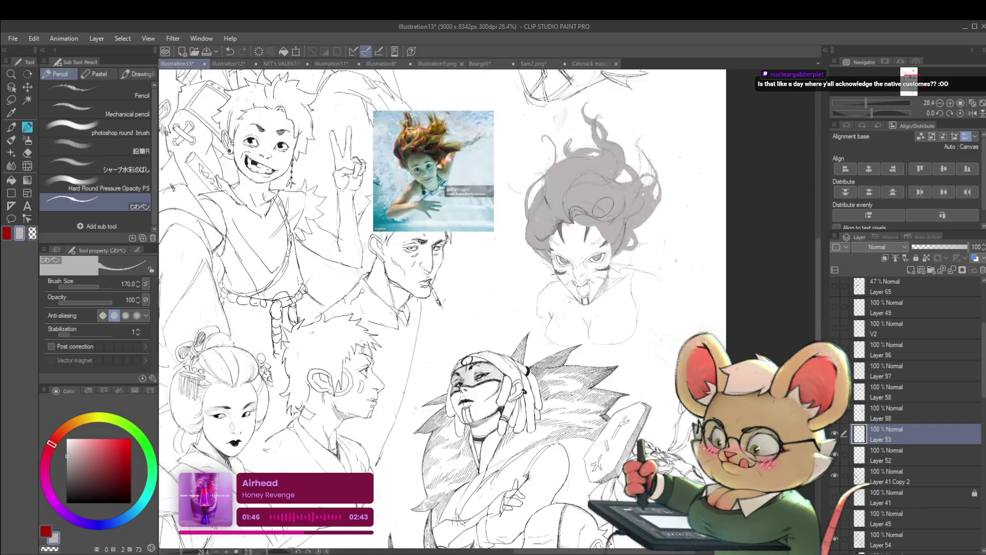
pyautogui.scroll(3, 534, 253)
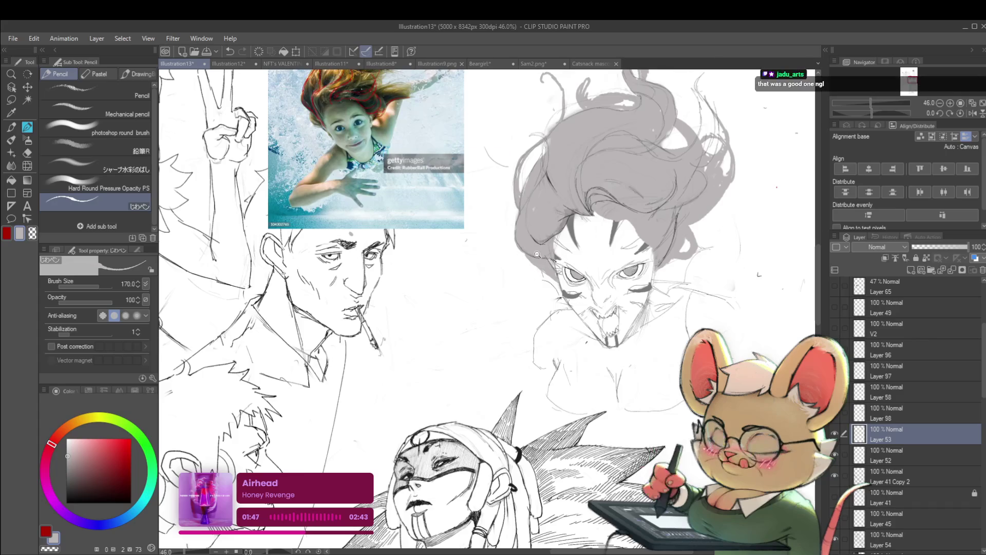
pyautogui.scroll(-4, 545, 262)
pyautogui.scroll(2, 545, 242)
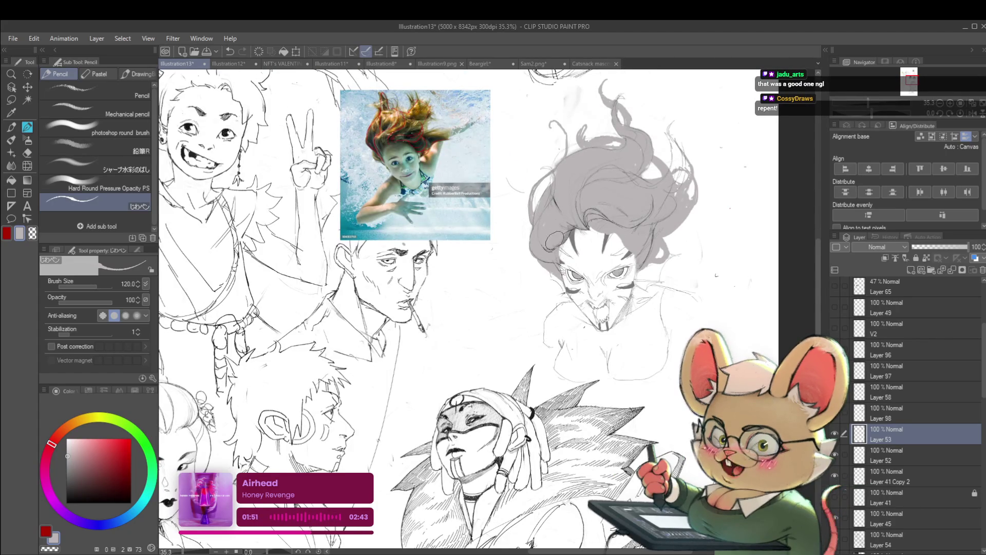
pyautogui.scroll(-3, 557, 265)
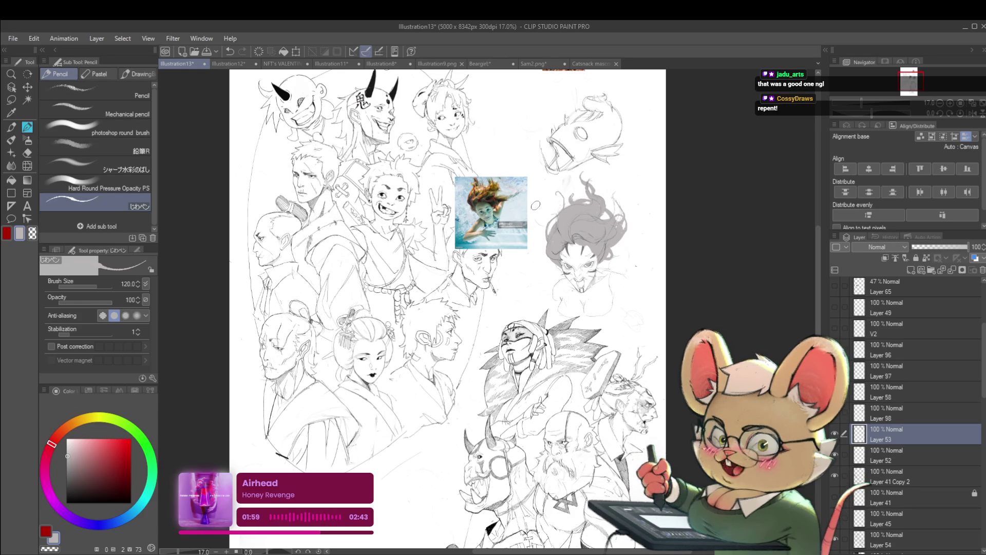
pyautogui.click(972, 114)
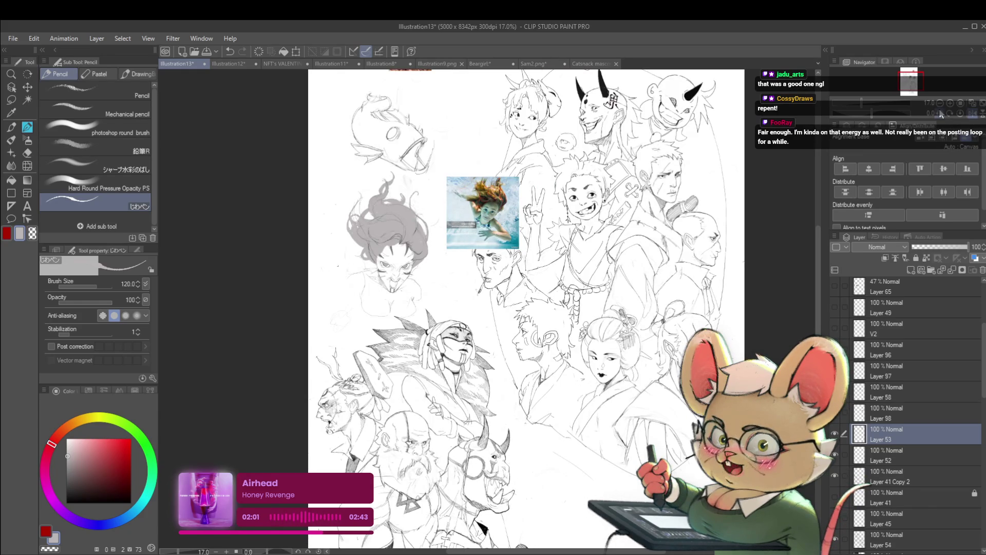
pyautogui.scroll(4, 436, 266)
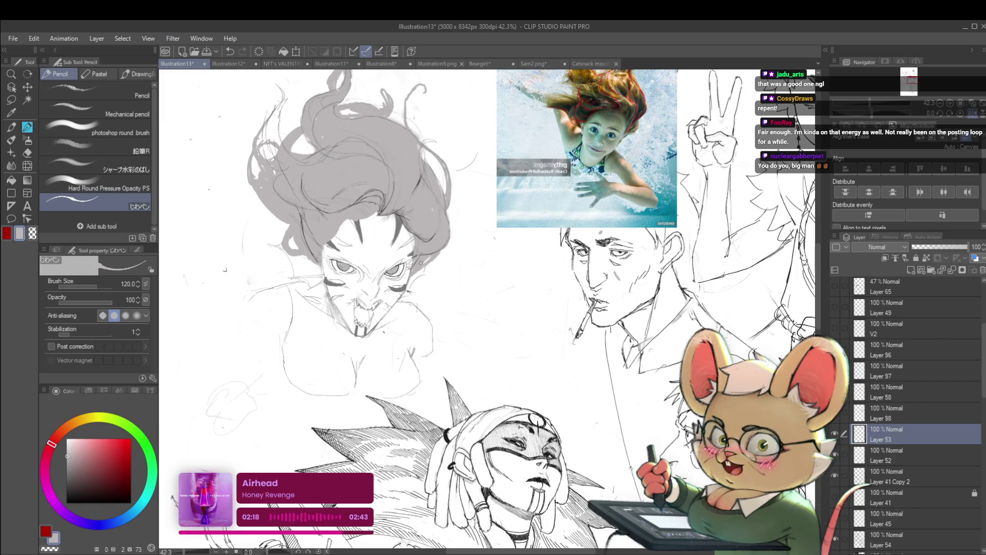
pyautogui.scroll(-3, 420, 262)
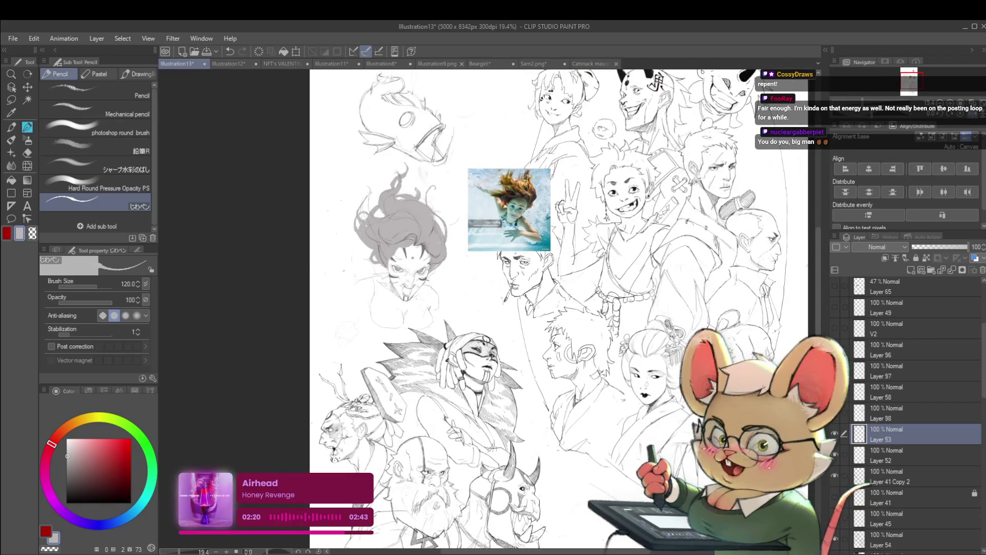
pyautogui.scroll(3, 391, 245)
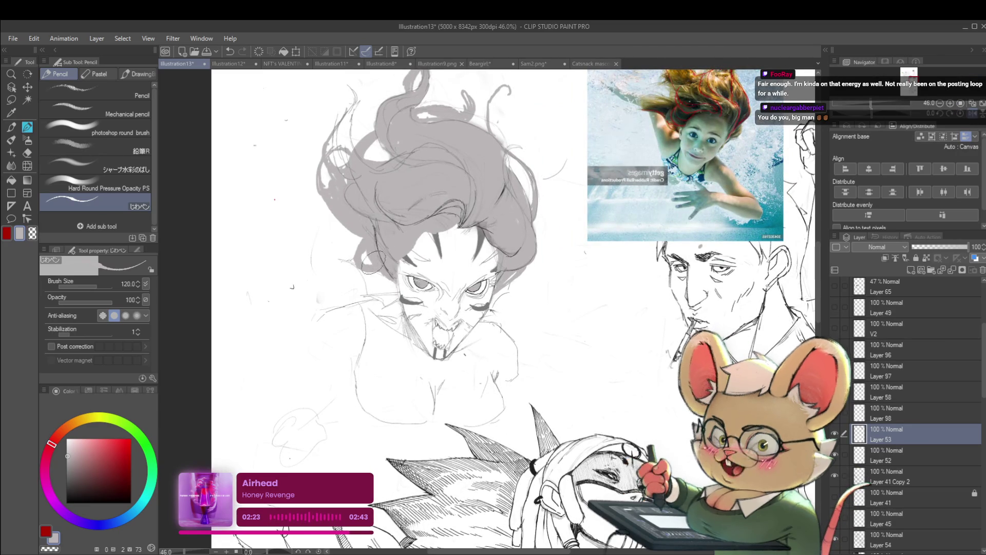
pyautogui.scroll(-3, 387, 221)
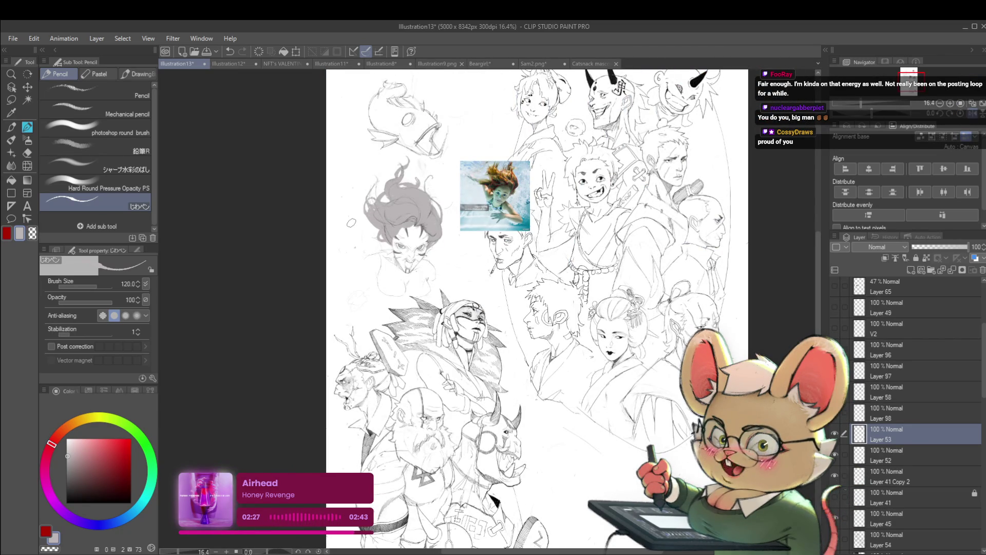
pyautogui.press('h')
pyautogui.scroll(2, 619, 215)
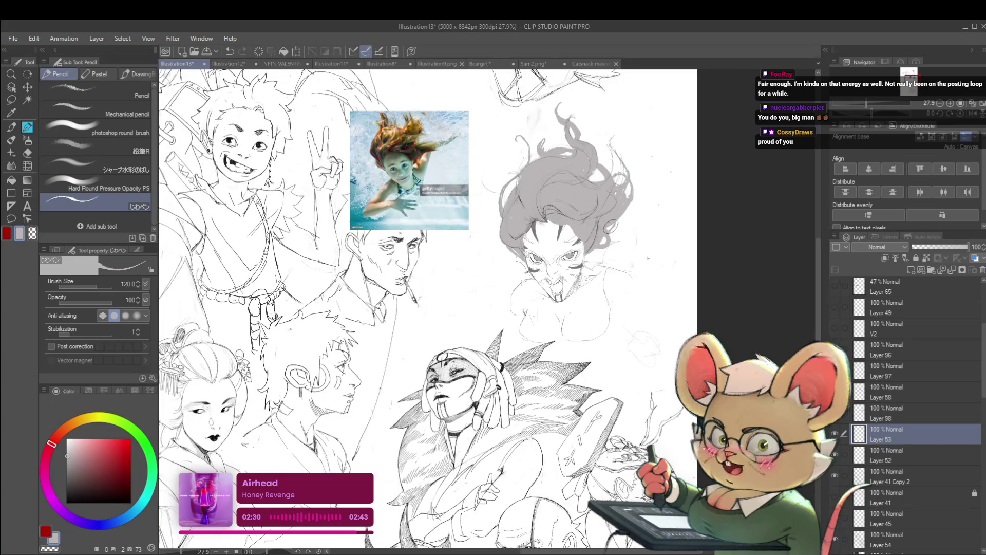
pyautogui.scroll(-3, 616, 218)
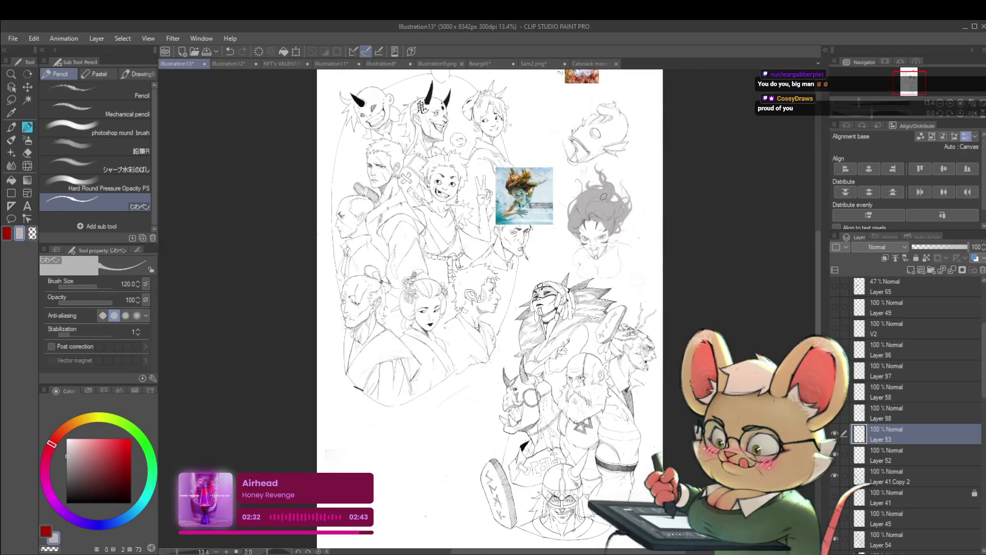
# Step: Shrink the pencil from size 170 to 60 and make Layer 52 the active layer
pyautogui.moveTo(637, 273); pyautogui.dragTo(580, 315)
pyautogui.scroll(4, 580, 314)
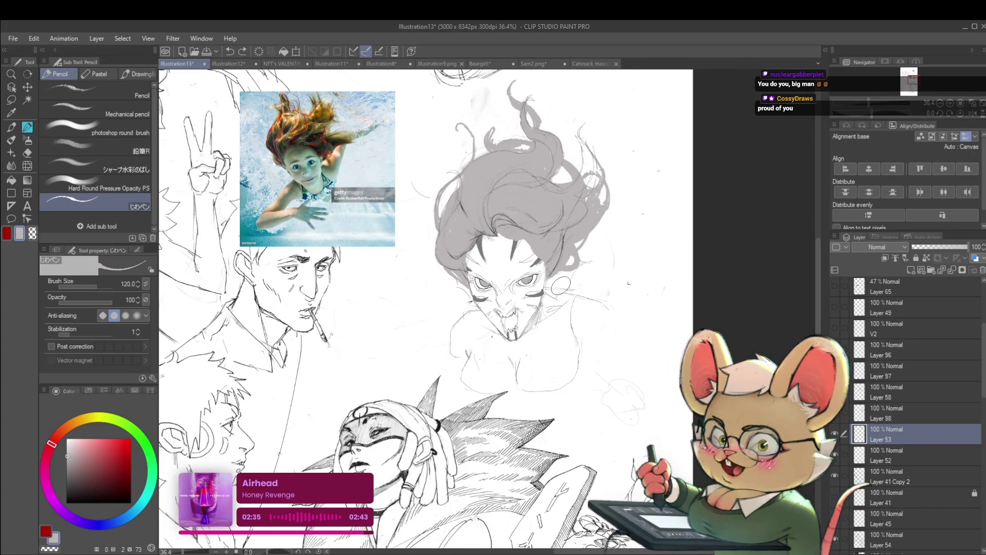
pyautogui.press('[')
pyautogui.press('[')
pyautogui.press('[')
pyautogui.press('[')
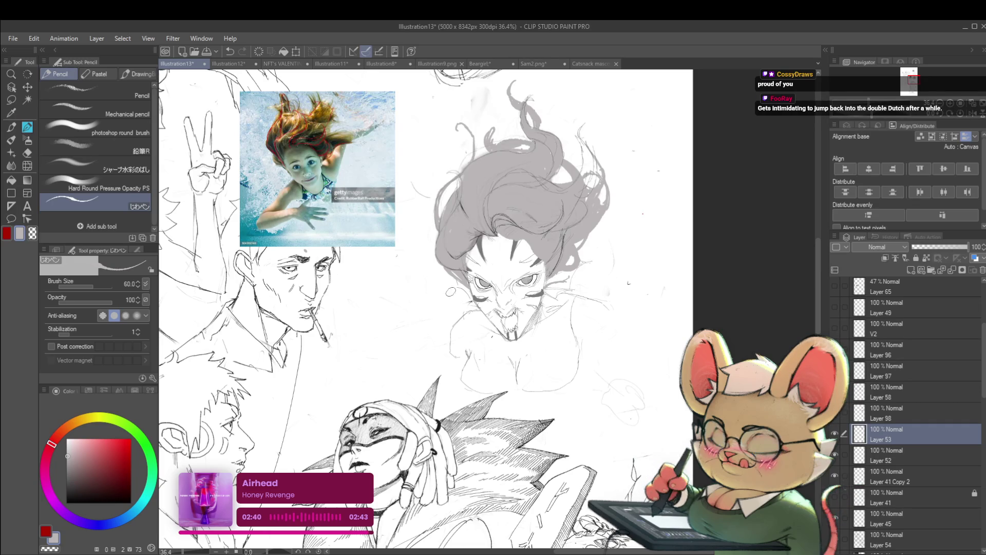
pyautogui.scroll(-3, 627, 282)
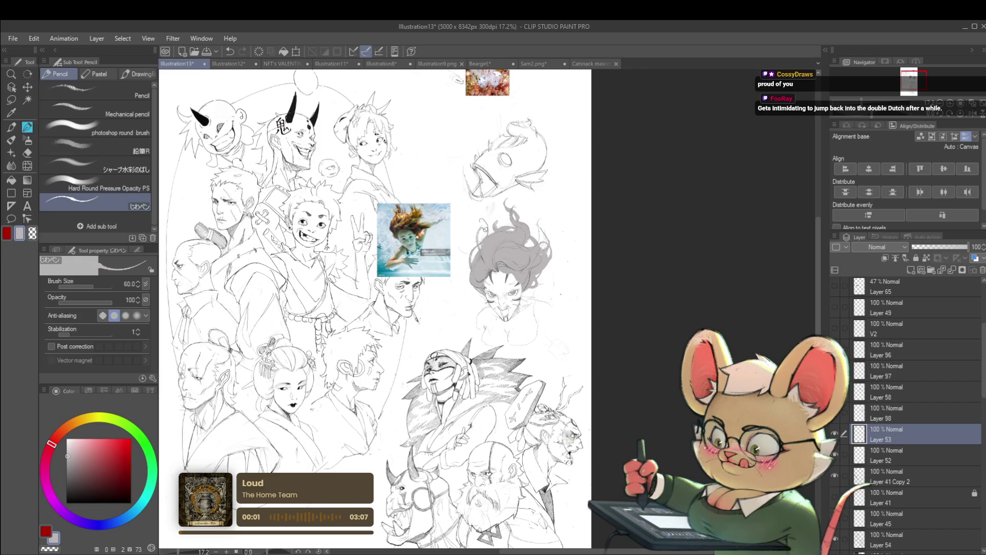
pyautogui.scroll(-2, 502, 237)
pyautogui.scroll(3, 498, 235)
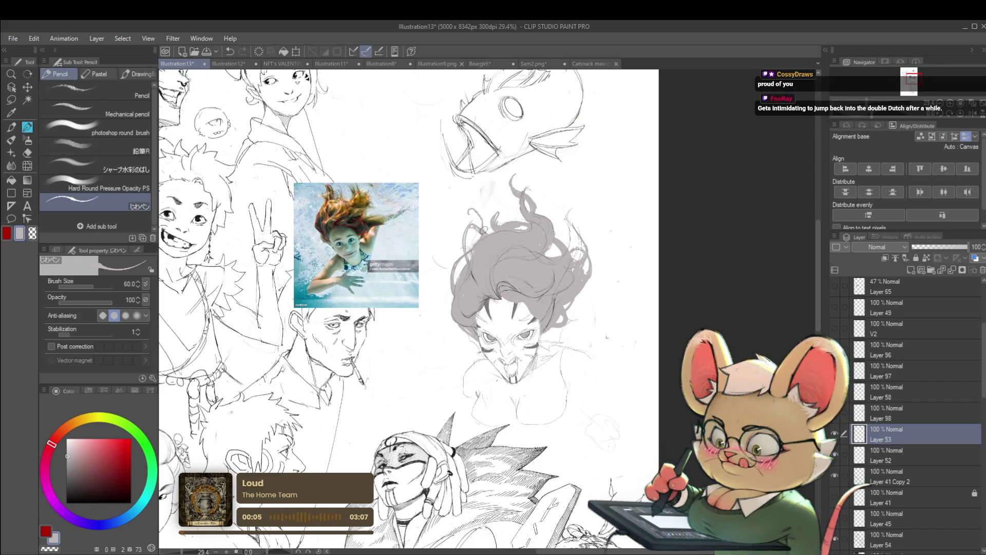
pyautogui.scroll(-2, 591, 191)
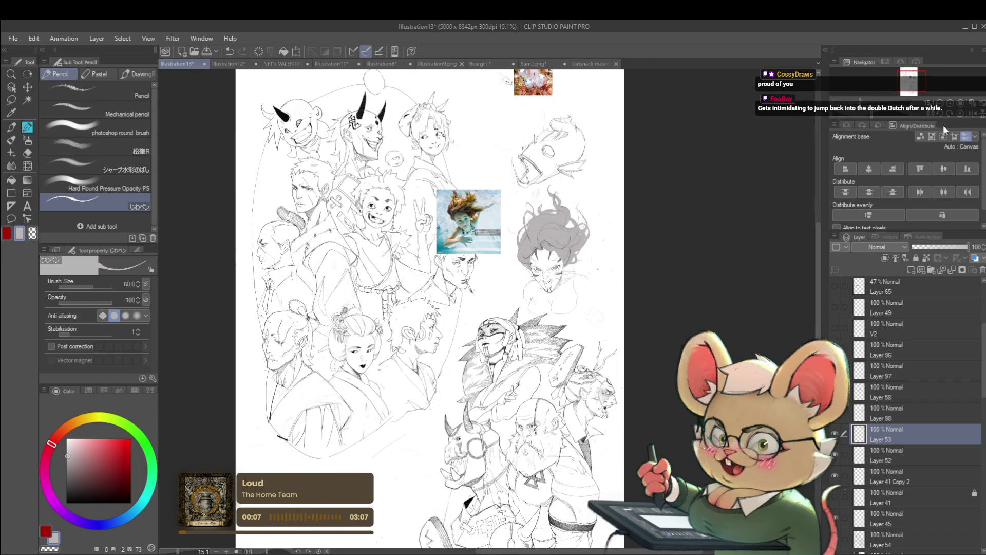
pyautogui.scroll(2, 559, 216)
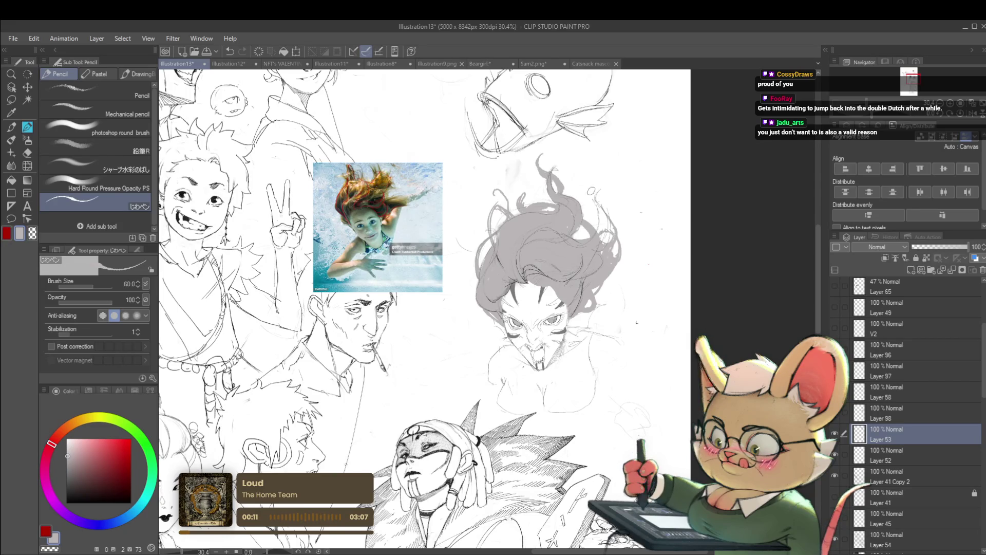
pyautogui.scroll(-3, 585, 216)
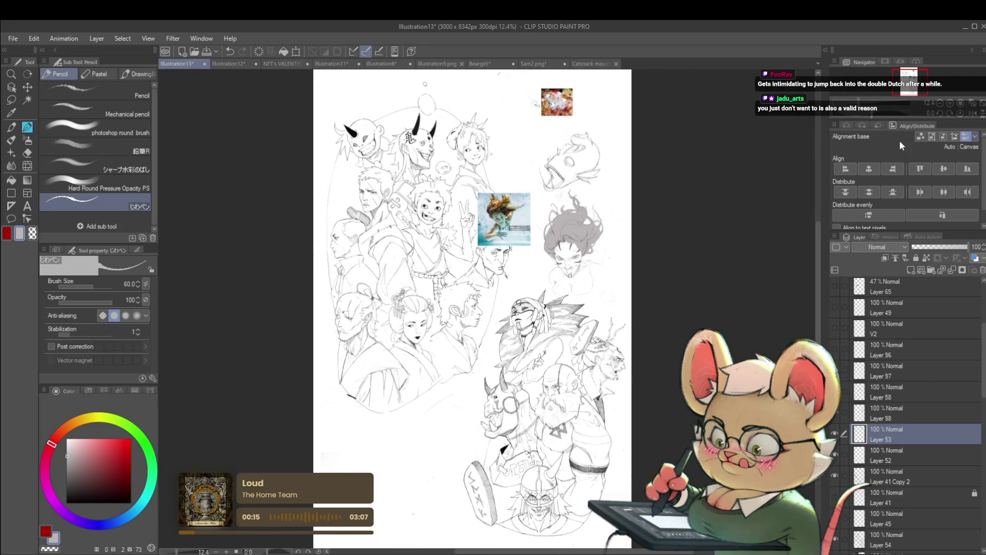
pyautogui.scroll(3, 605, 220)
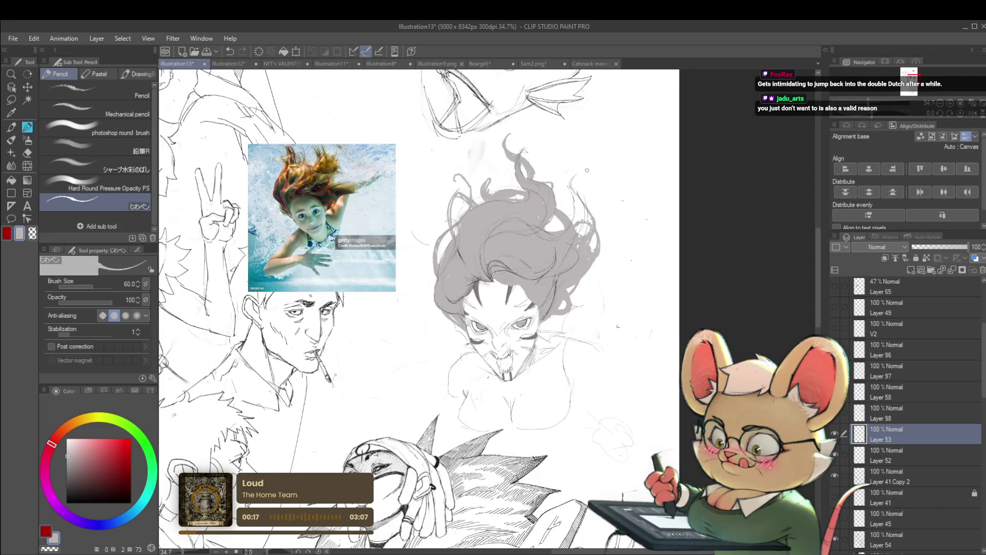
pyautogui.keyDown('ctrl'); pyautogui.keyDown('shift'); pyautogui.click(454, 277); pyautogui.keyUp('shift'); pyautogui.keyUp('ctrl')
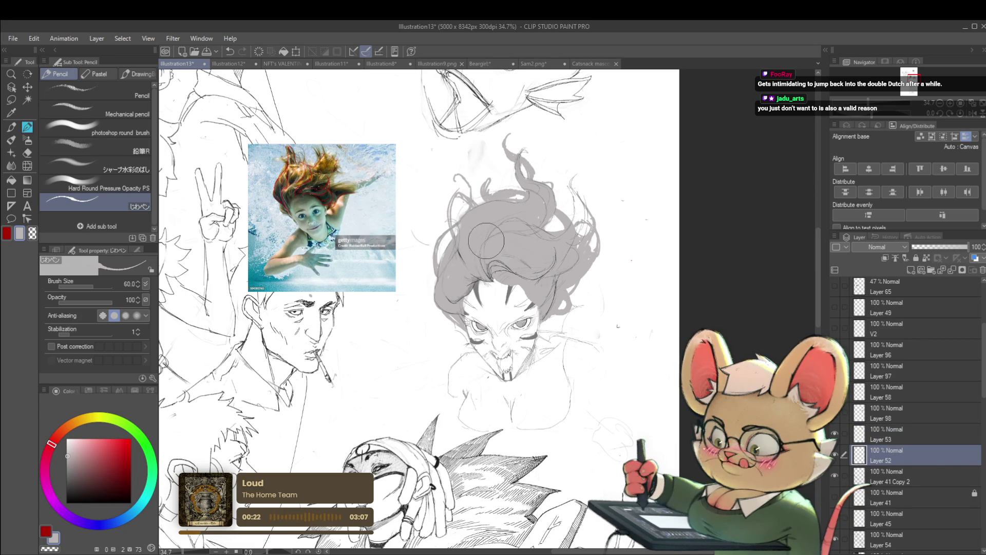
# Step: Select Layer 58, mirror the canvas horizontally, then make Layer 98 the active layer
pyautogui.click(912, 393)
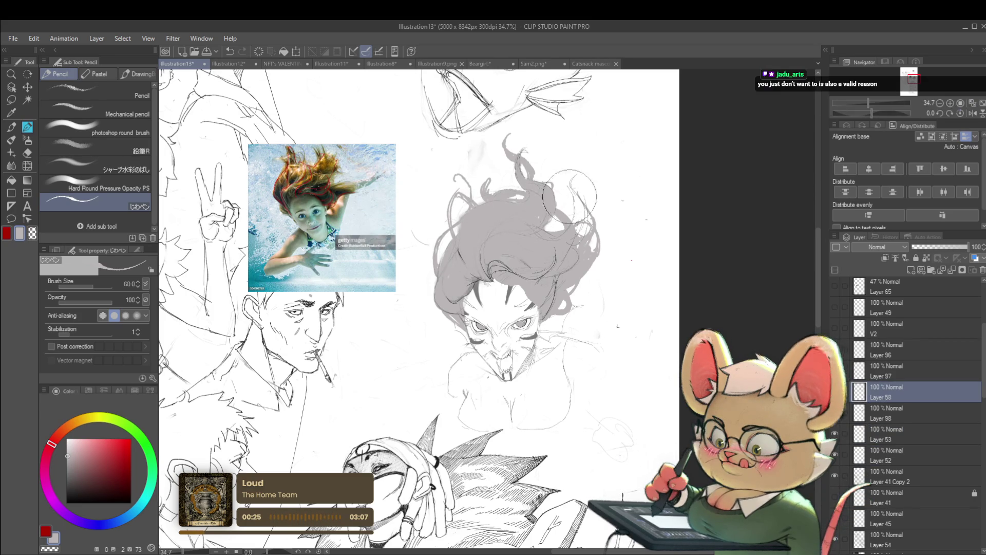
pyautogui.scroll(-3, 542, 175)
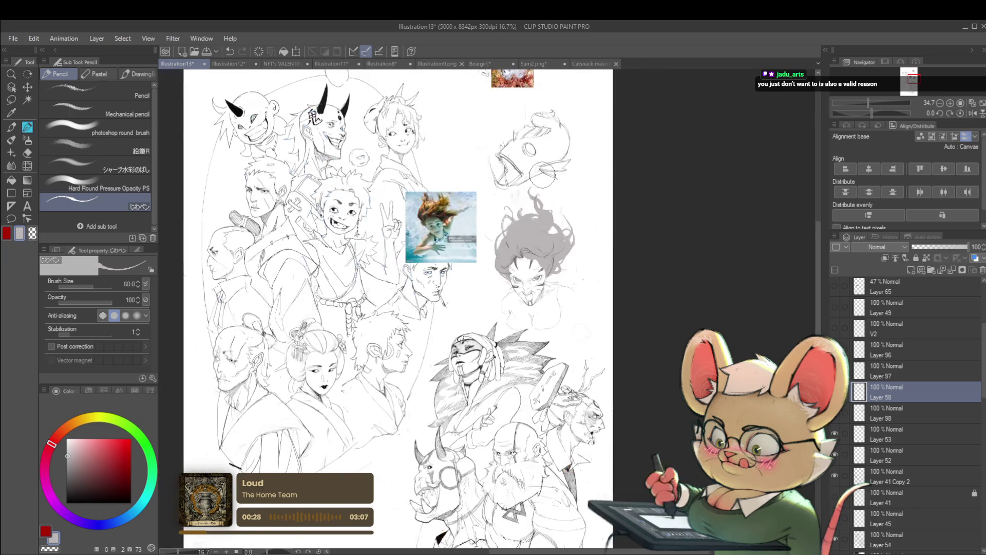
pyautogui.click(971, 113)
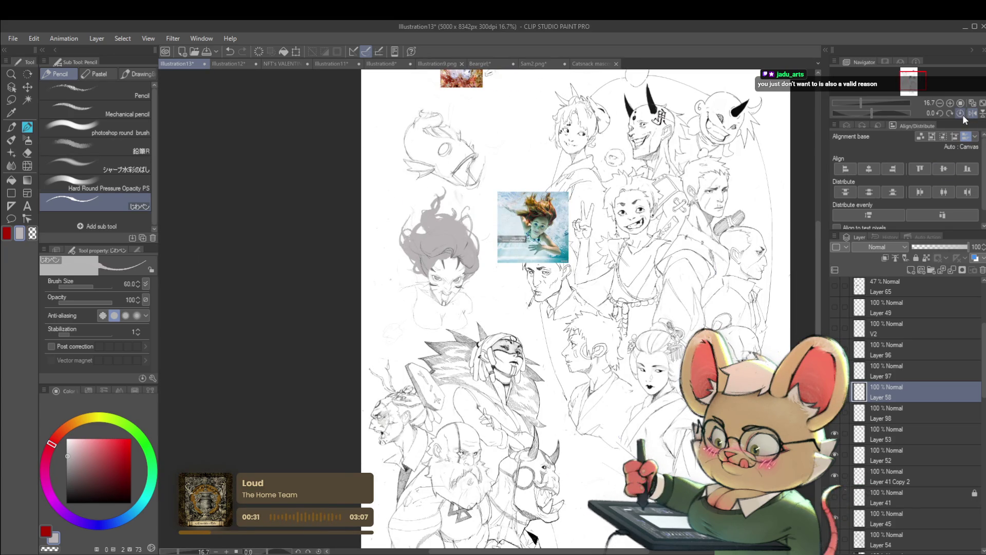
pyautogui.click(889, 418)
# Step: Pan across the mirrored sketch page, then flip the canvas back to normal
pyautogui.scroll(2, 480, 281)
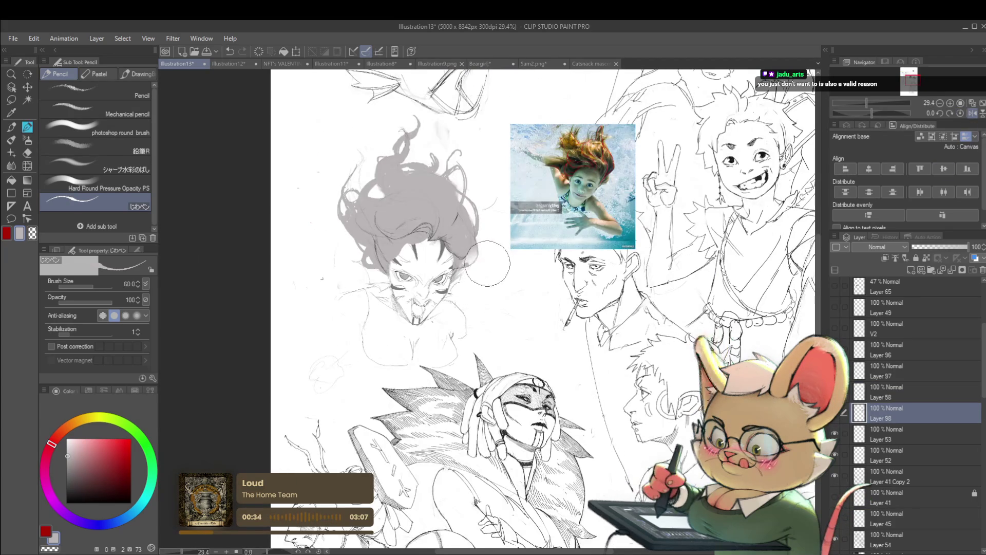
pyautogui.scroll(-2, 506, 259)
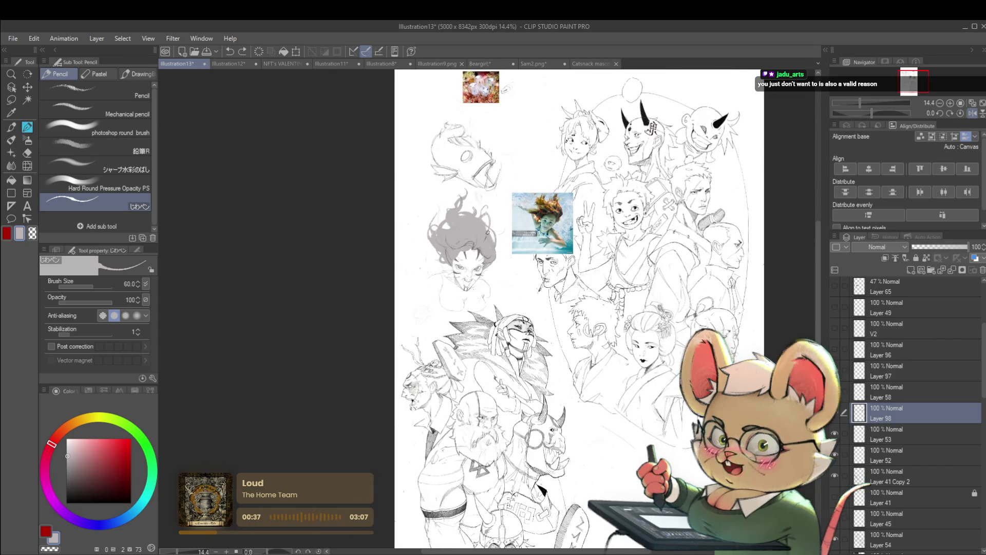
pyautogui.moveTo(488, 233); pyautogui.dragTo(537, 251)
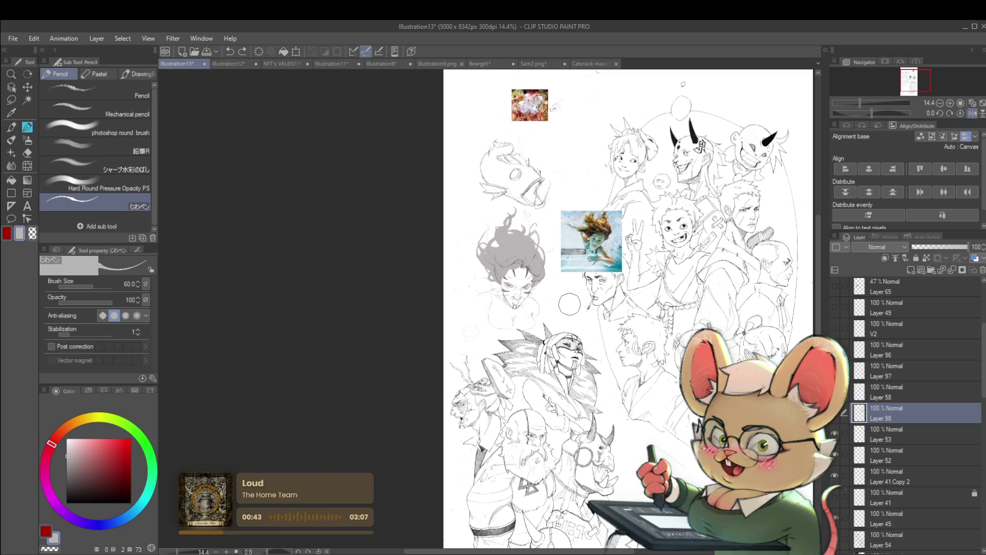
pyautogui.scroll(5, 570, 270)
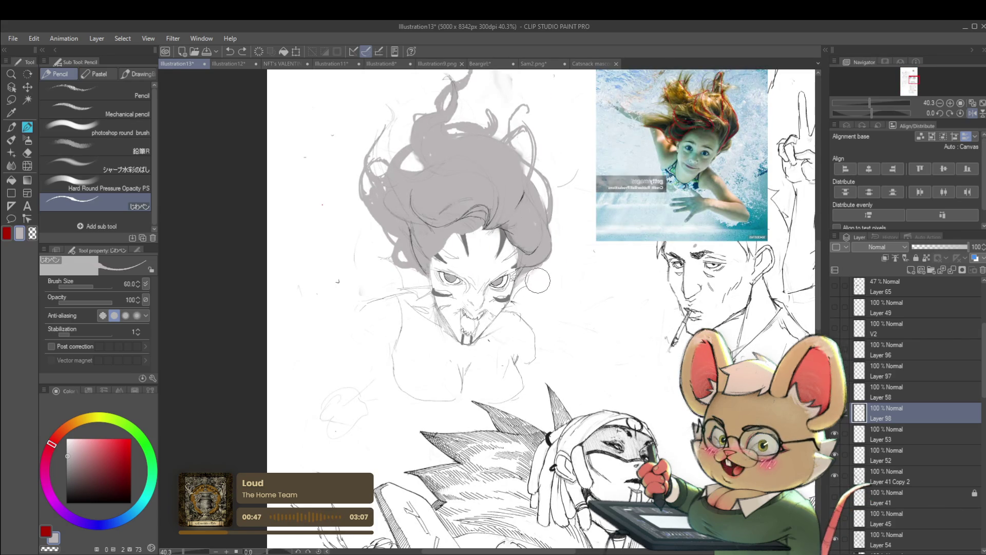
pyautogui.scroll(-4, 553, 281)
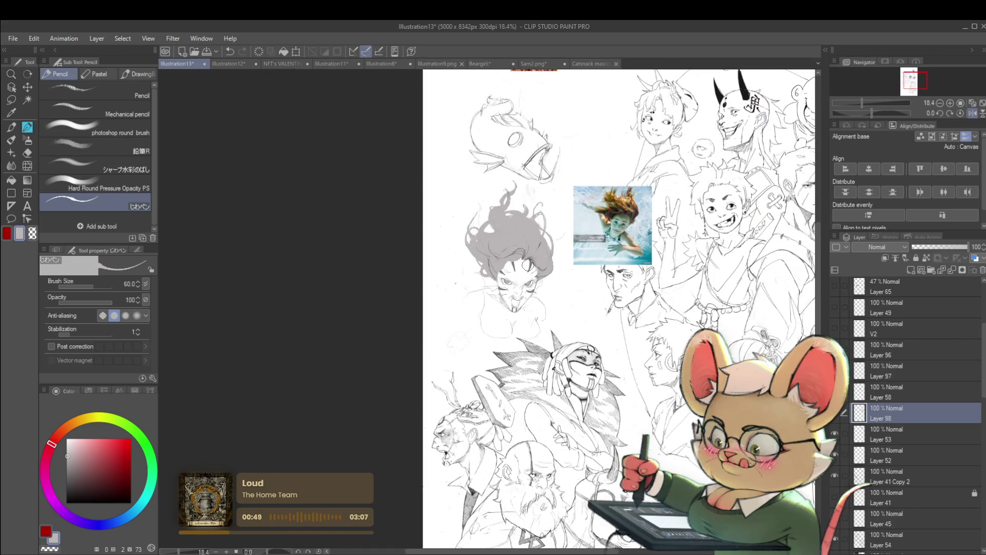
pyautogui.click(965, 114)
# Step: Zoom around the page, then mirror the canvas again to check proportions
pyautogui.scroll(3, 470, 270)
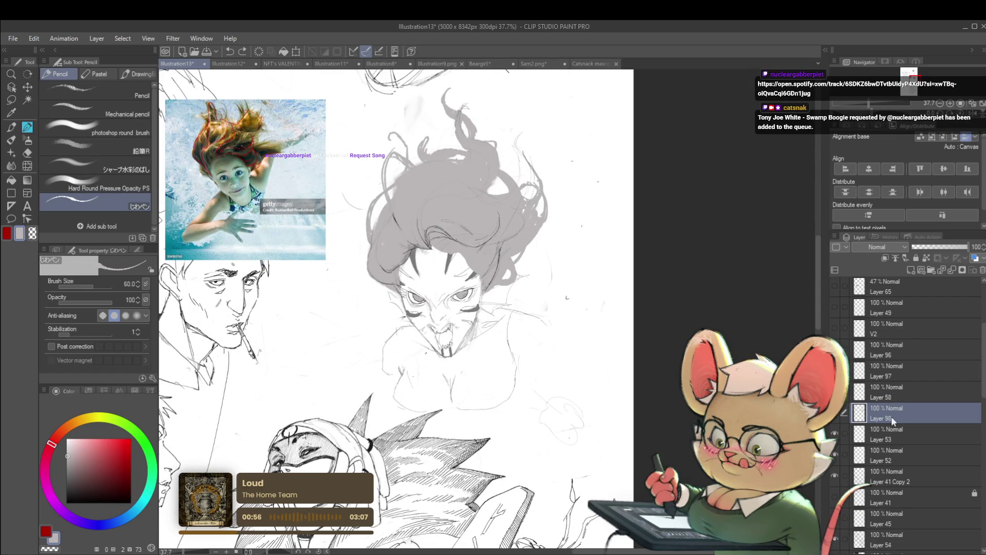
pyautogui.scroll(-4, 458, 271)
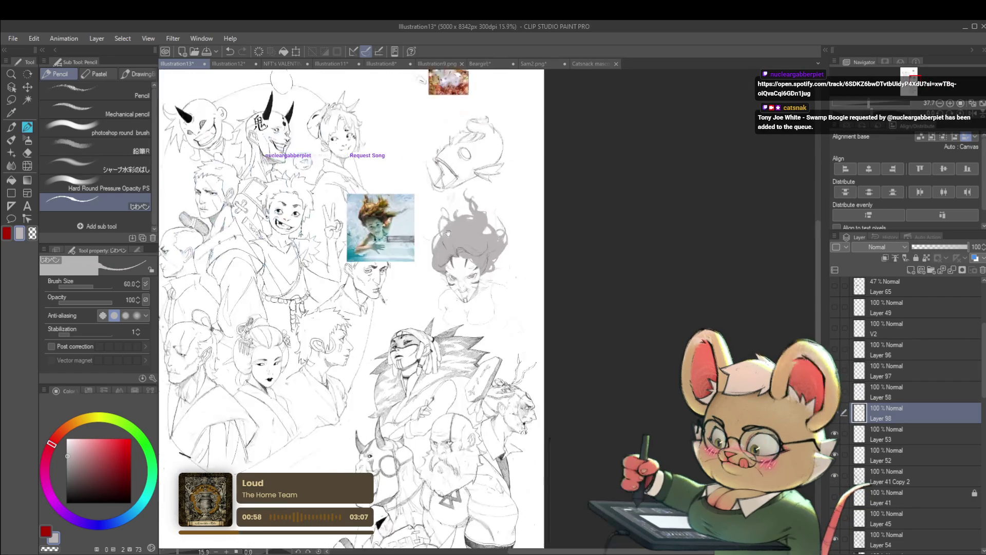
pyautogui.scroll(4, 461, 247)
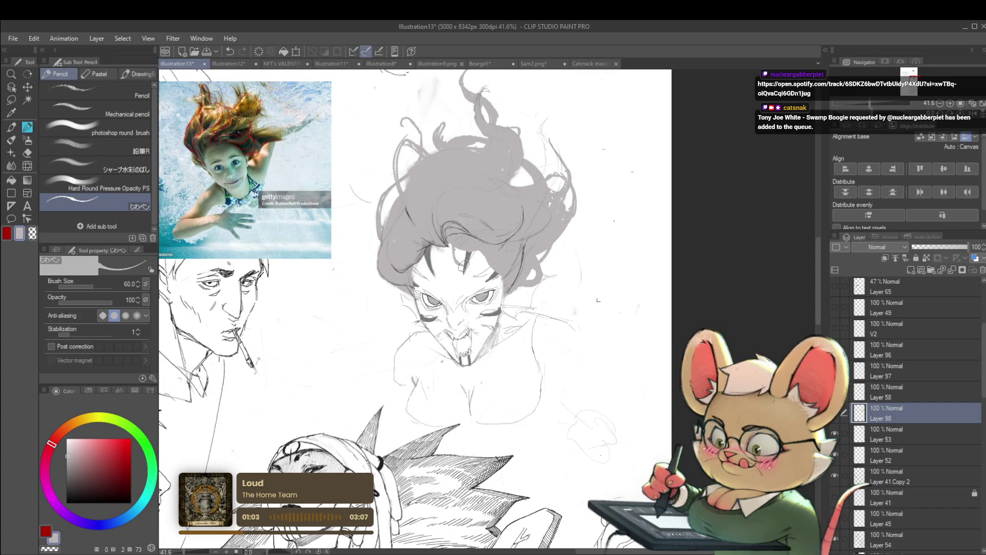
pyautogui.scroll(-4, 472, 261)
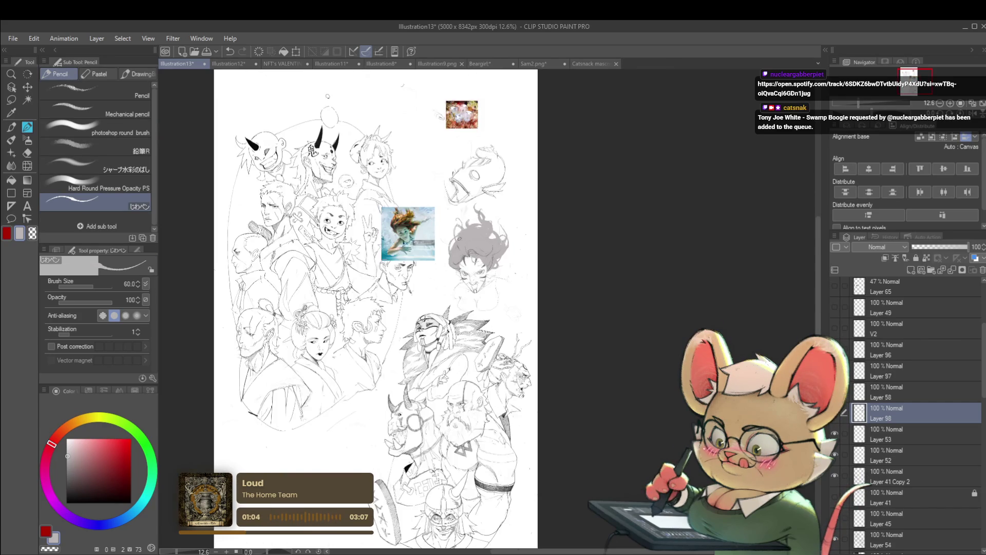
pyautogui.scroll(4, 472, 257)
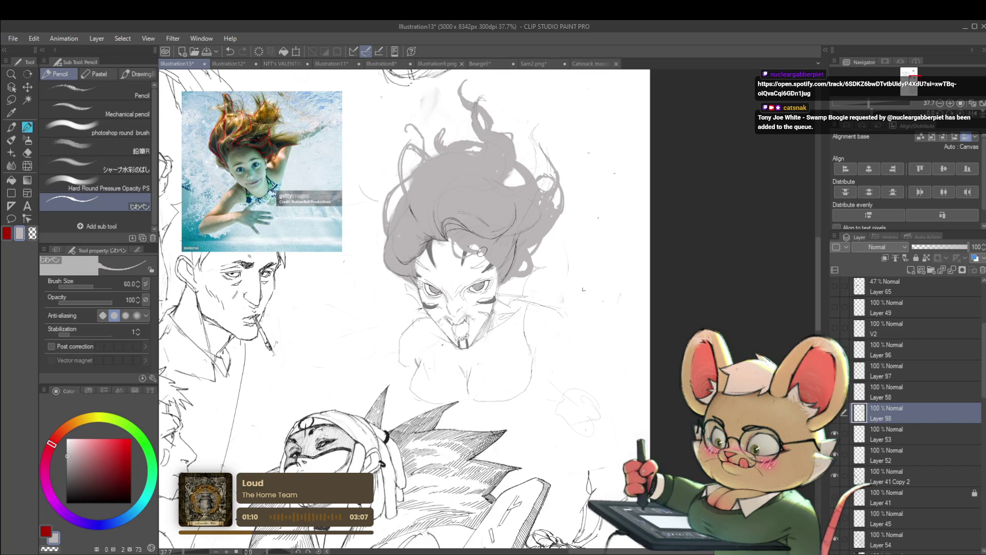
pyautogui.scroll(-4, 487, 252)
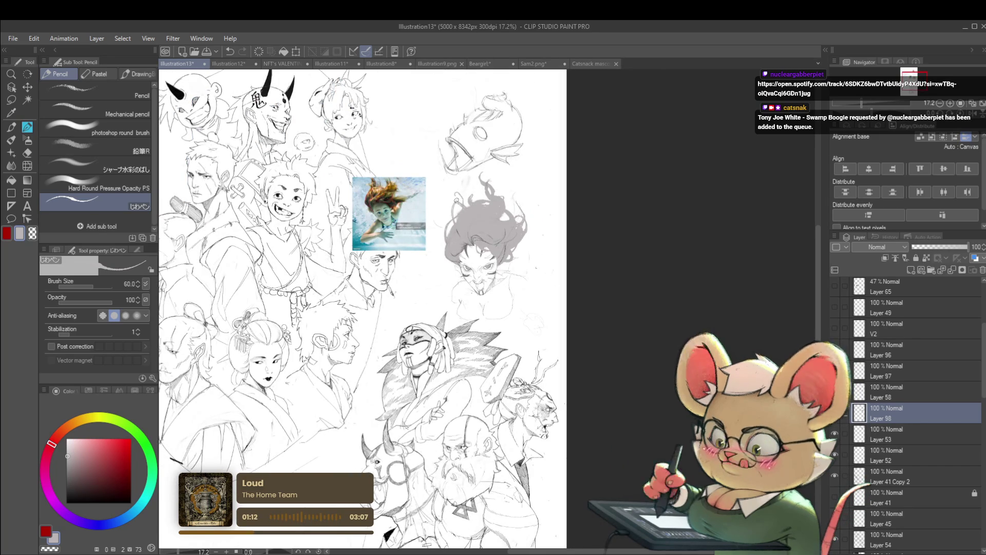
pyautogui.click(971, 104)
# Step: Bring the grey-haired woman's face into view and zoom in close on it
pyautogui.scroll(5, 525, 261)
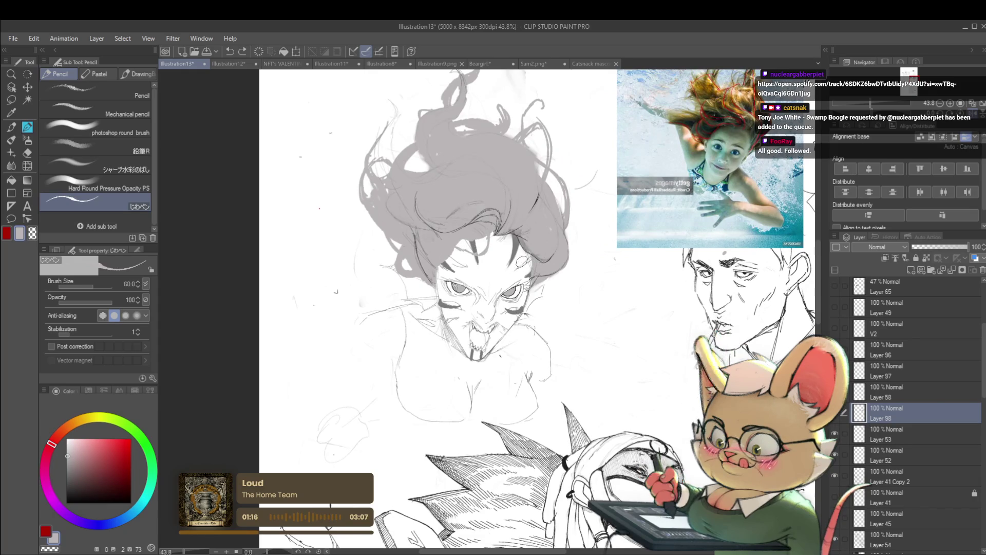
pyautogui.scroll(-4, 525, 262)
pyautogui.scroll(3, 529, 262)
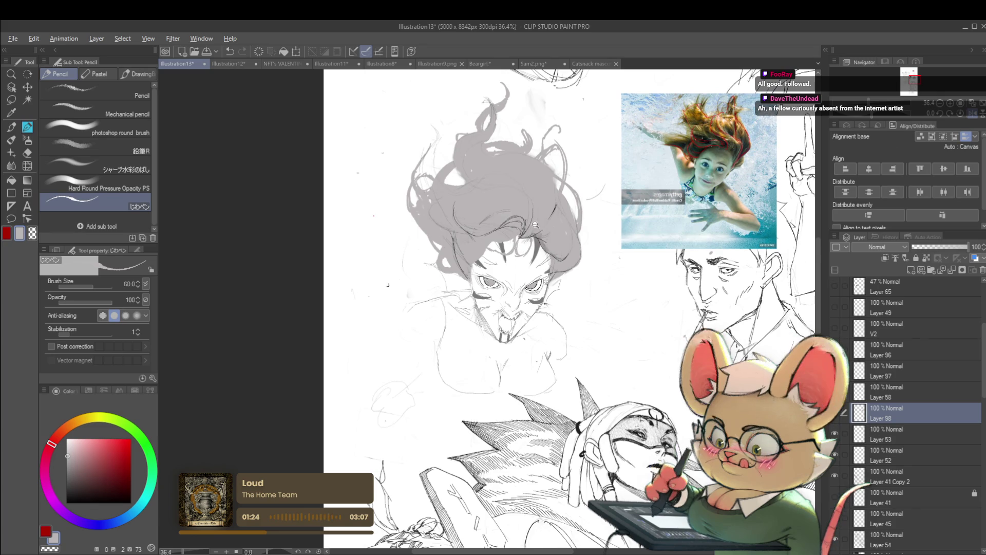
pyautogui.scroll(-3, 518, 205)
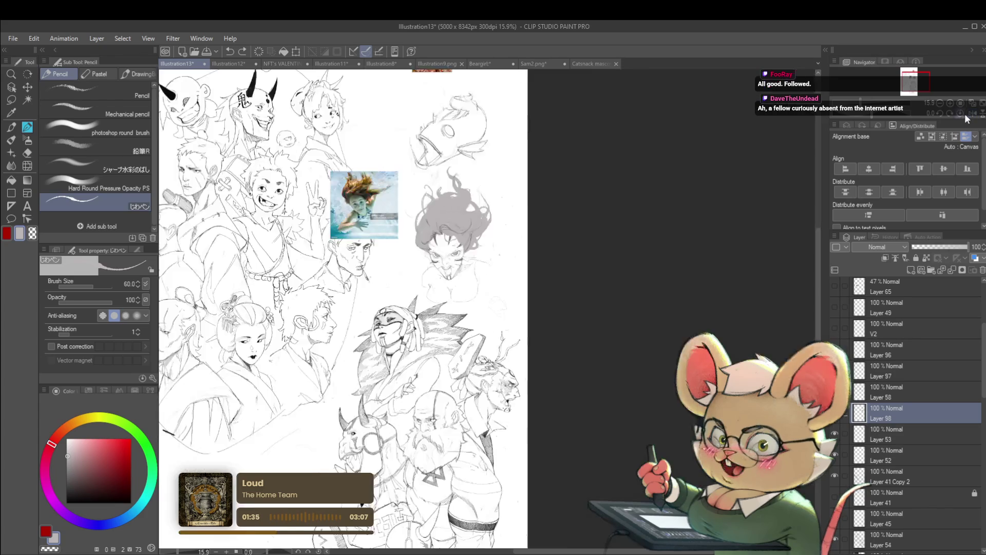
pyautogui.moveTo(799, 210); pyautogui.dragTo(552, 211)
pyautogui.scroll(3, 552, 211)
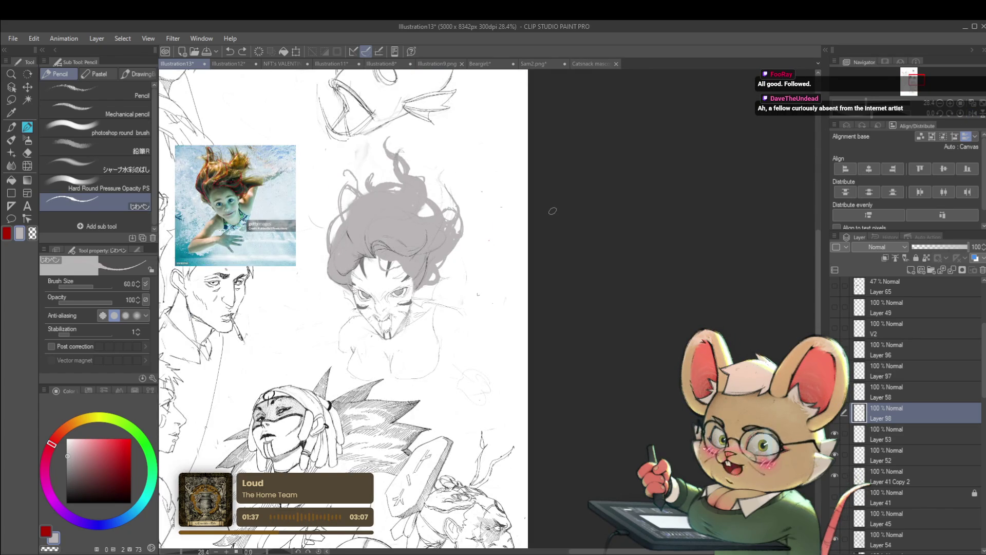
pyautogui.scroll(2, 424, 225)
pyautogui.scroll(3, 381, 271)
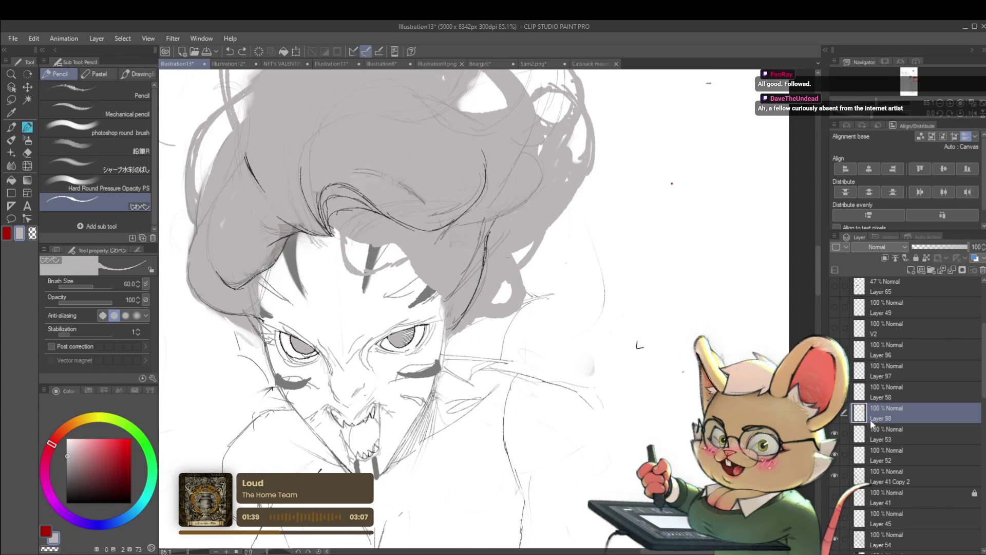
# Step: Toggle Layer 98's grey hair fill off and on to compare, leaving it visible
pyautogui.click(836, 416)
pyautogui.click(836, 415)
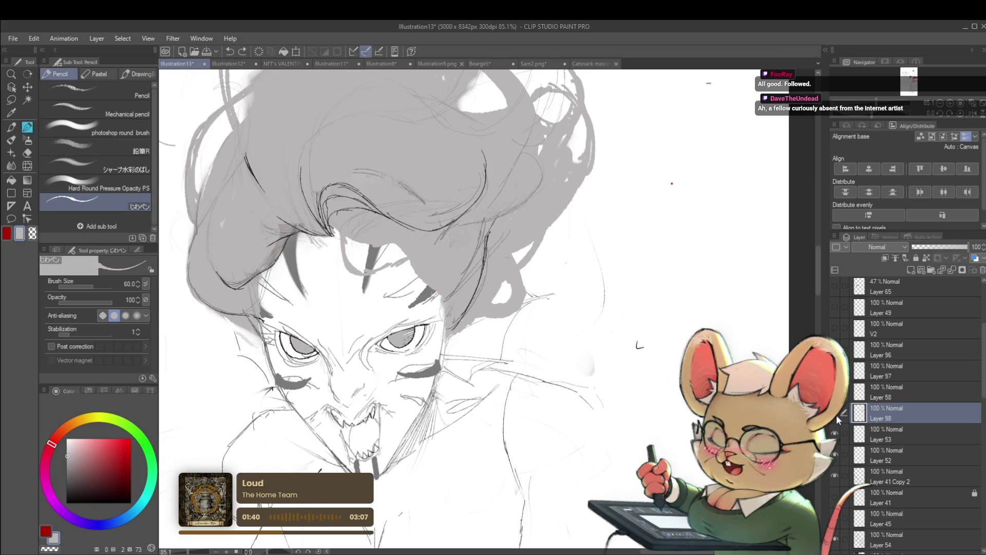
pyautogui.click(836, 414)
pyautogui.click(837, 414)
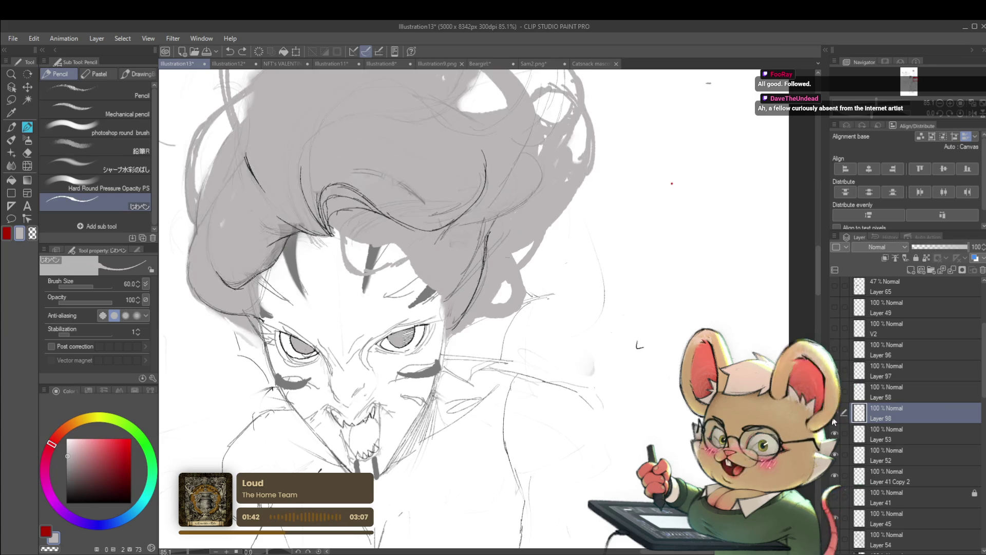
pyautogui.scroll(-2, 598, 309)
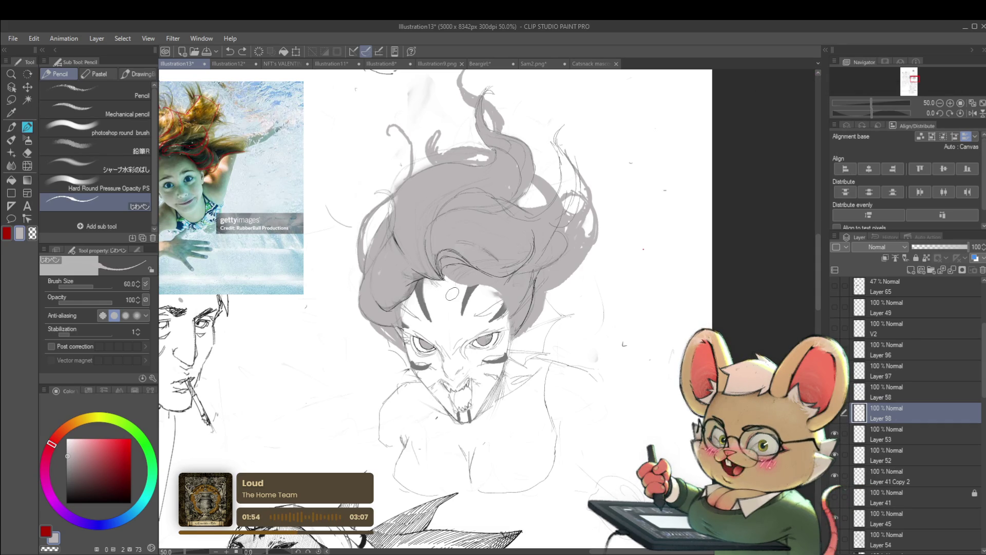
pyautogui.click(835, 414)
pyautogui.click(837, 416)
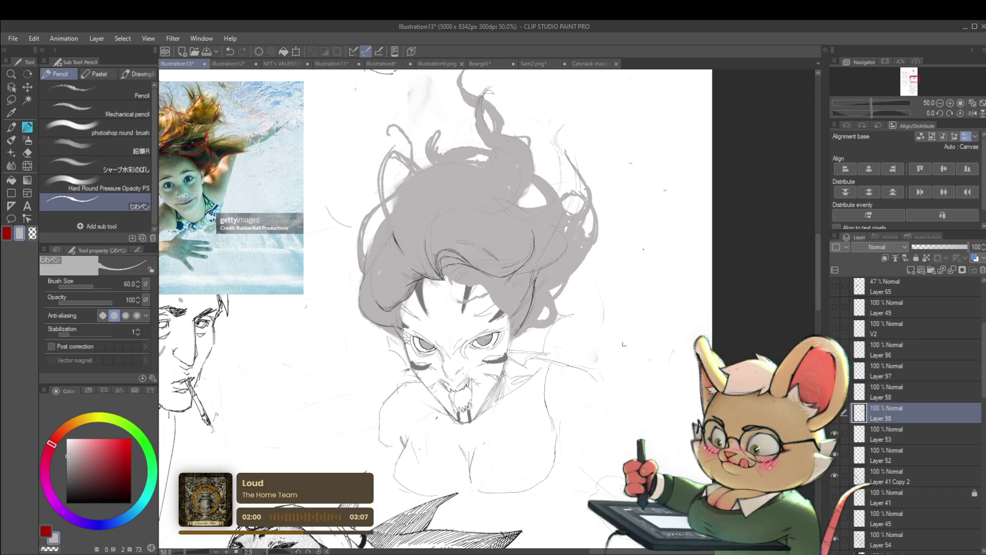
pyautogui.scroll(-4, 714, 396)
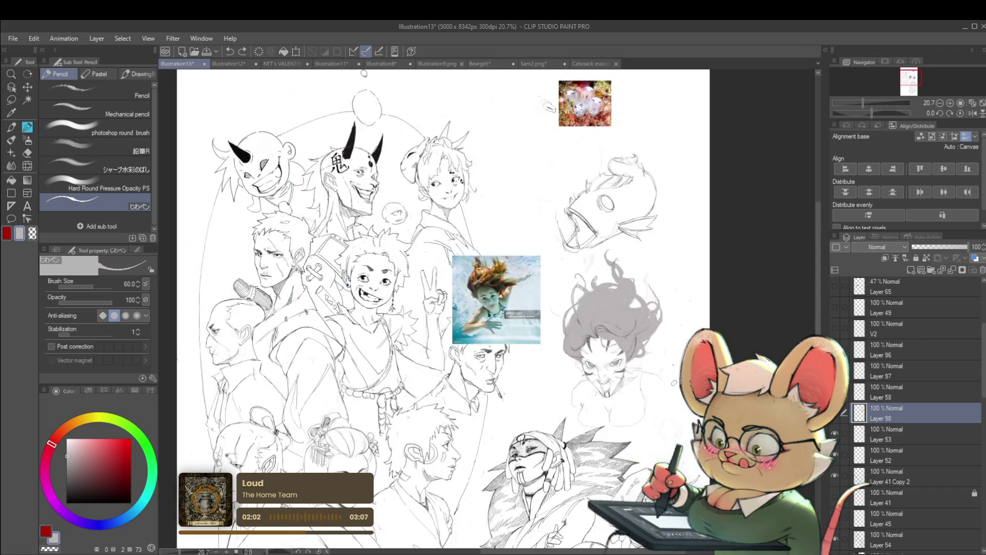
pyautogui.scroll(5, 606, 375)
pyautogui.scroll(3, 575, 280)
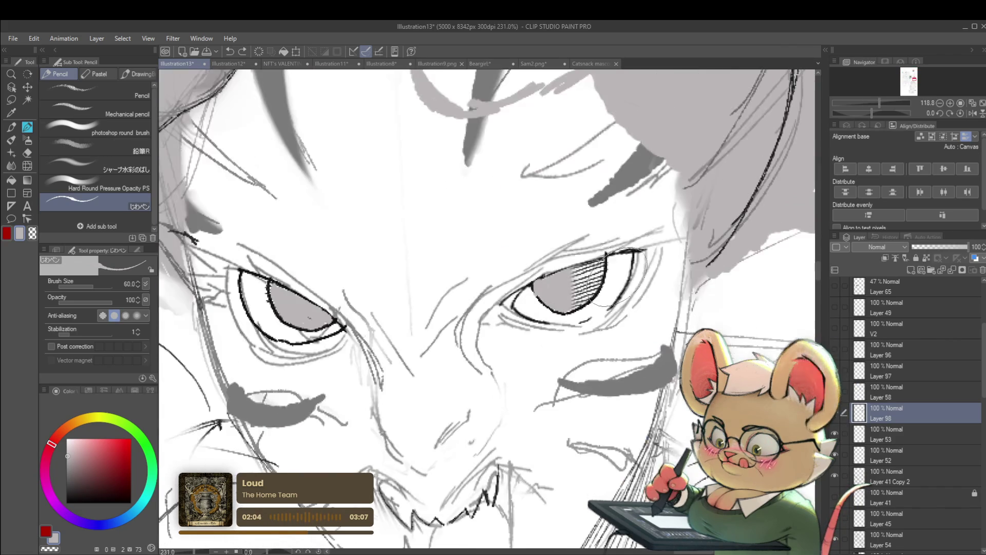
# Step: Undo the right-hand iris hatching, check the page zoomed out, and select Layer 41 Copy 2
pyautogui.hotkey('ctrl', 'z')
pyautogui.hotkey('ctrl', 'z')
pyautogui.hotkey('ctrl', 'z')
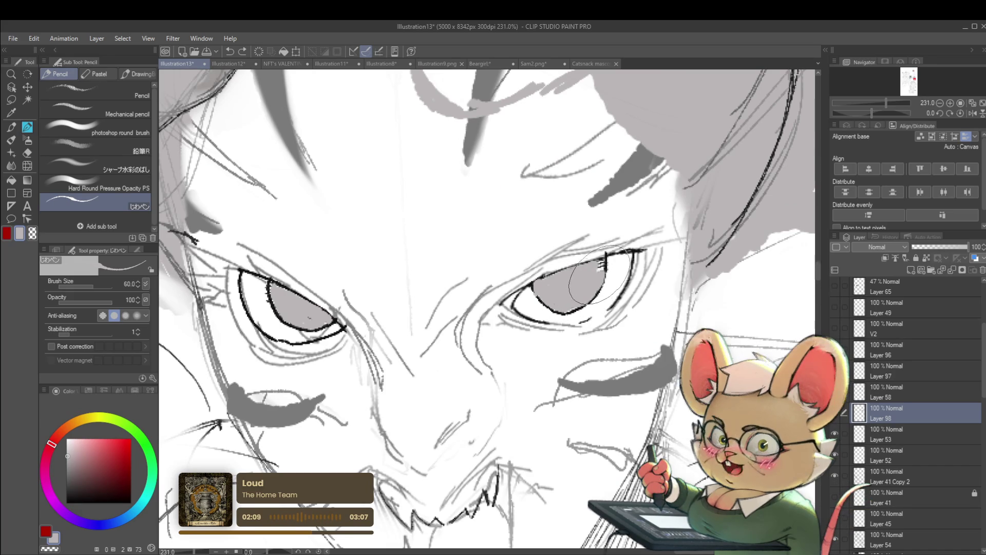
pyautogui.scroll(-10, 571, 303)
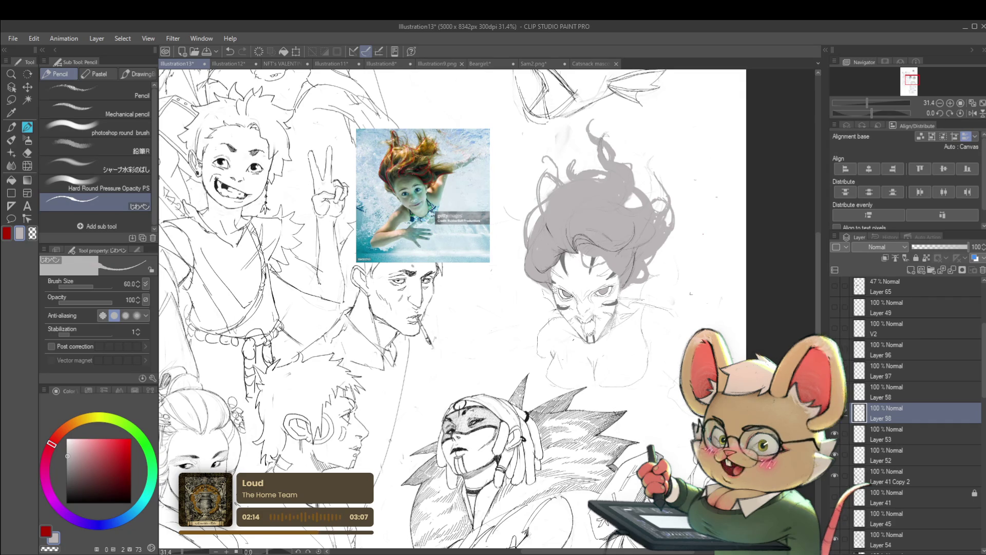
pyautogui.scroll(-3, 623, 261)
pyautogui.scroll(10, 623, 261)
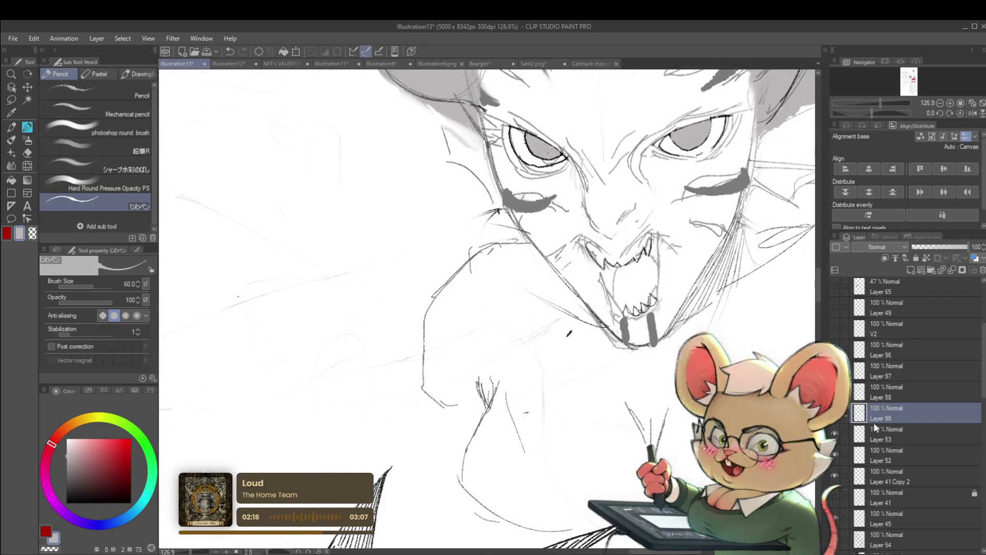
pyautogui.click(886, 471)
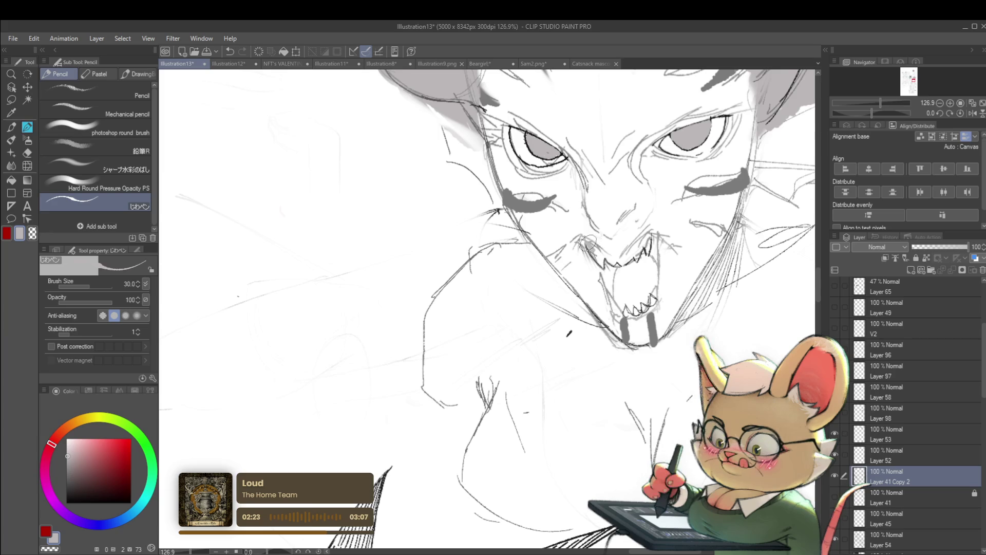
# Step: Reduce the brush size to 30 and mirror the canvas left to right
pyautogui.press('[')
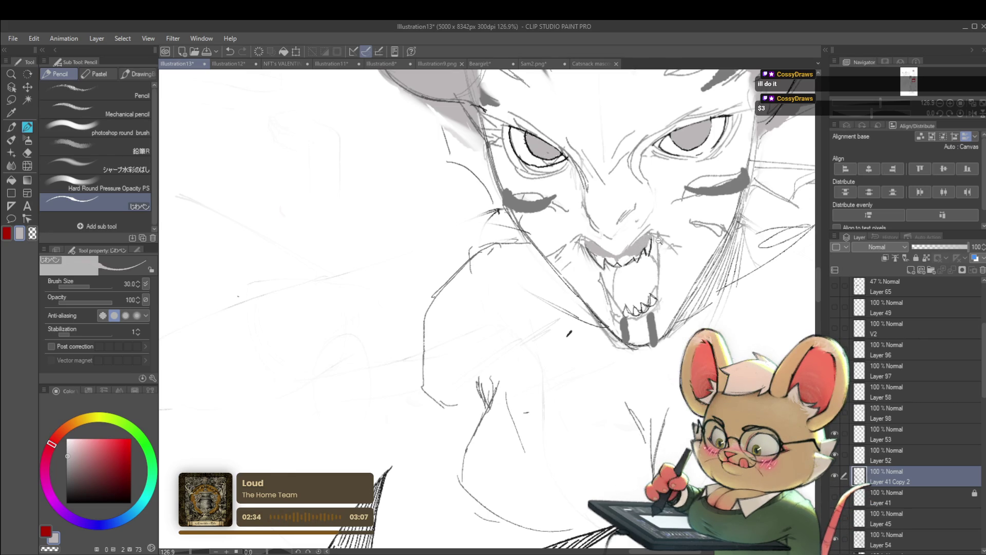
pyautogui.scroll(-10, 658, 240)
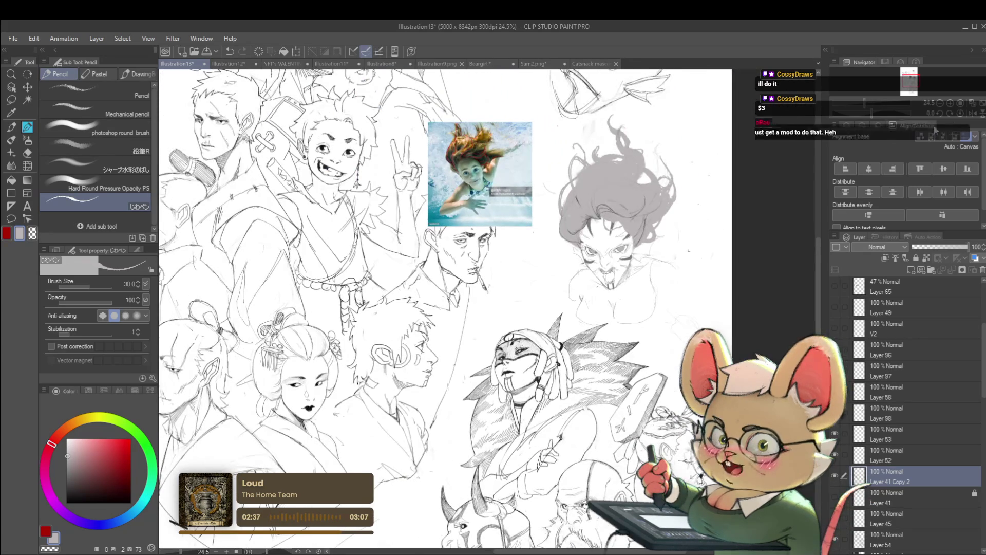
pyautogui.click(959, 113)
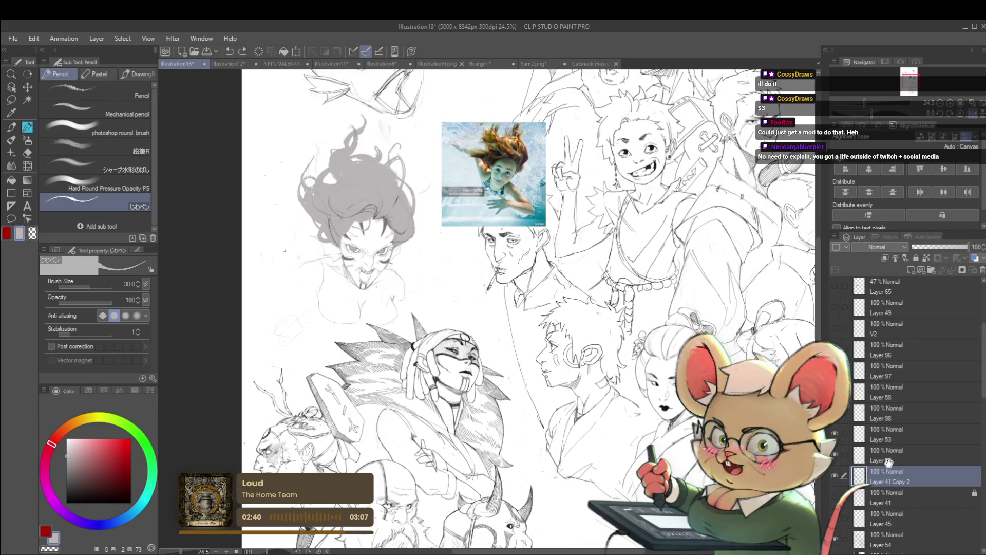
pyautogui.scroll(8, 354, 257)
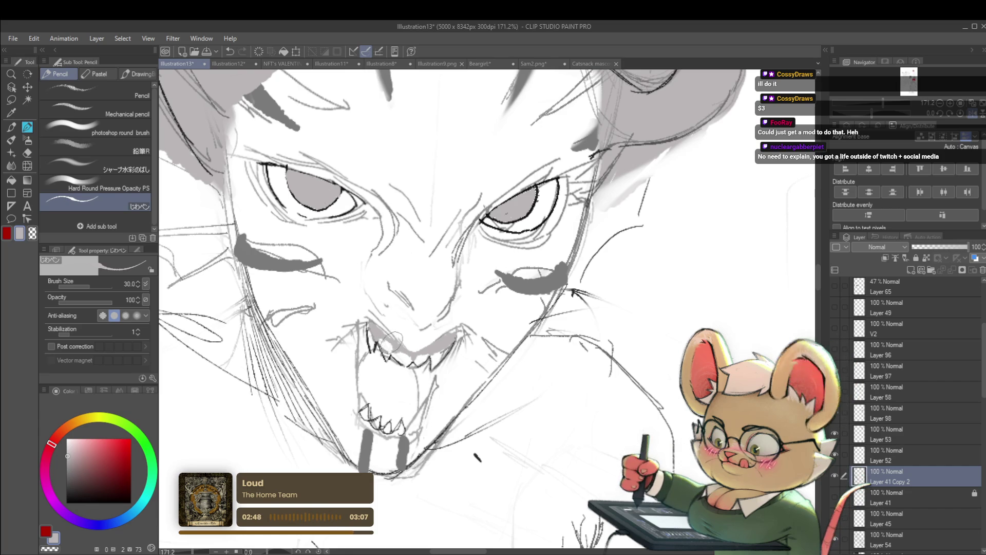
pyautogui.scroll(-5, 378, 331)
pyautogui.scroll(-3, 374, 326)
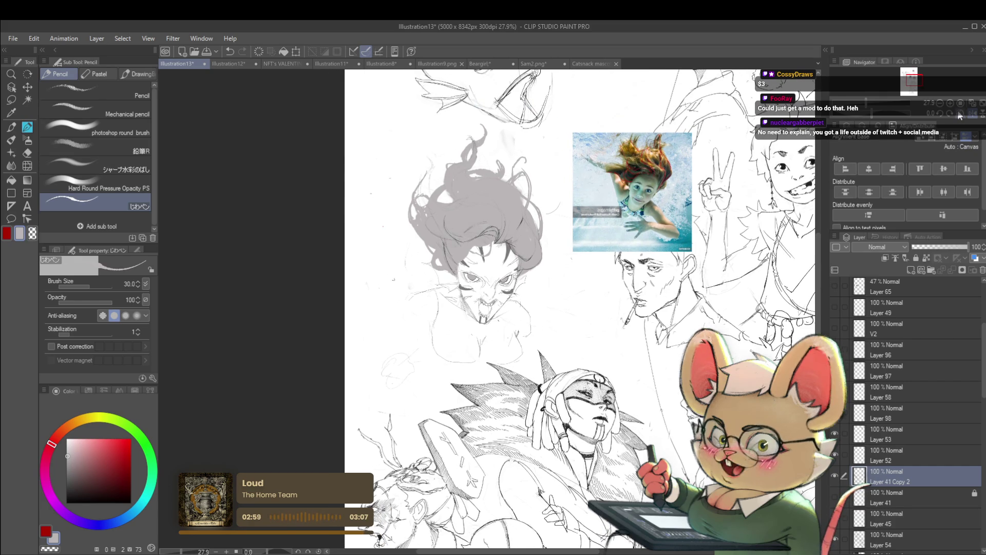
# Step: Pan around the mirrored face sketch and toggle Layer 45's visibility
pyautogui.moveTo(532, 264); pyautogui.dragTo(551, 276)
pyautogui.scroll(4, 551, 277)
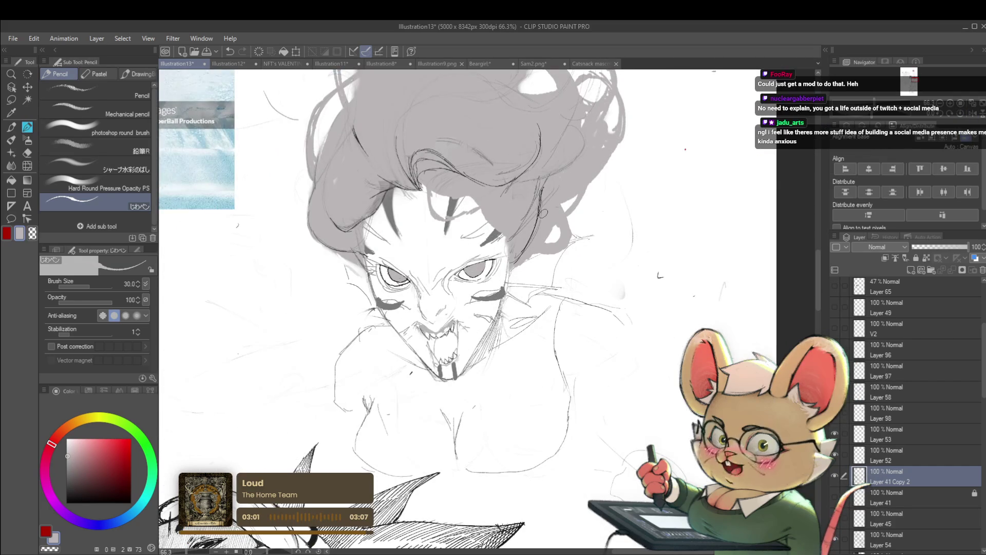
pyautogui.moveTo(543, 212); pyautogui.dragTo(559, 225)
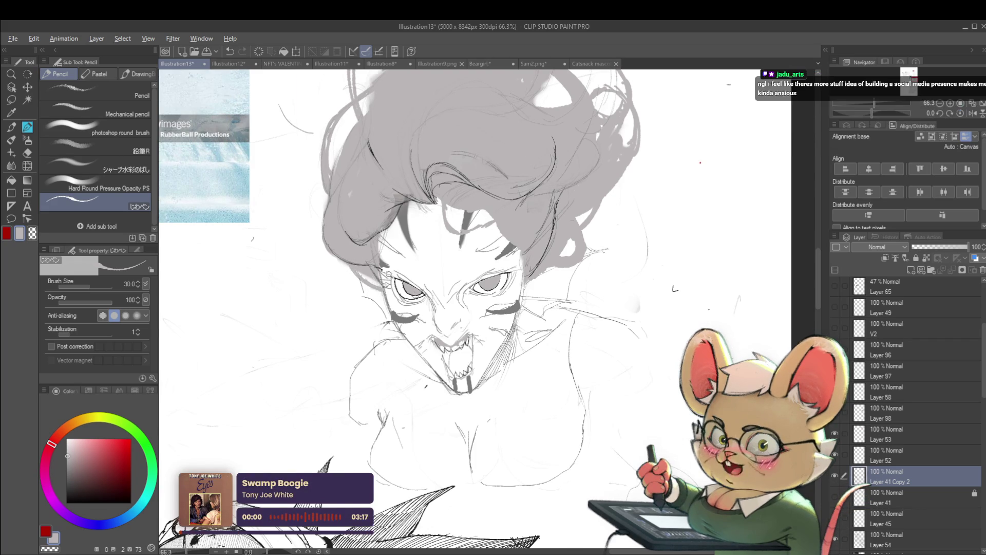
pyautogui.scroll(-5, 399, 239)
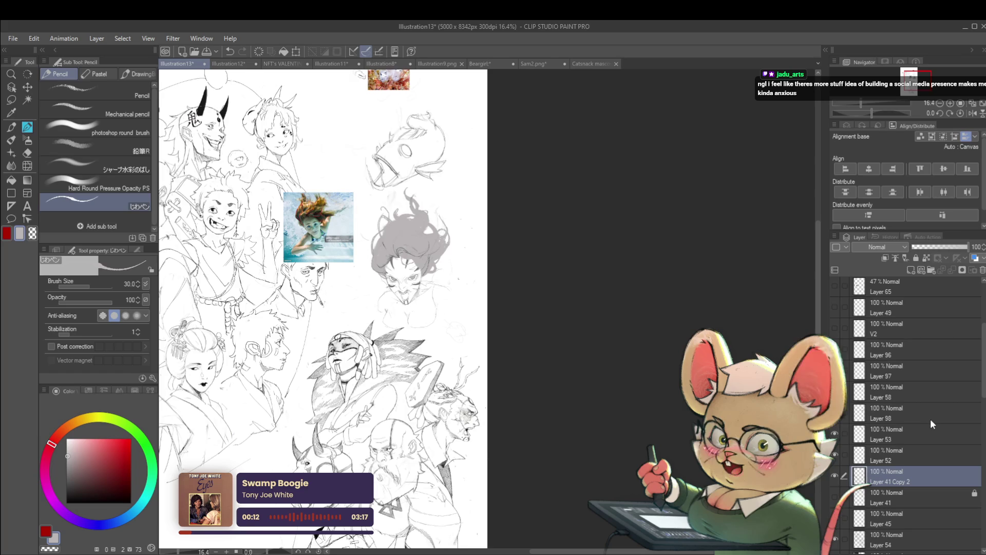
pyautogui.click(835, 518)
# Step: Zoom out to see more of the page, undo the last action, and return to Layer 98
pyautogui.scroll(5, 381, 277)
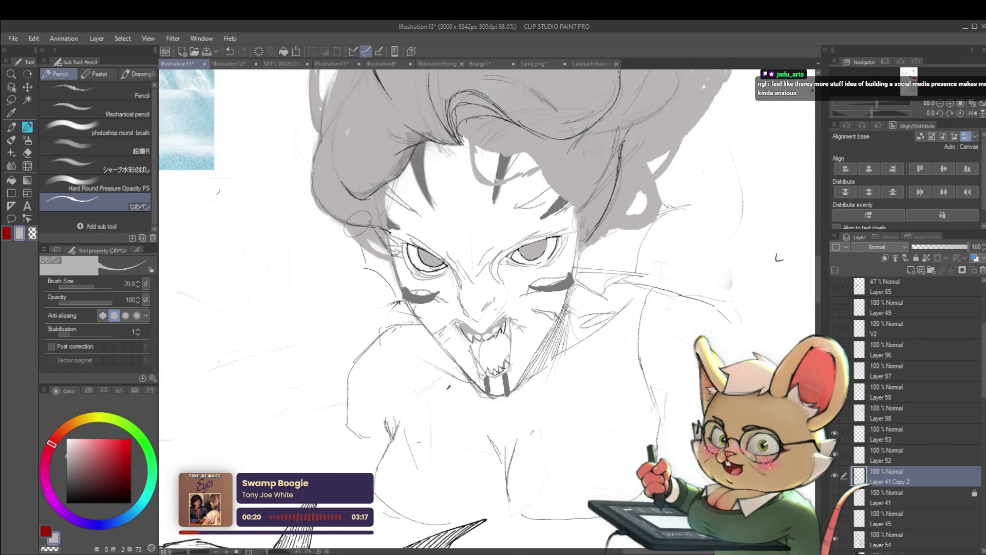
pyautogui.scroll(-3, 336, 244)
pyautogui.scroll(-2, 335, 243)
pyautogui.moveTo(491, 228); pyautogui.dragTo(697, 217)
pyautogui.hotkey('ctrl', 'z')
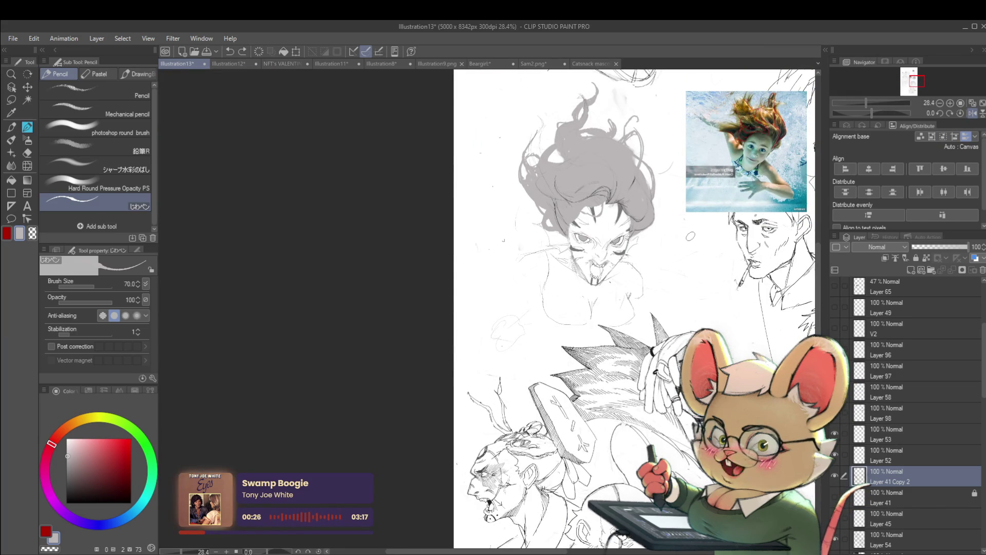
pyautogui.moveTo(690, 236); pyautogui.dragTo(678, 262)
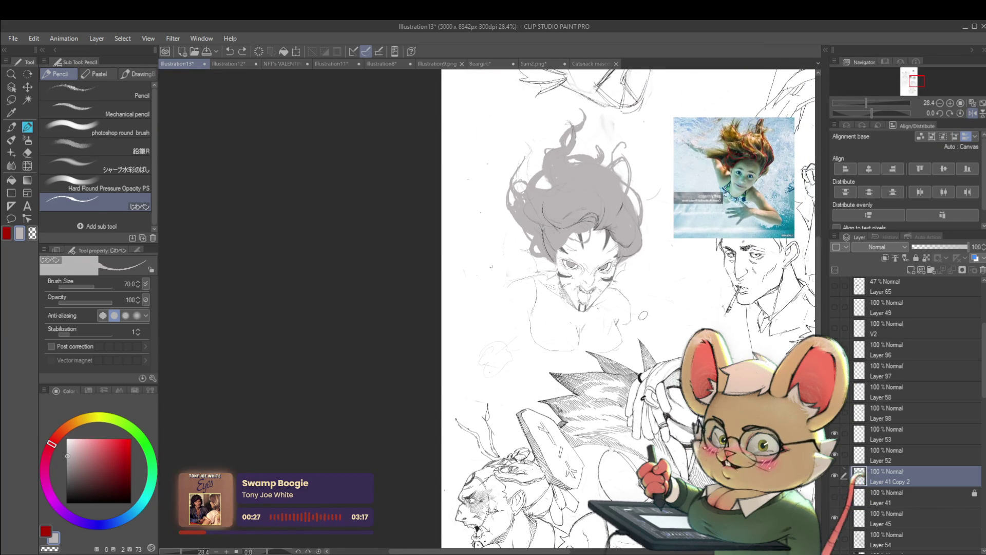
pyautogui.click(881, 410)
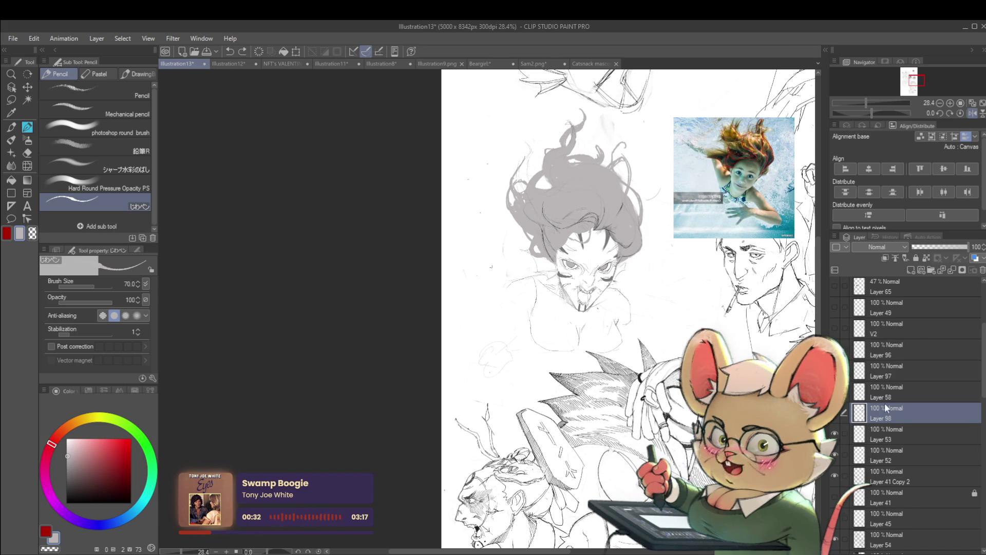
# Step: Click through Layers 53, 98 and 58, then step up to Layer 97 with Alt+]
pyautogui.click(881, 434)
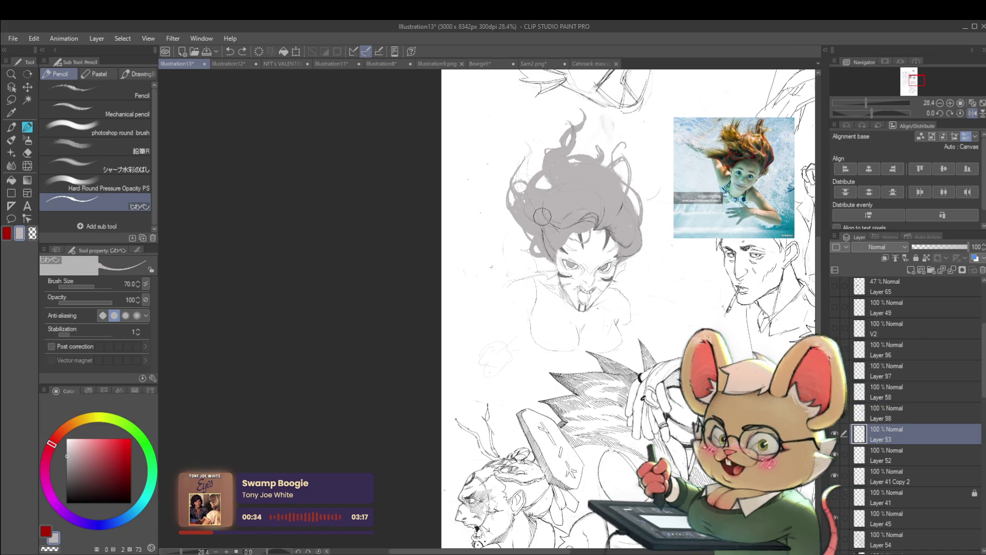
pyautogui.click(873, 454)
pyautogui.click(886, 414)
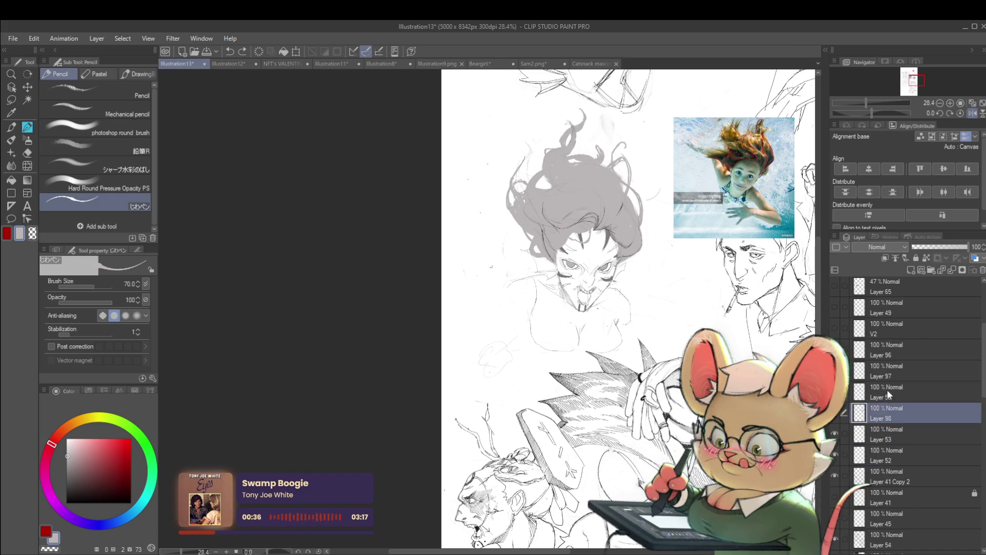
pyautogui.click(887, 390)
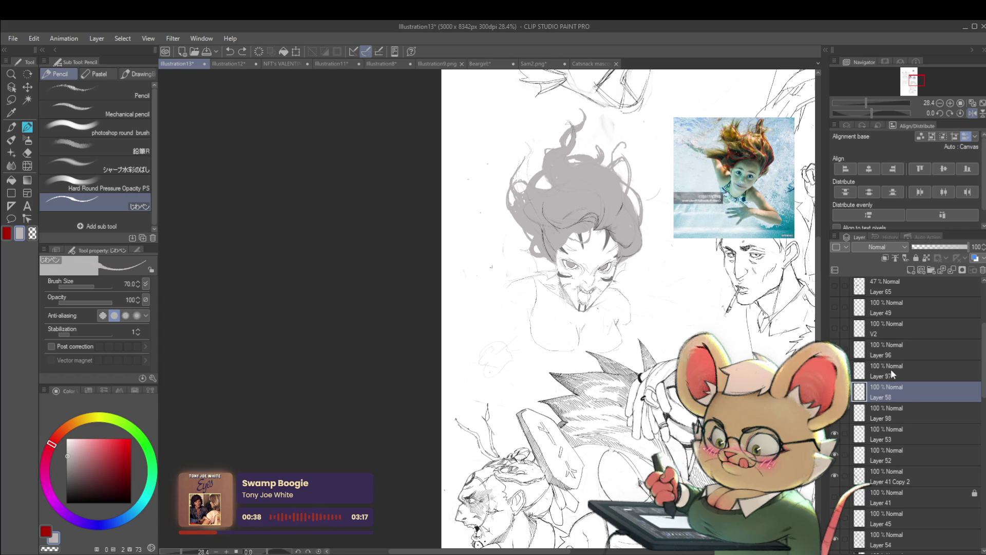
pyautogui.hotkey('alt', ']')
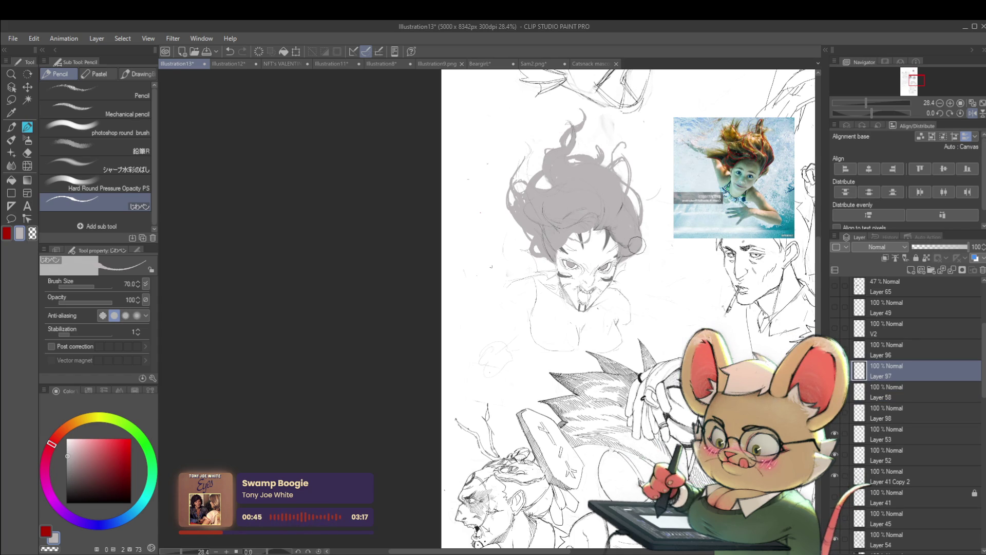
# Step: Pick a near-black drawing colour from the colour square
pyautogui.scroll(-3, 642, 235)
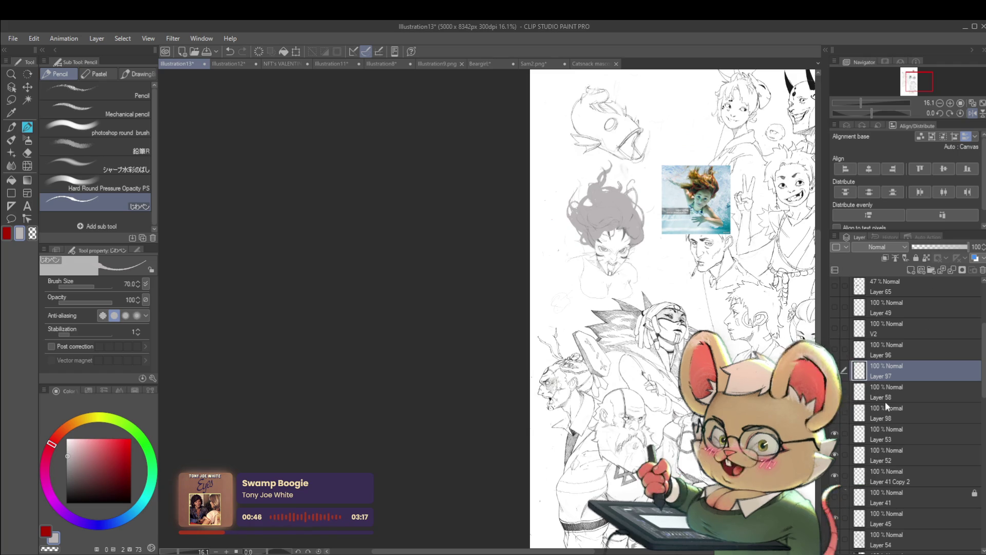
pyautogui.scroll(4, 637, 209)
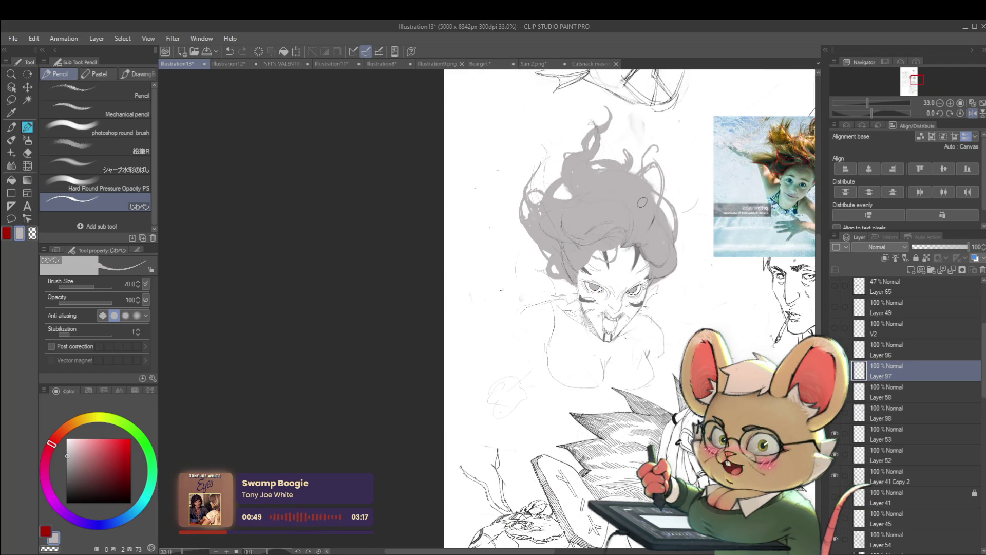
pyautogui.click(65, 491)
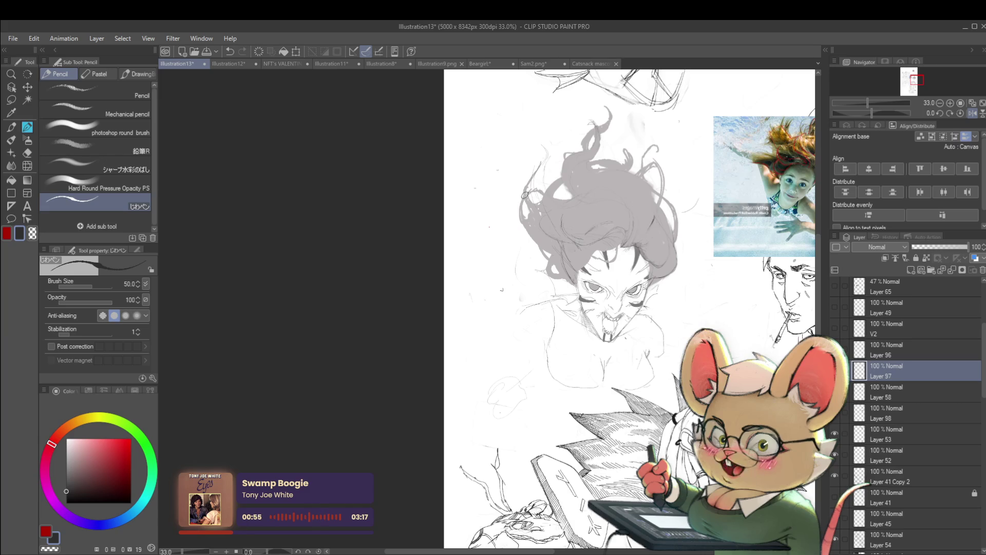
# Step: Halve the pencil size and check the woman's head mirrored and back
pyautogui.press('[')
pyautogui.moveTo(542, 211)
pyautogui.mouseDown()
pyautogui.moveTo(517, 223)
pyautogui.moveTo(485, 213)
pyautogui.mouseUp()
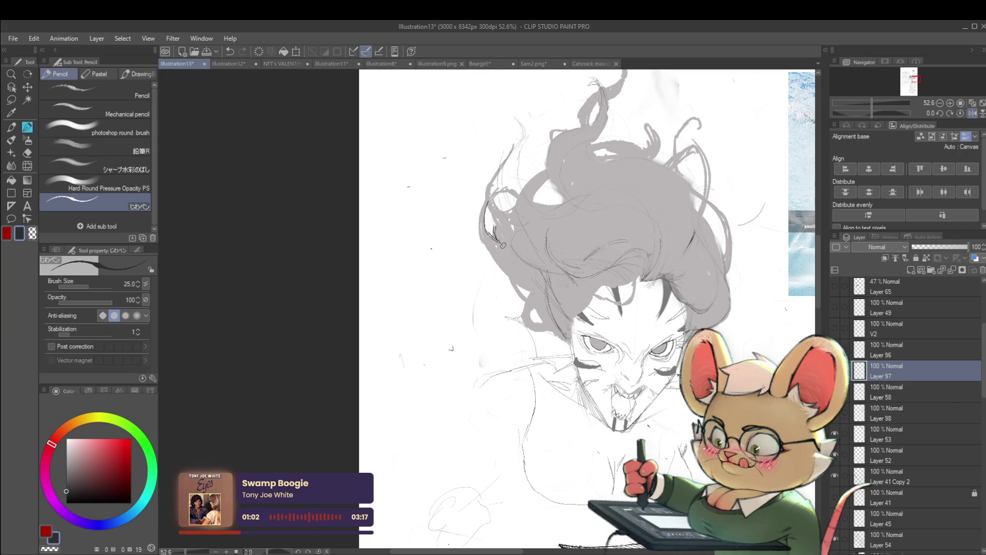
pyautogui.scroll(-2, 501, 241)
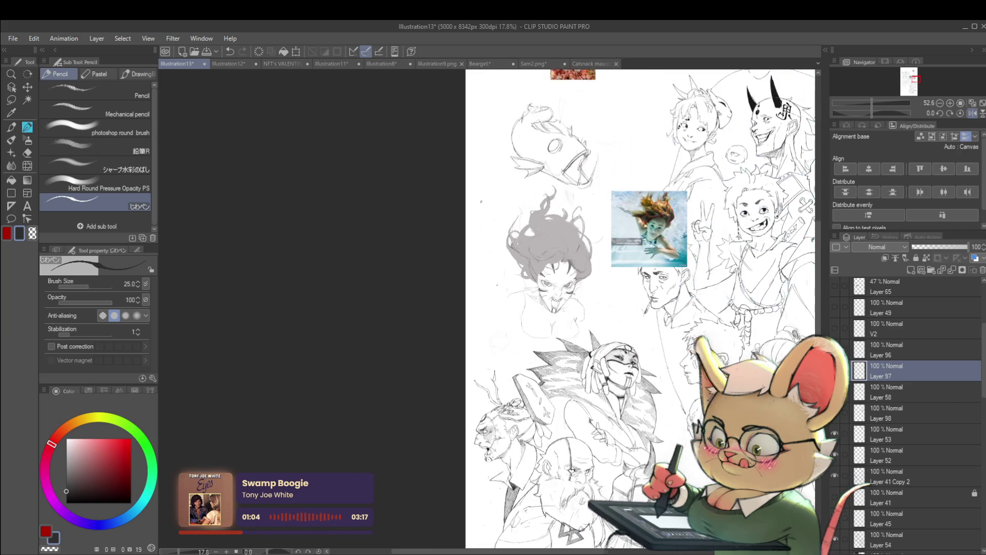
pyautogui.scroll(1, 499, 234)
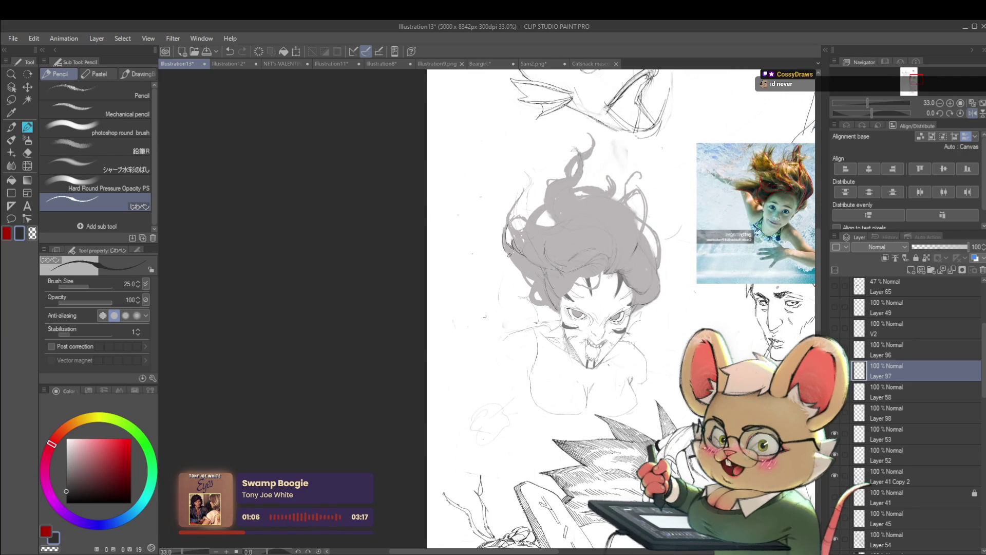
pyautogui.scroll(-2, 533, 277)
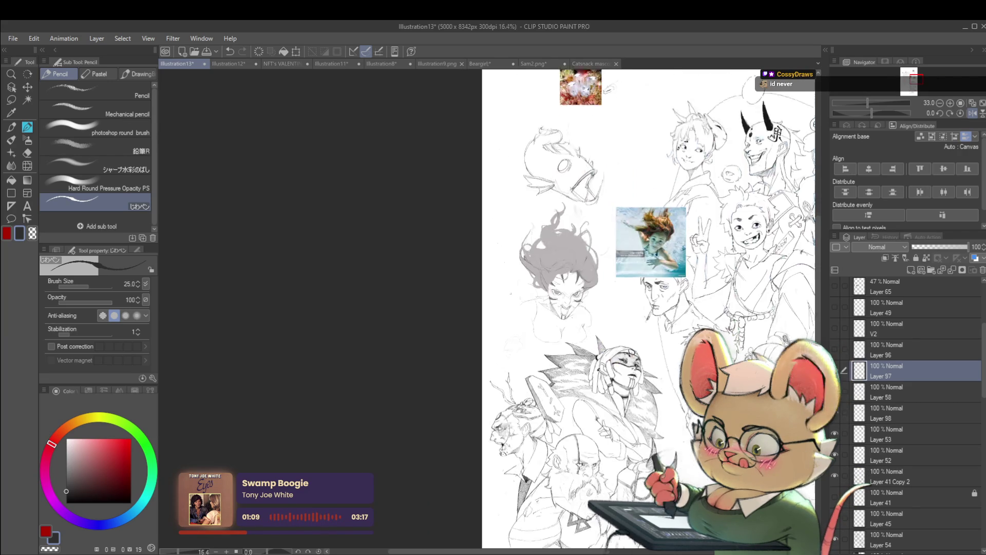
pyautogui.click(972, 113)
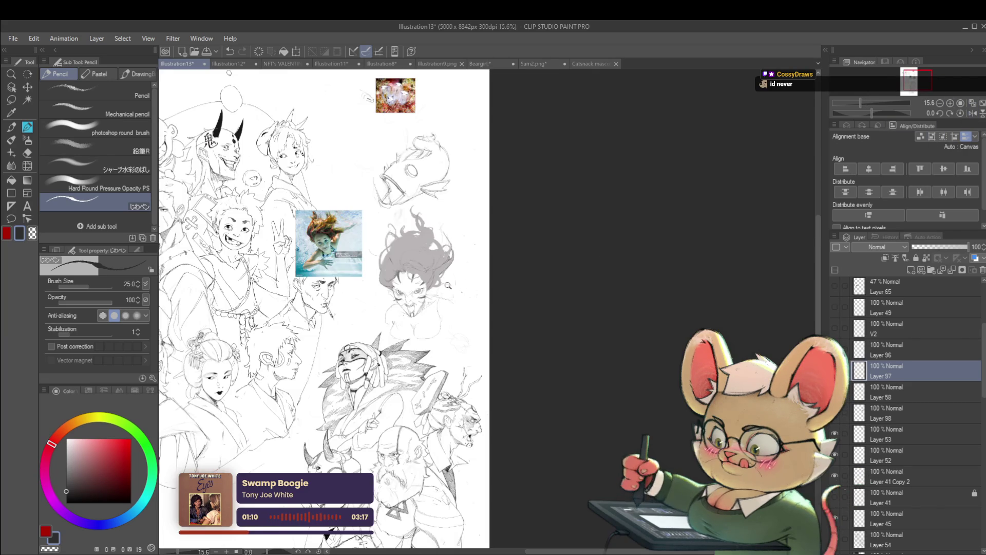
pyautogui.scroll(3, 447, 286)
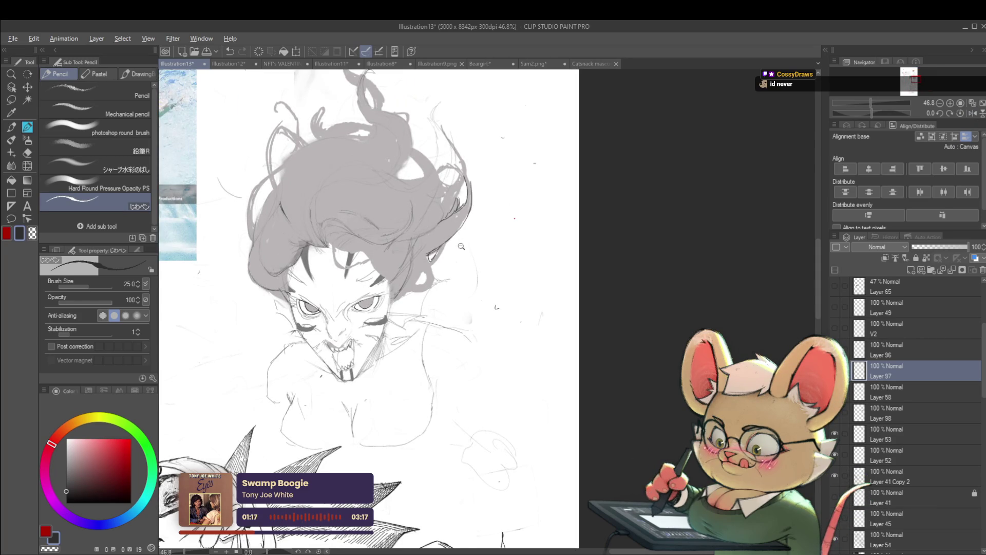
pyautogui.scroll(-2, 461, 246)
pyautogui.click(972, 114)
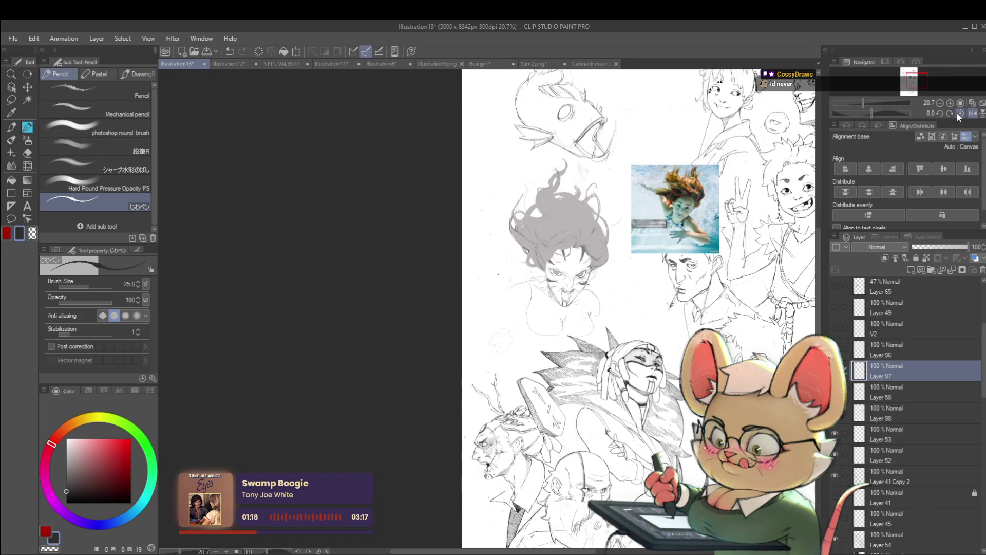
pyautogui.scroll(3, 559, 278)
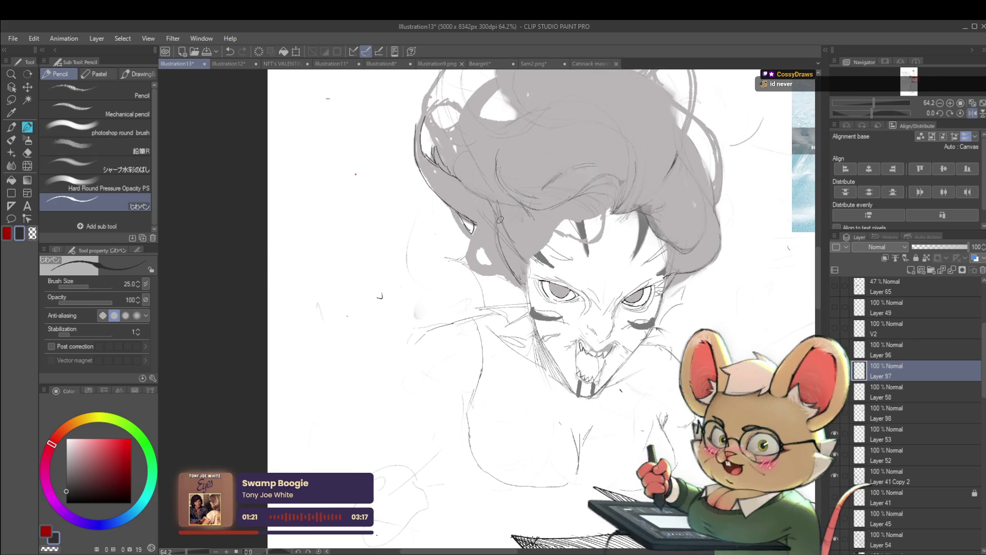
# Step: Draw a short dark line along the hair edge, undo it, and redraw it
pyautogui.moveTo(464, 218); pyautogui.dragTo(475, 229)
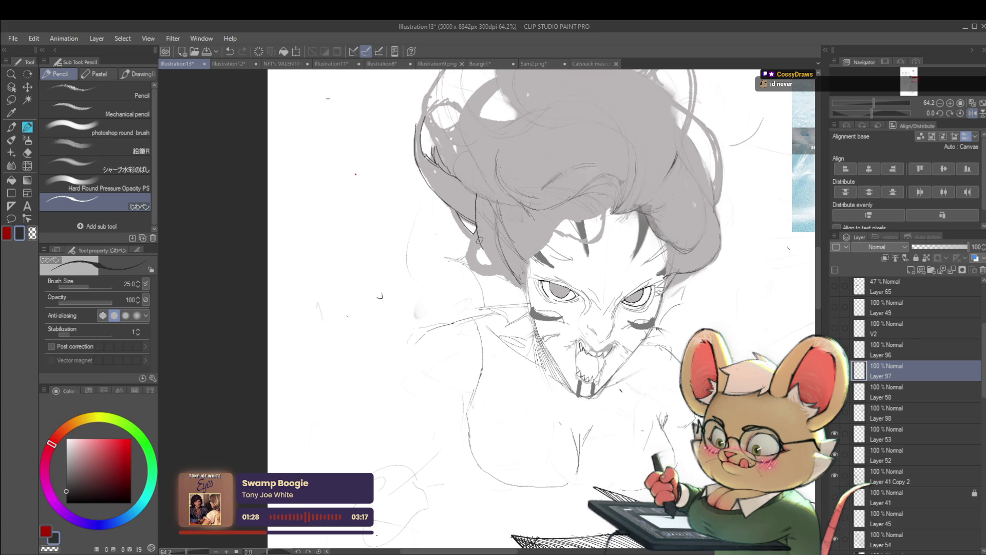
pyautogui.hotkey('ctrl', 'z')
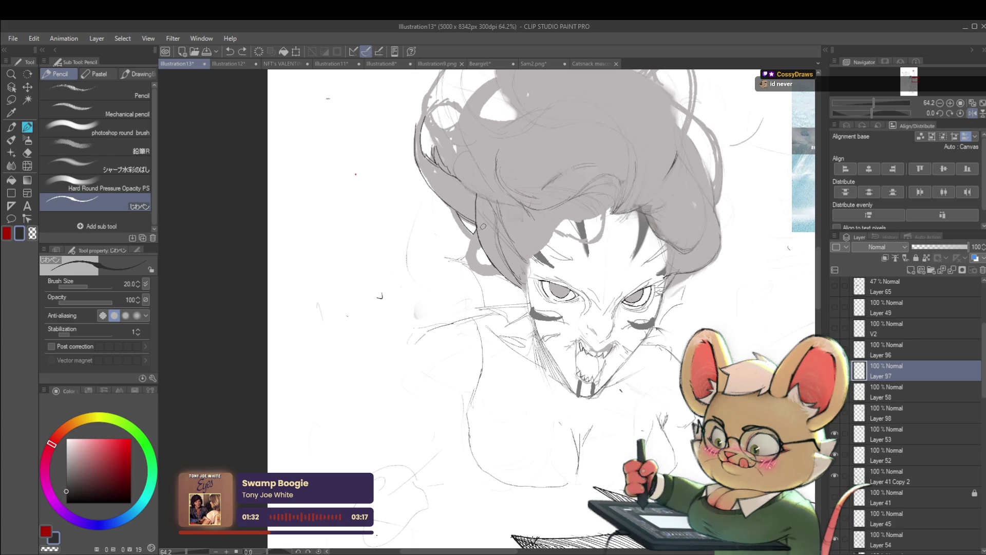
pyautogui.moveTo(473, 233)
pyautogui.mouseDown()
pyautogui.moveTo(467, 259)
pyautogui.moveTo(483, 272)
pyautogui.mouseUp()
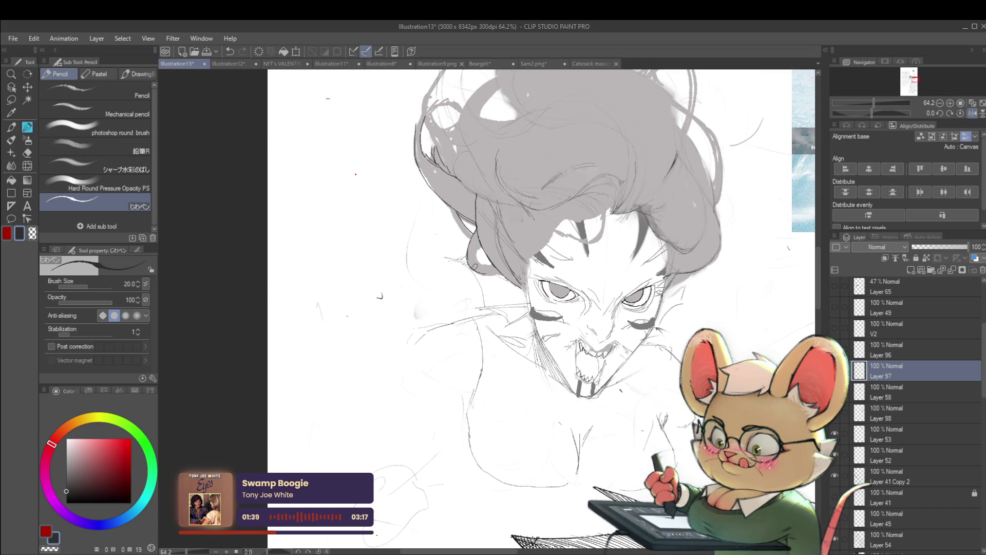
pyautogui.scroll(-5, 503, 276)
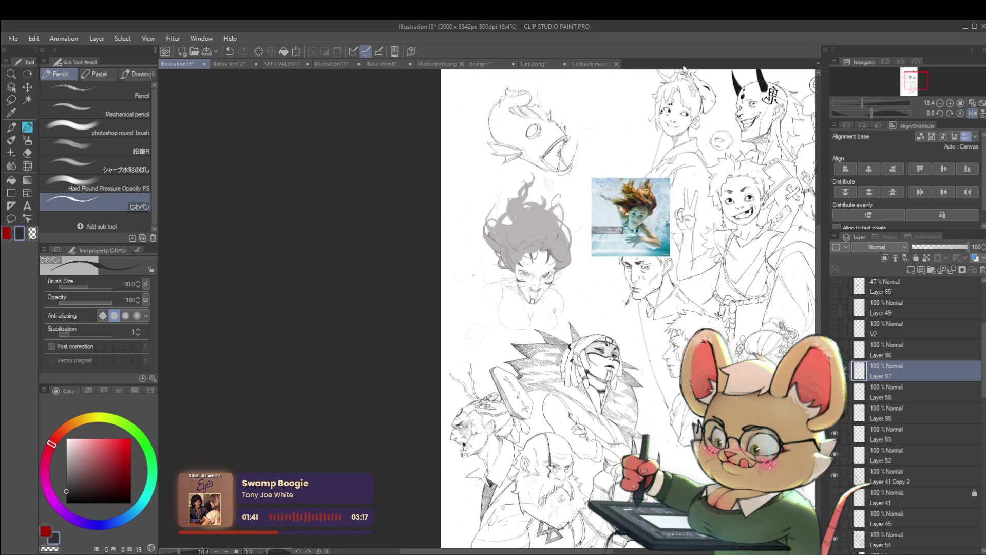
# Step: Centre the grey-haired head and add a curved and a faint line along the hair's left edge
pyautogui.scroll(5, 494, 275)
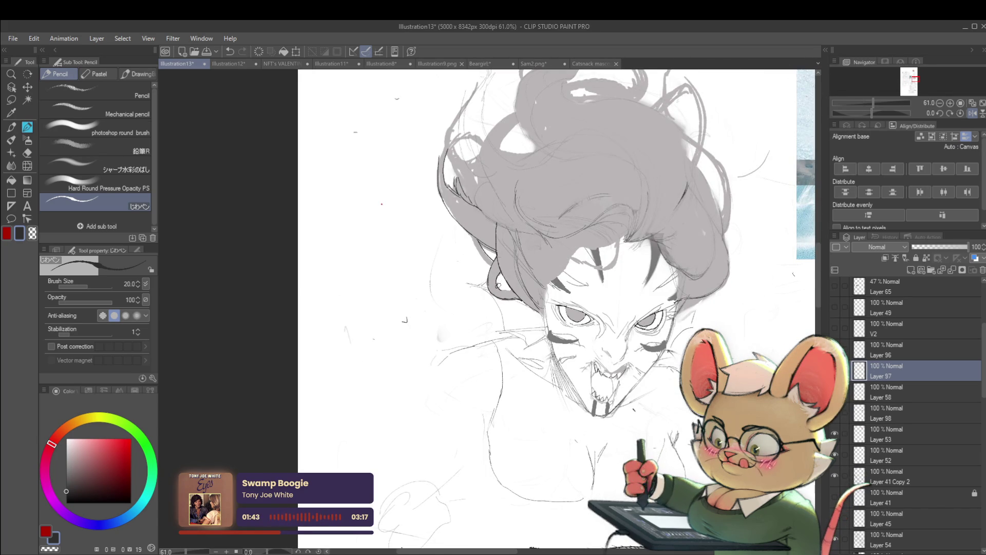
pyautogui.scroll(-5, 506, 293)
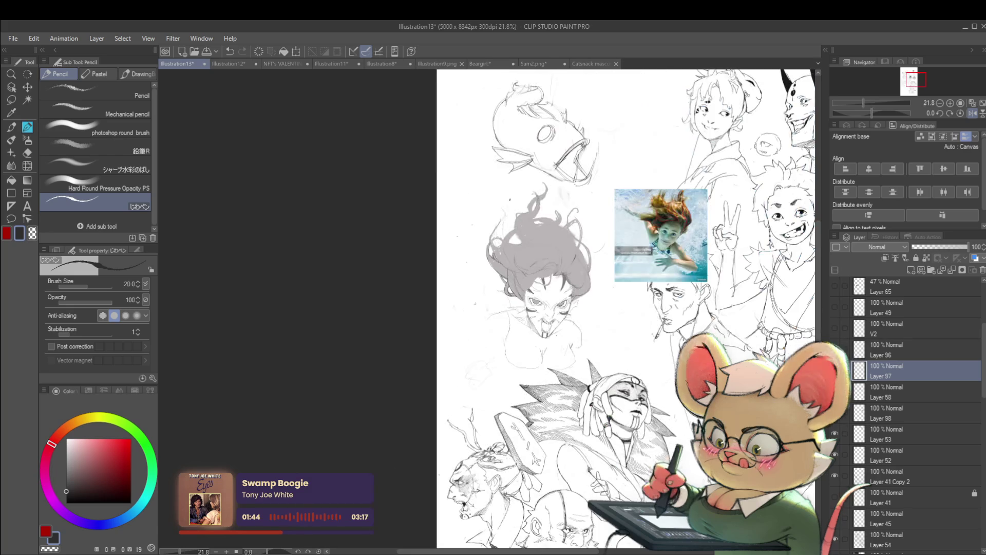
pyautogui.moveTo(509, 199); pyautogui.dragTo(468, 184)
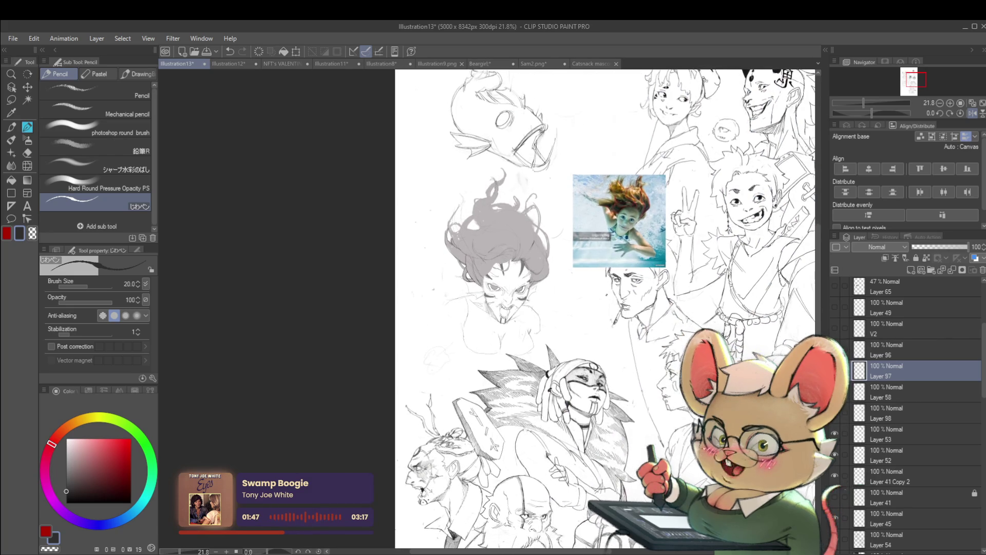
pyautogui.scroll(3, 469, 257)
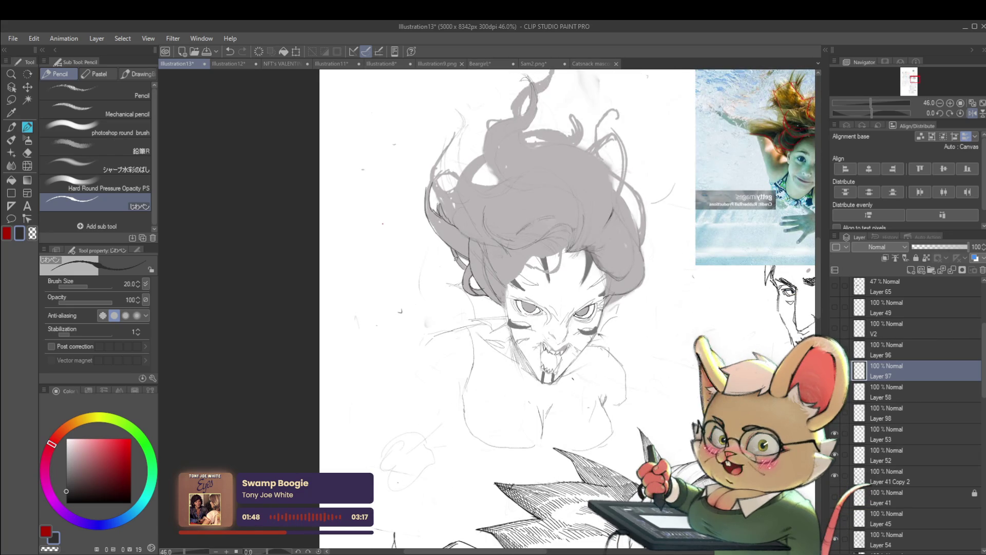
pyautogui.scroll(-4, 466, 257)
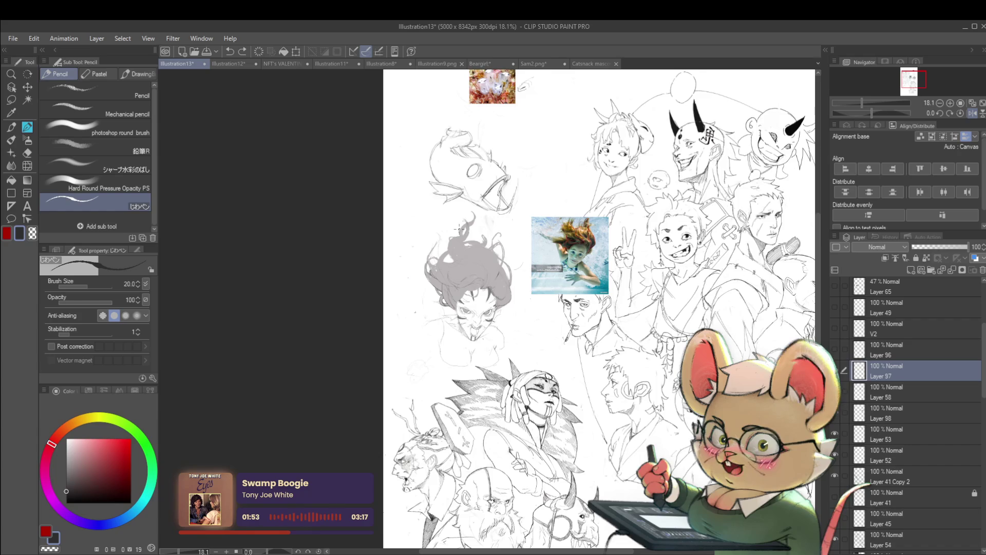
pyautogui.scroll(3, 471, 255)
pyautogui.scroll(2, 415, 273)
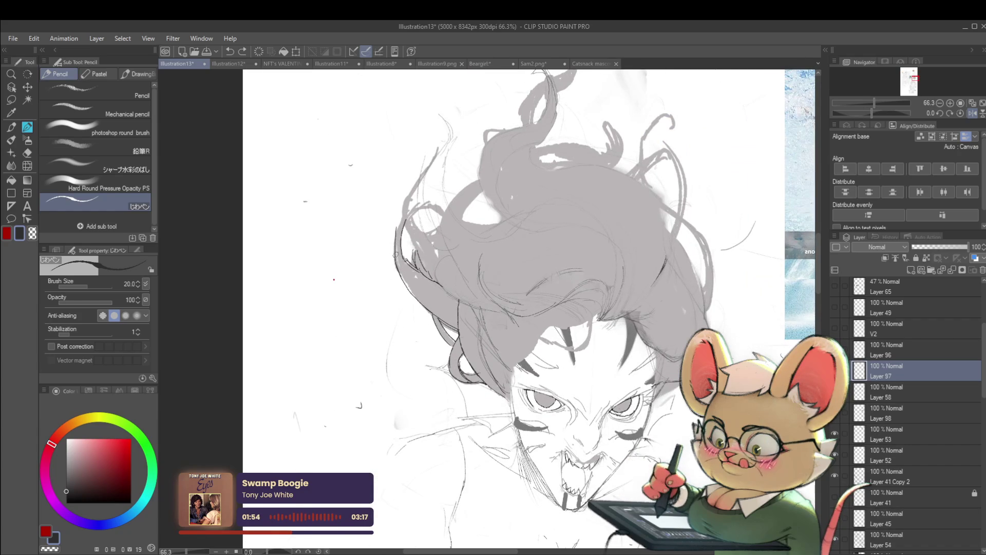
pyautogui.moveTo(399, 238); pyautogui.dragTo(440, 208)
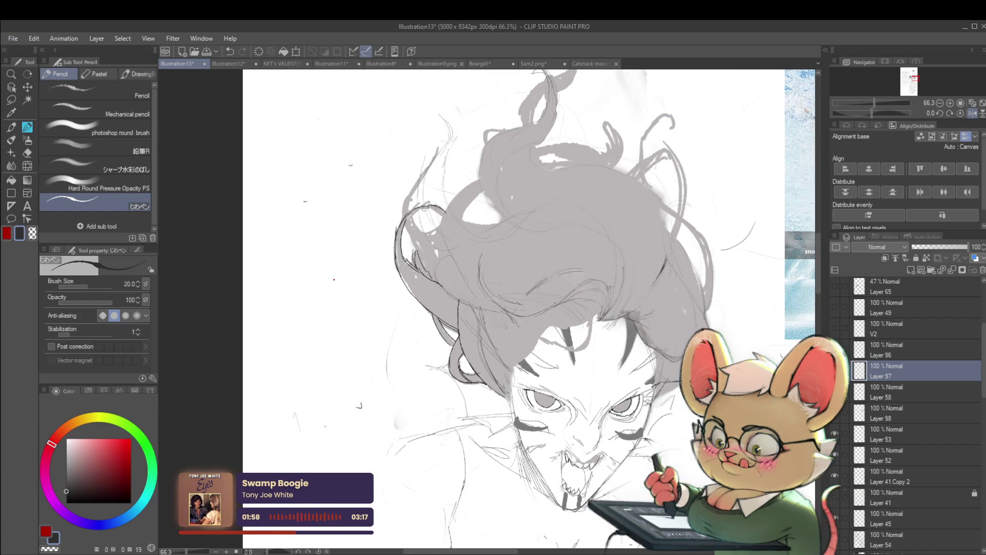
pyautogui.scroll(-5, 439, 210)
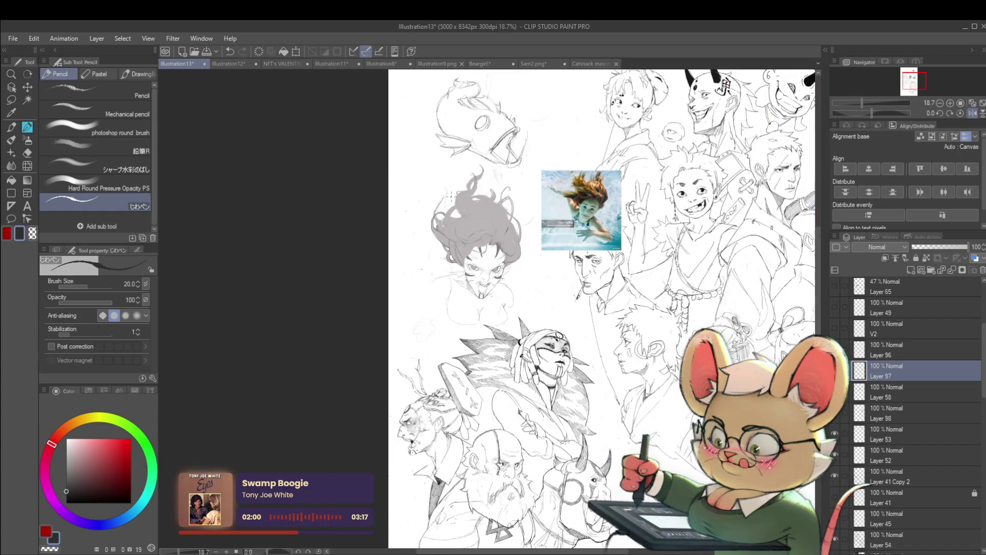
pyautogui.scroll(4, 446, 208)
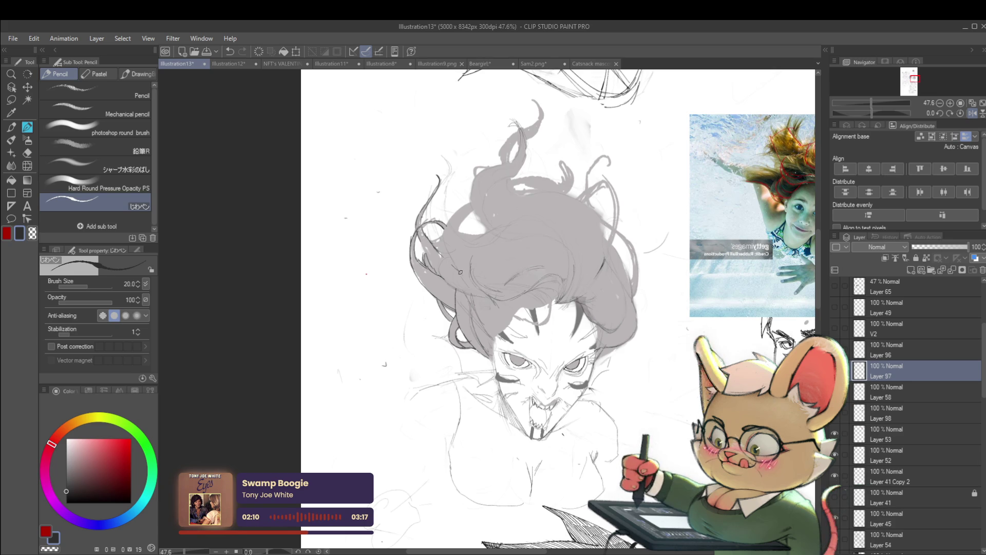
pyautogui.moveTo(442, 243); pyautogui.dragTo(464, 280)
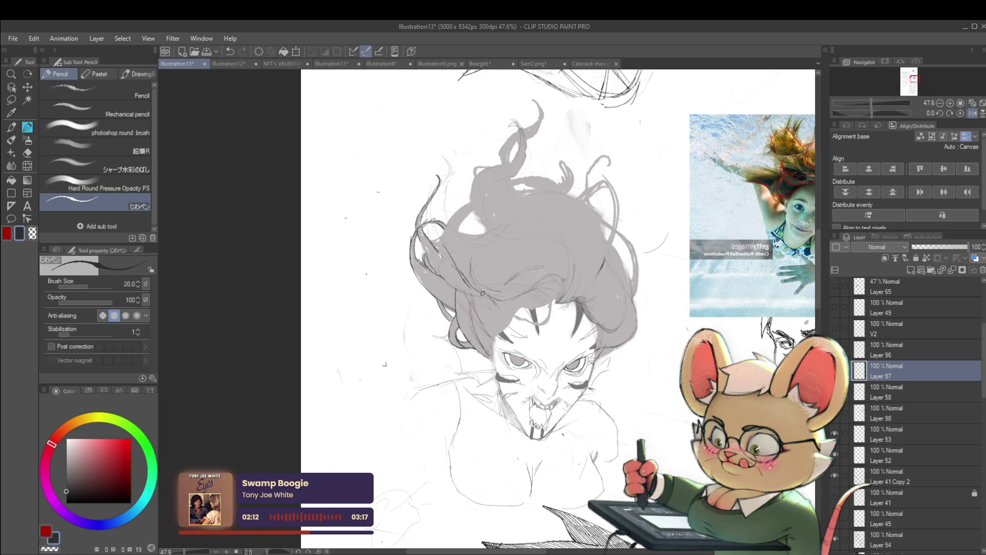
pyautogui.scroll(-5, 484, 295)
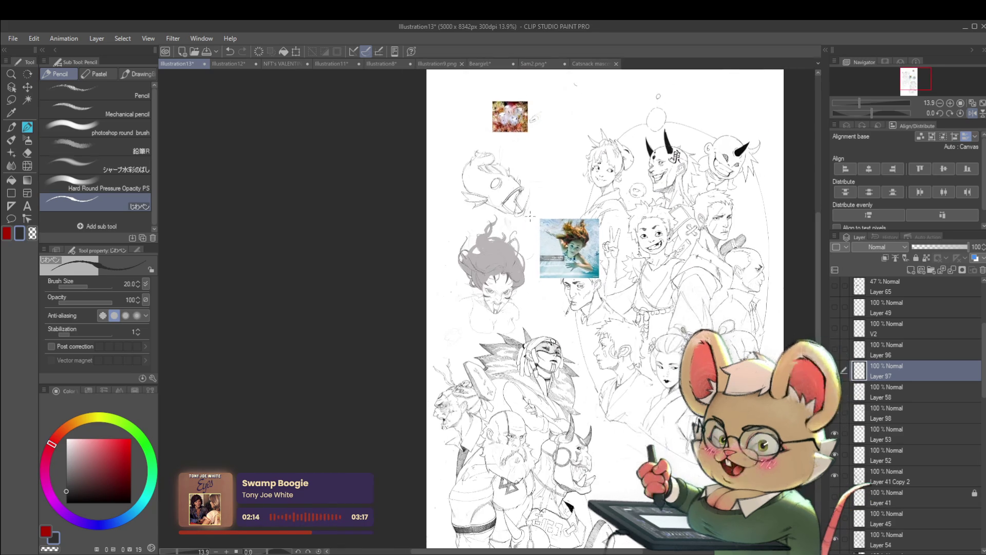
# Step: Check the sketch mirrored, zooming between the head and the whole sheet, then unmirror it
pyautogui.click(973, 113)
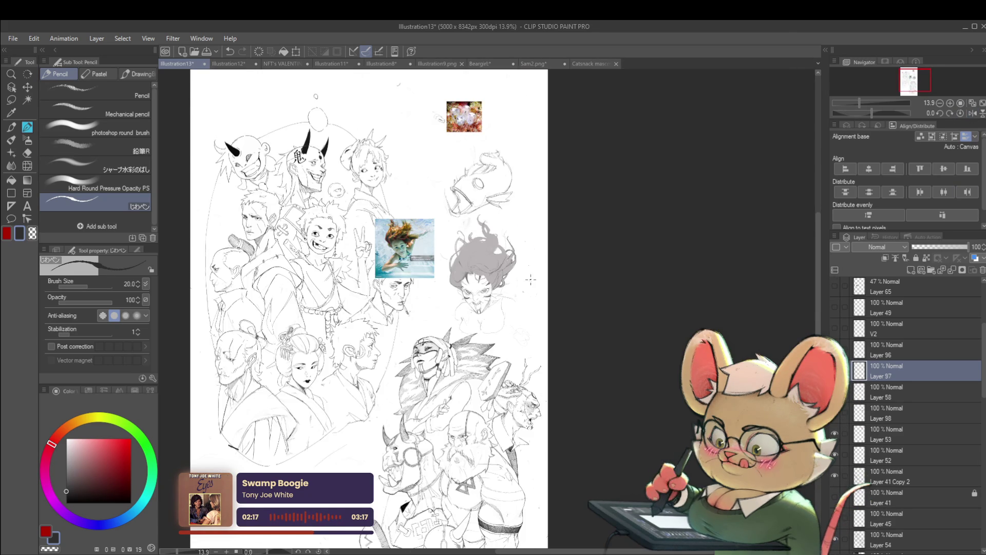
pyautogui.scroll(2, 531, 280)
pyautogui.moveTo(543, 321); pyautogui.dragTo(582, 291)
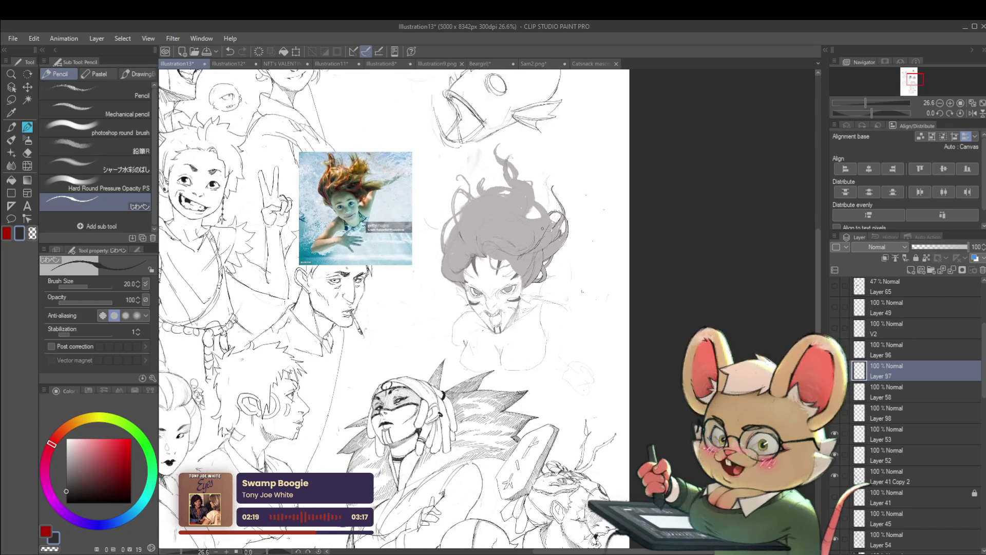
pyautogui.scroll(5, 543, 227)
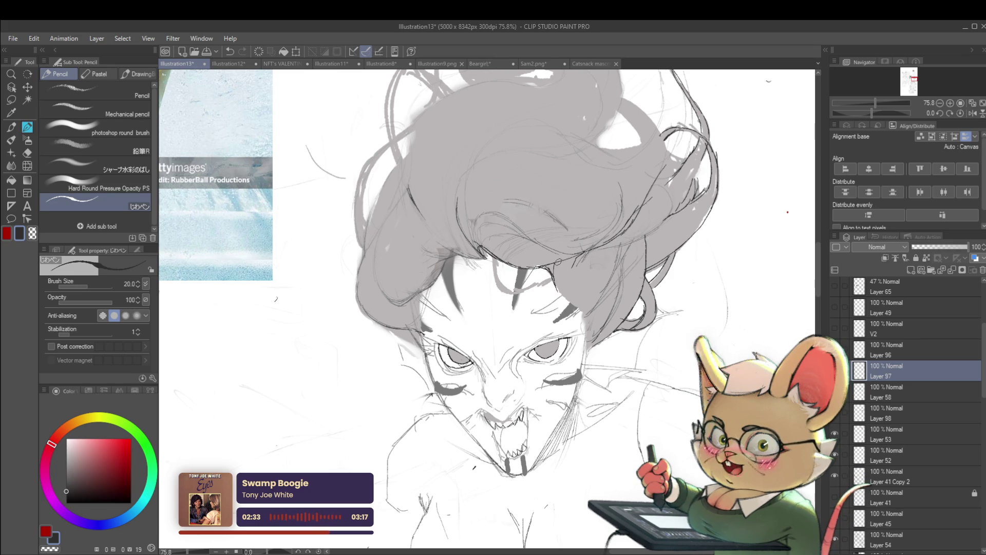
pyautogui.moveTo(585, 300); pyautogui.dragTo(536, 230)
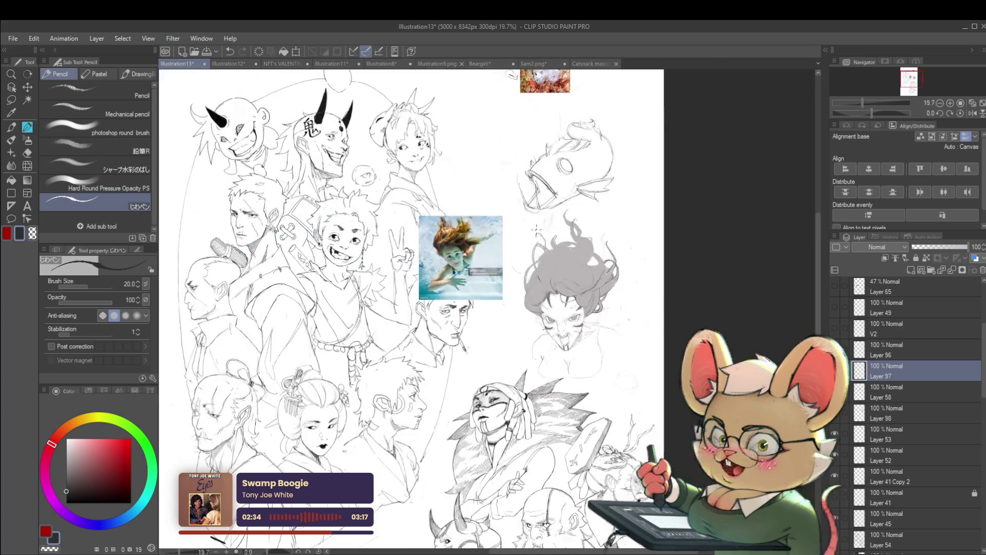
pyautogui.moveTo(596, 296); pyautogui.dragTo(632, 290)
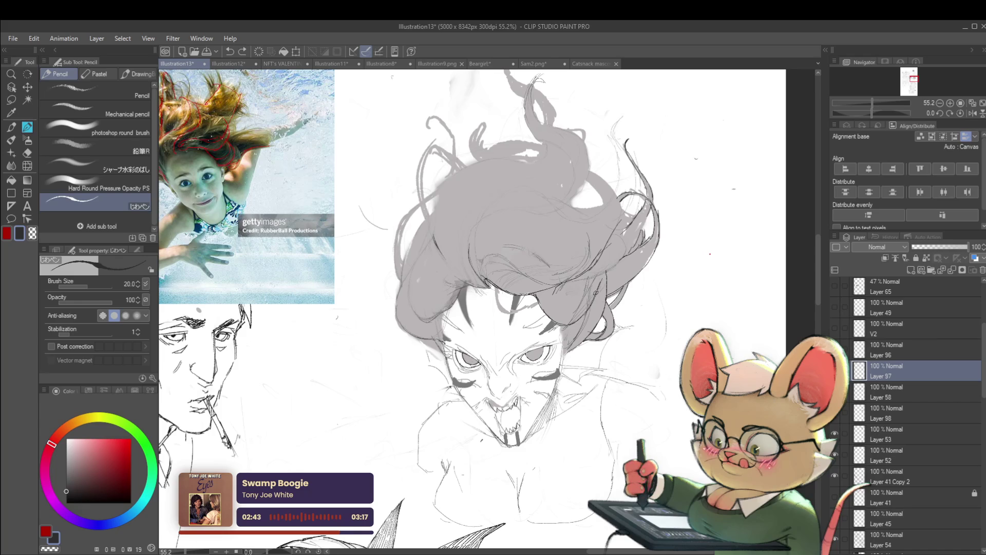
pyautogui.moveTo(634, 261); pyautogui.dragTo(597, 248)
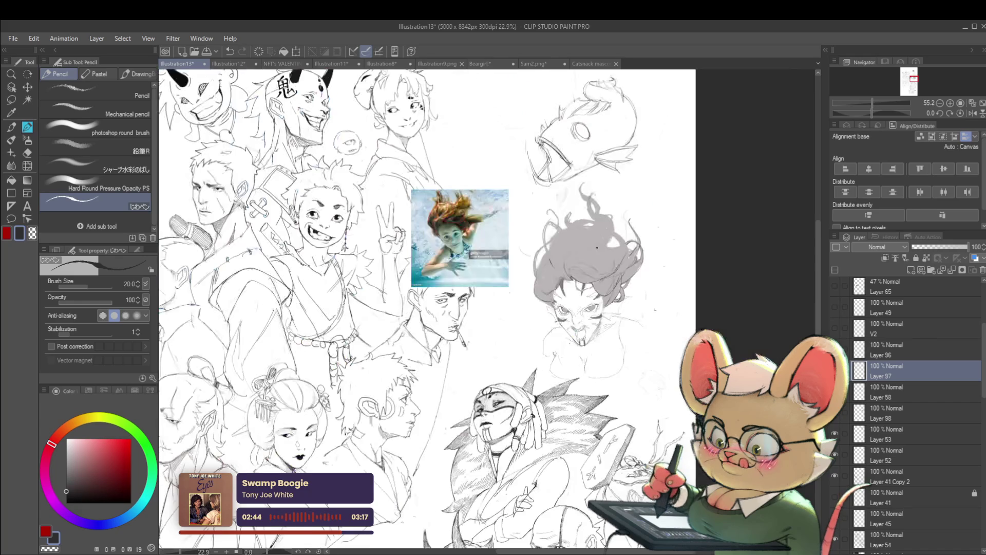
pyautogui.click(972, 113)
pyautogui.scroll(2, 391, 275)
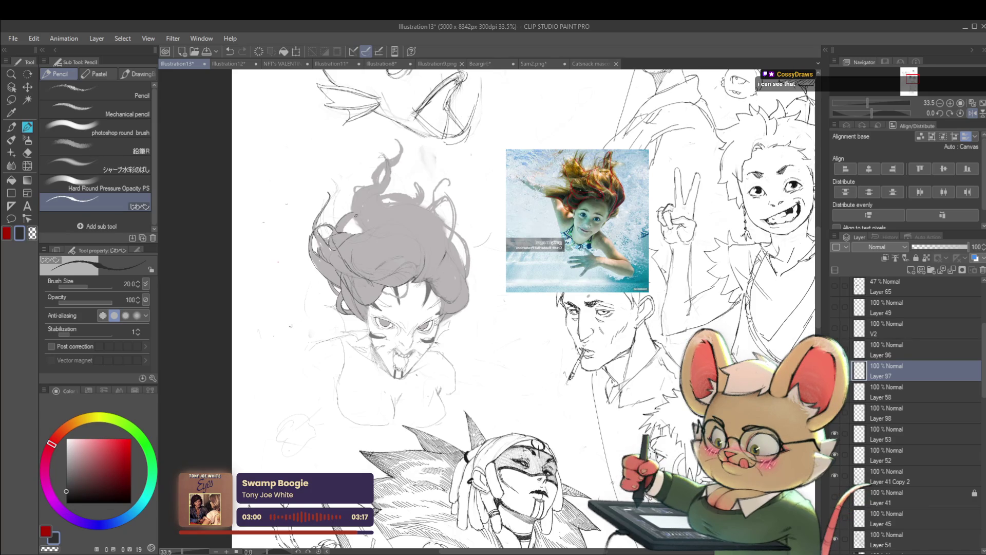
pyautogui.scroll(-2, 363, 218)
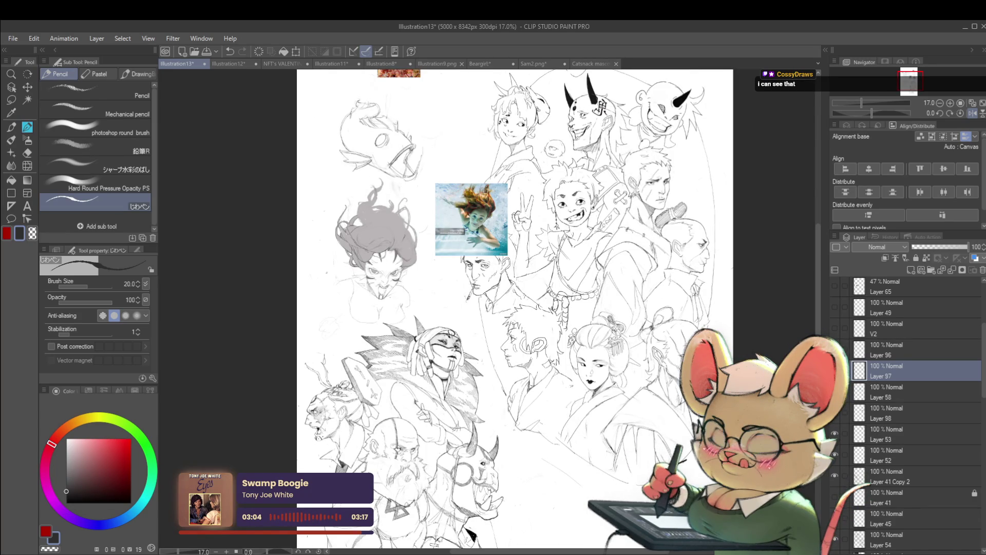
# Step: Unmirror the canvas with H, lay faint grey strokes on the hair, and undo the last one
pyautogui.press('h')
pyautogui.scroll(3, 670, 218)
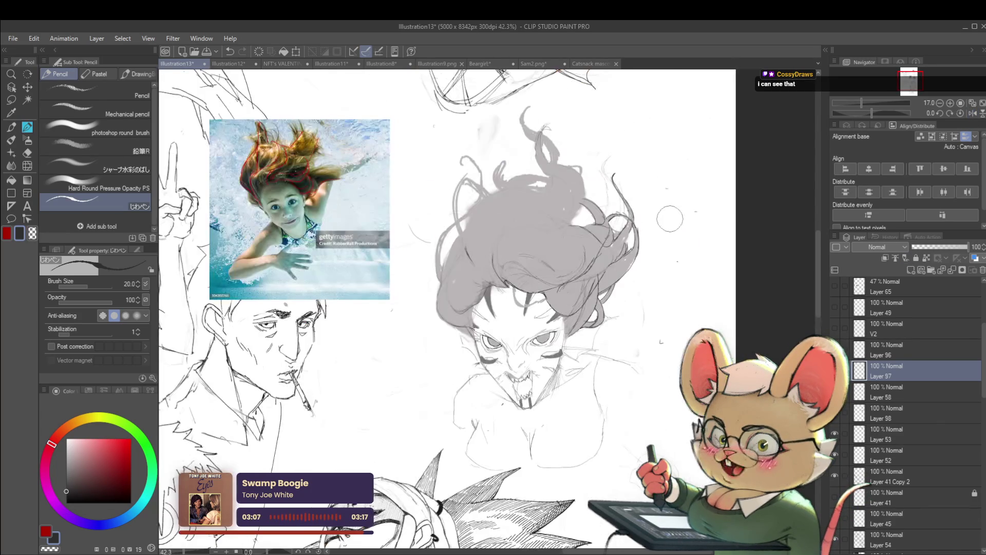
pyautogui.moveTo(585, 234)
pyautogui.mouseDown()
pyautogui.moveTo(544, 262)
pyautogui.moveTo(532, 249)
pyautogui.moveTo(546, 228)
pyautogui.mouseUp()
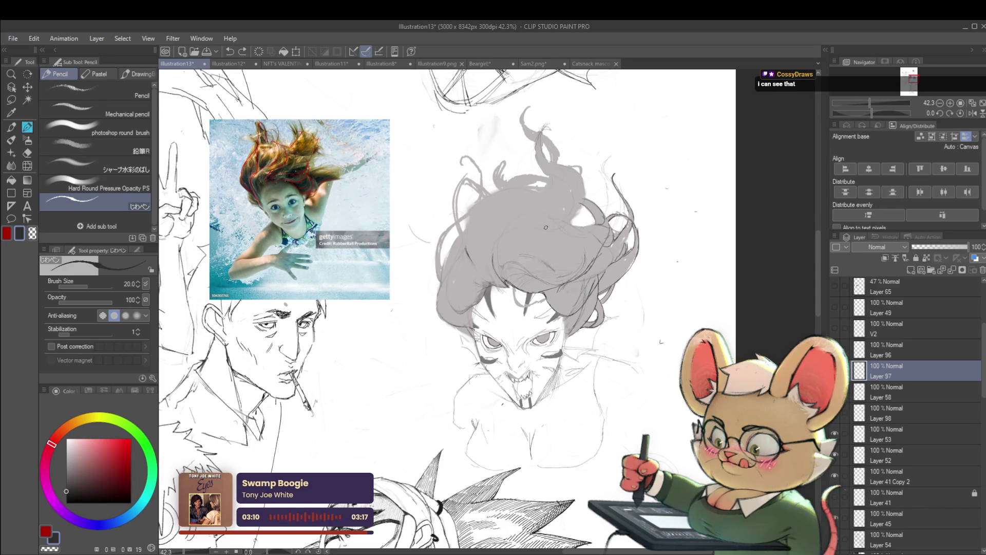
pyautogui.moveTo(502, 282); pyautogui.dragTo(498, 255)
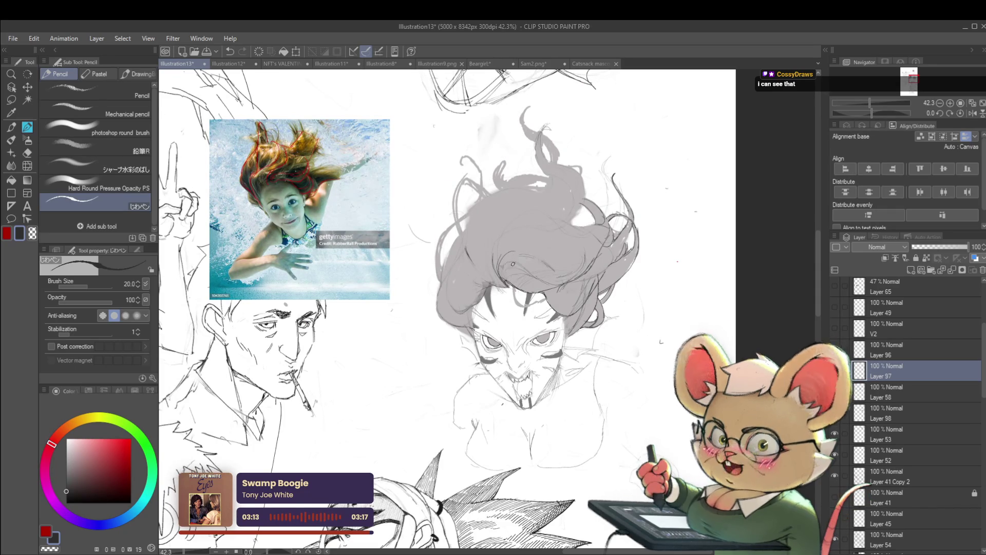
pyautogui.hotkey('ctrl', 'z')
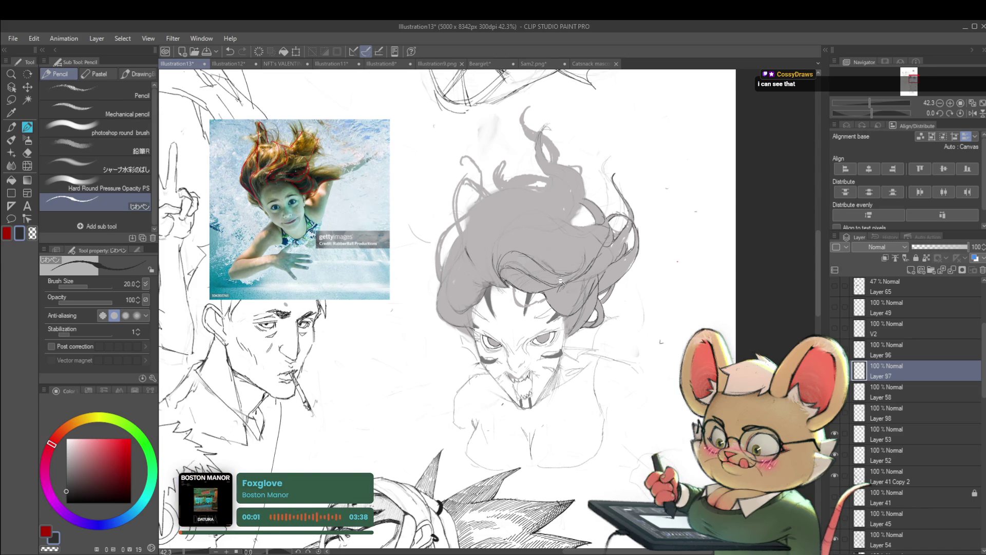
# Step: Fit the whole page in view with Ctrl+0 and mirror it horizontally
pyautogui.hotkey('ctrl', '0')
pyautogui.scroll(5, 548, 281)
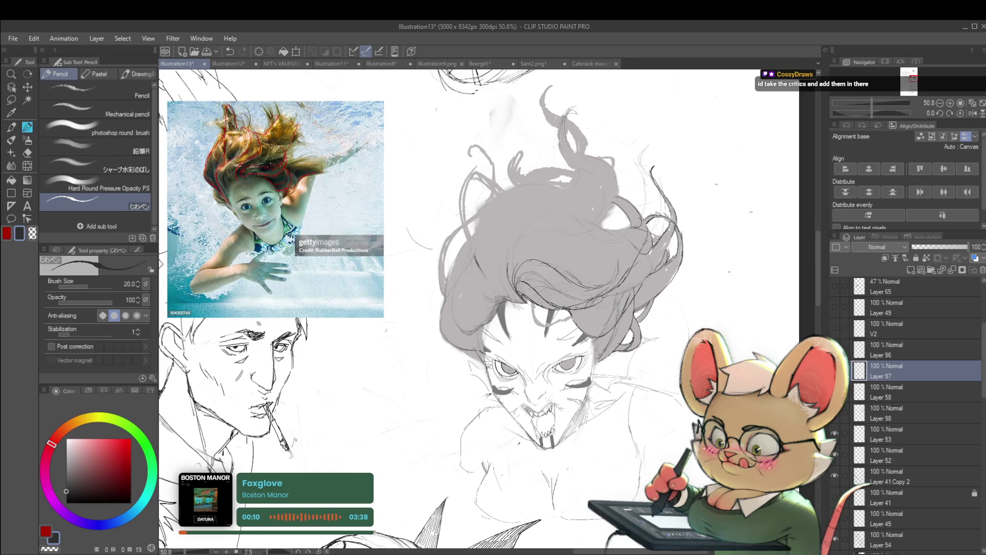
pyautogui.scroll(-5, 600, 298)
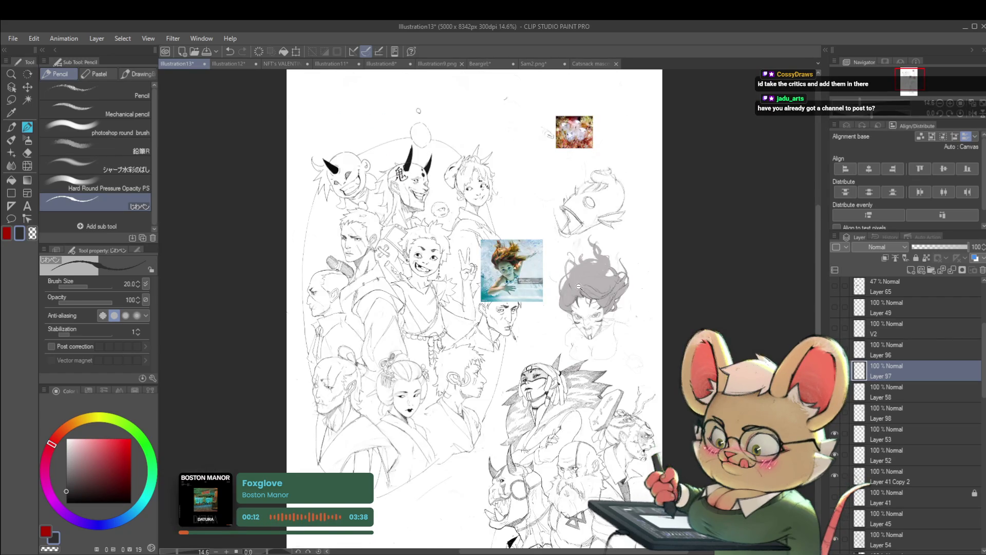
pyautogui.scroll(3, 578, 286)
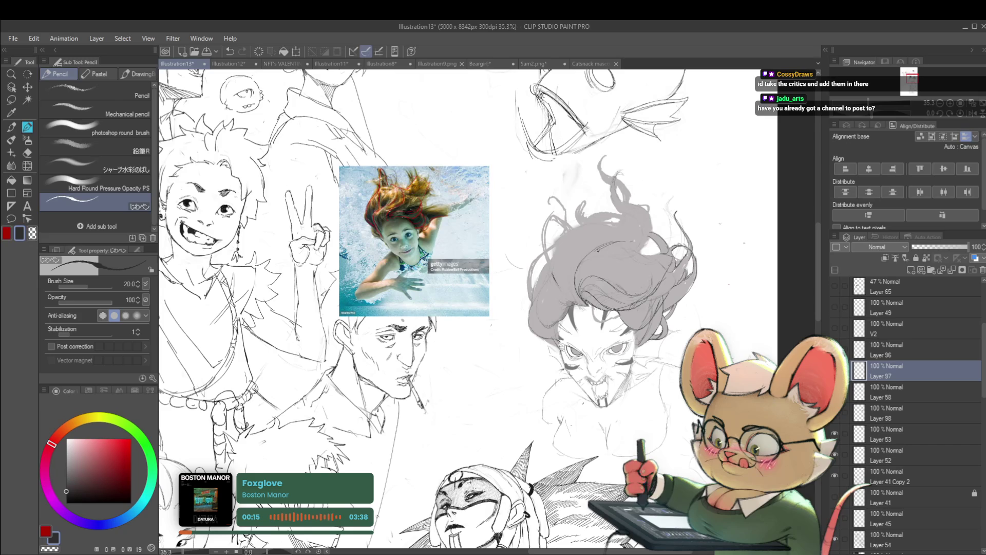
pyautogui.scroll(-3, 635, 243)
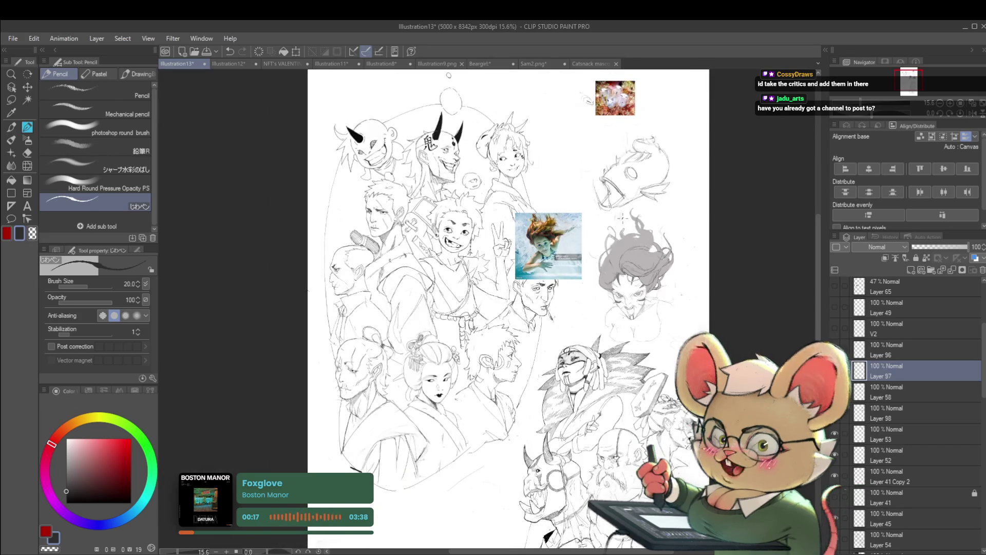
pyautogui.click(972, 112)
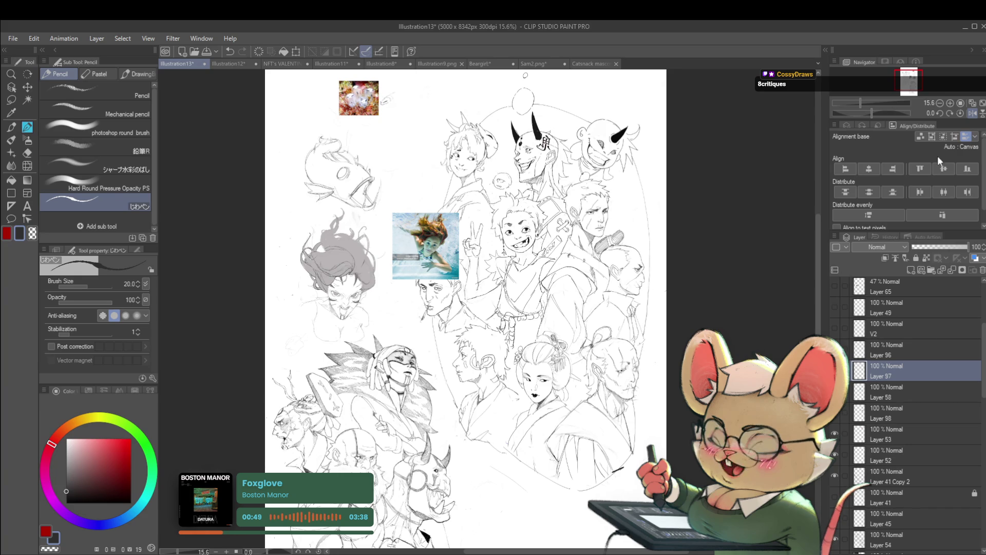
# Step: Flip the canvas back to normal and zoom in on the grey-haired sketch
pyautogui.click(974, 112)
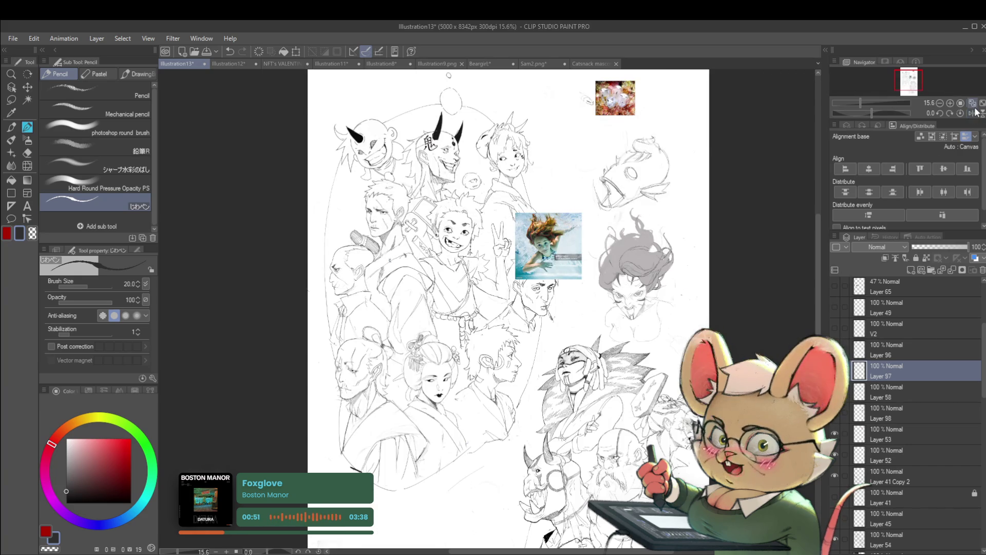
pyautogui.scroll(3, 637, 263)
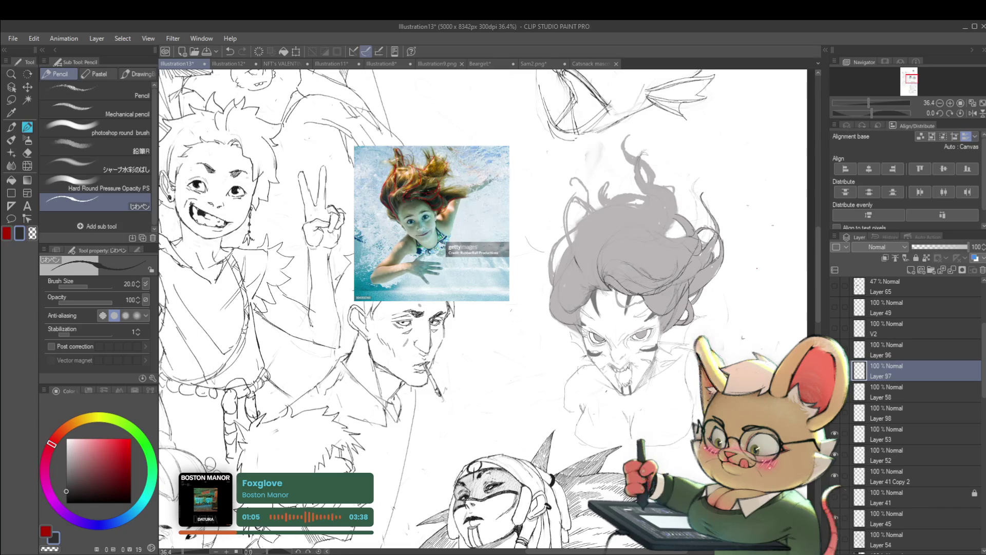
# Step: Mirror the canvas, zoom into the woman's fanged face, then zoom back out to the full page
pyautogui.click(970, 113)
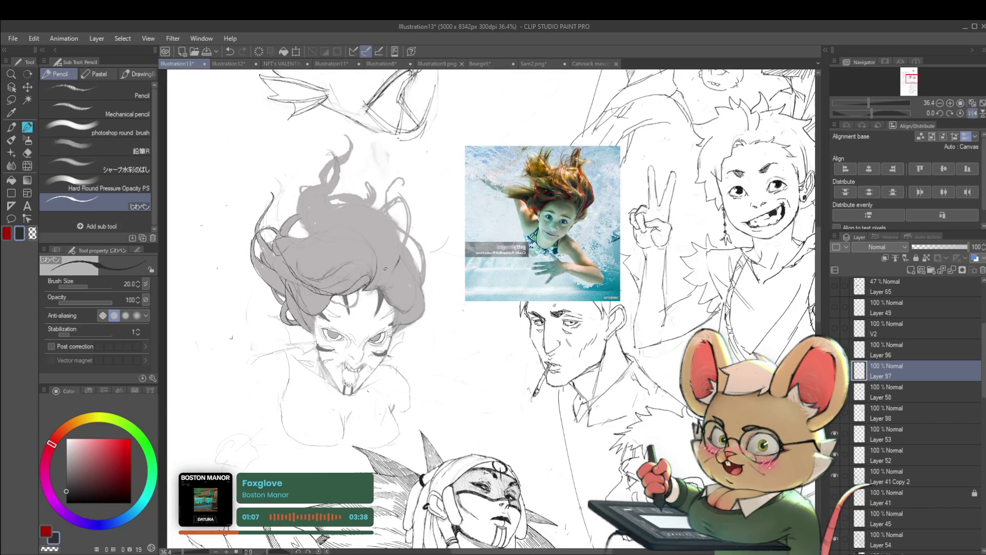
pyautogui.scroll(2, 287, 269)
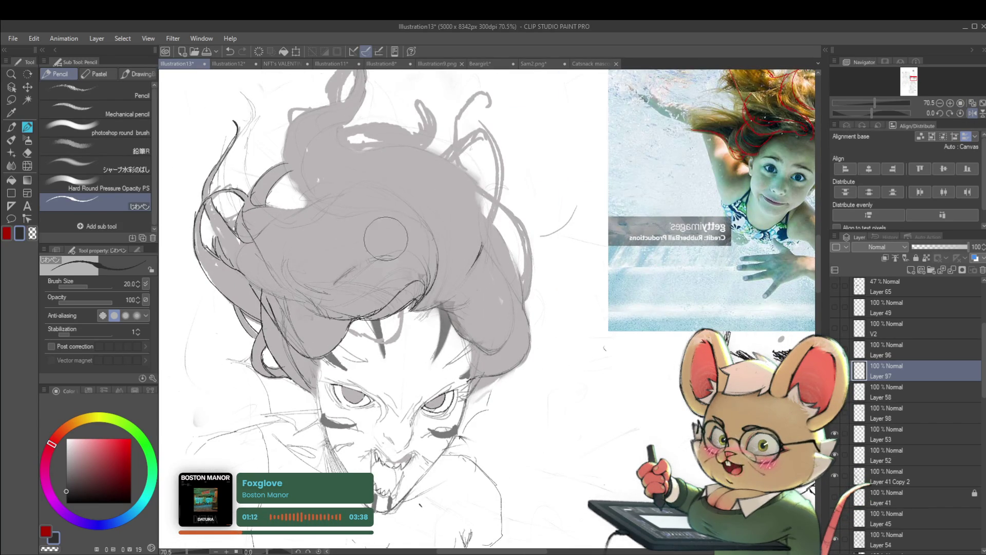
pyautogui.scroll(-5, 386, 238)
pyautogui.scroll(3, 318, 268)
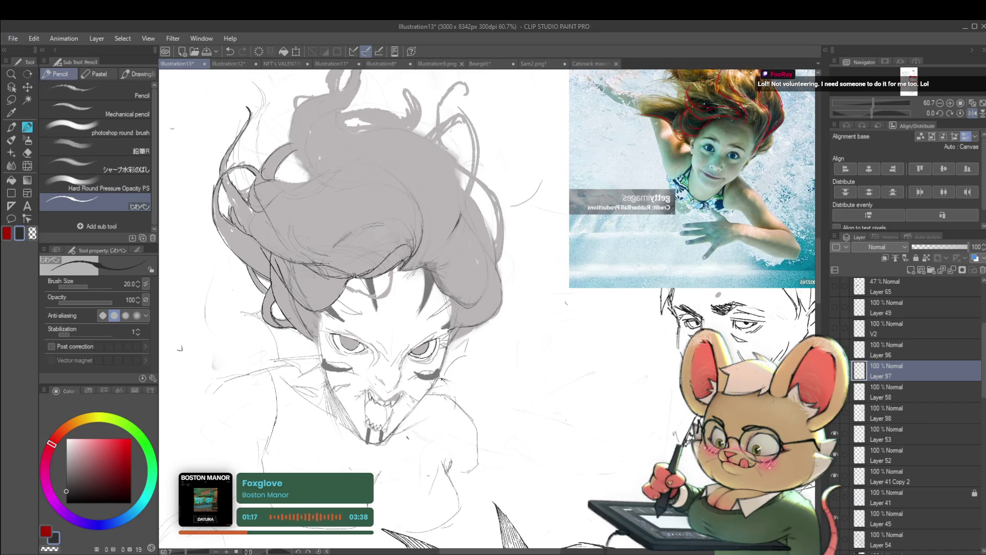
pyautogui.scroll(-3, 365, 274)
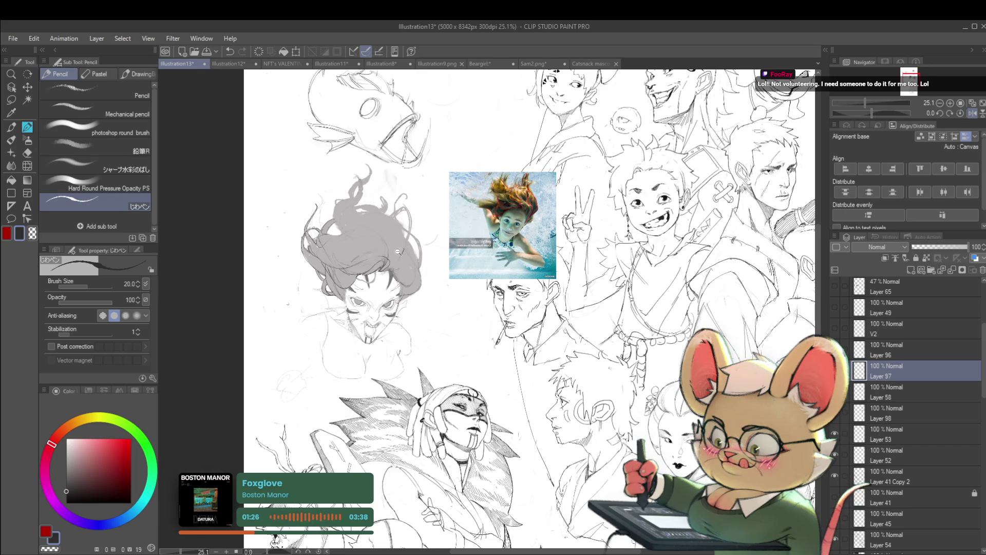
pyautogui.scroll(-2, 398, 252)
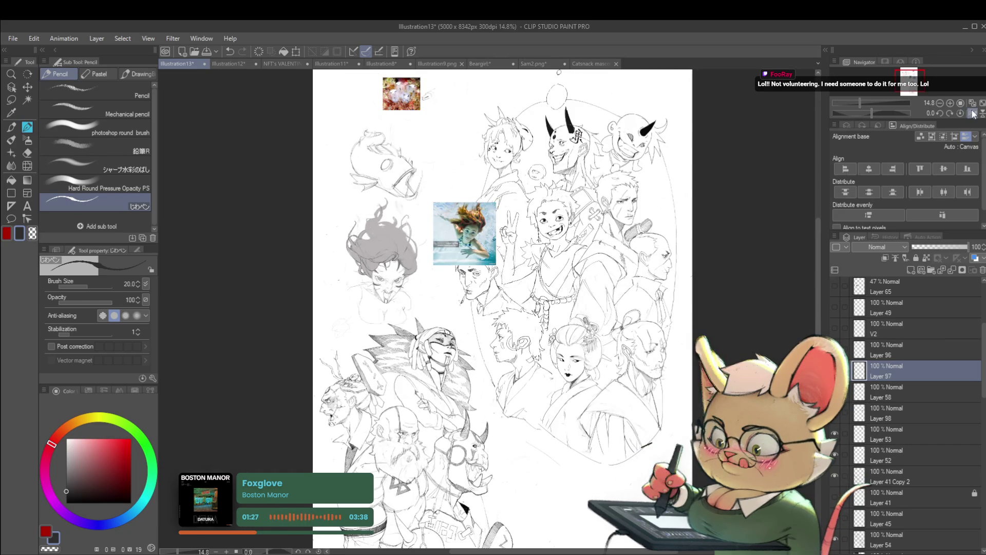
# Step: Turn off the mirrored view and undo a stray pencil stroke on the hair
pyautogui.click(972, 113)
pyautogui.scroll(1, 516, 245)
pyautogui.scroll(3, 516, 245)
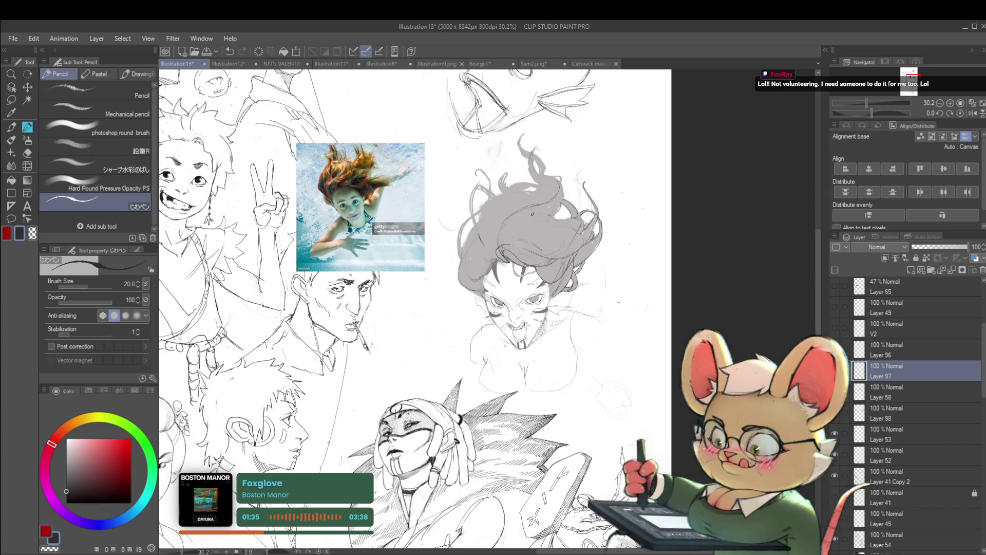
pyautogui.moveTo(546, 216); pyautogui.dragTo(549, 215)
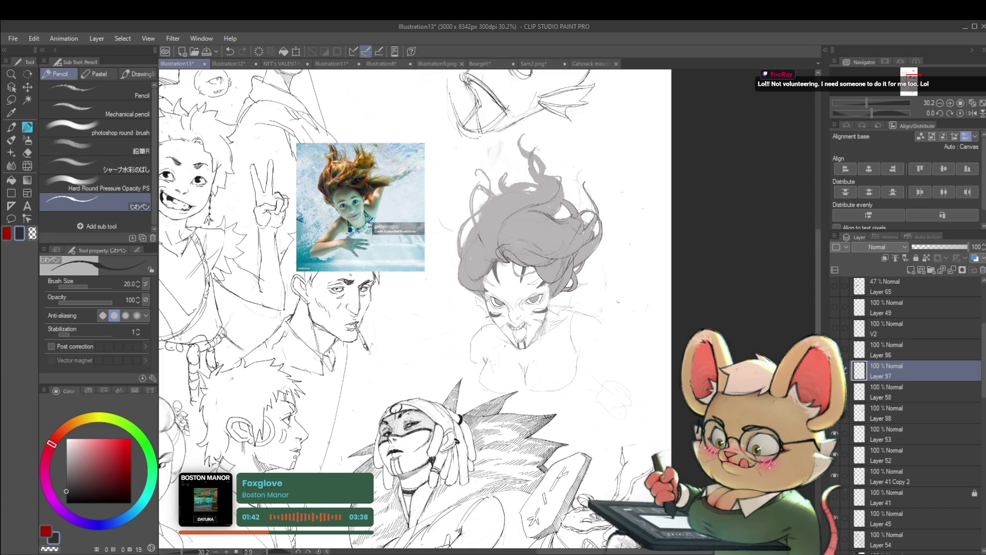
pyautogui.hotkey('ctrl', 'z')
# Step: Fit the page to the window, reframe, and darken a short section of hair outline above the brow
pyautogui.scroll(-3, 559, 217)
pyautogui.click(972, 103)
pyautogui.scroll(5, 569, 258)
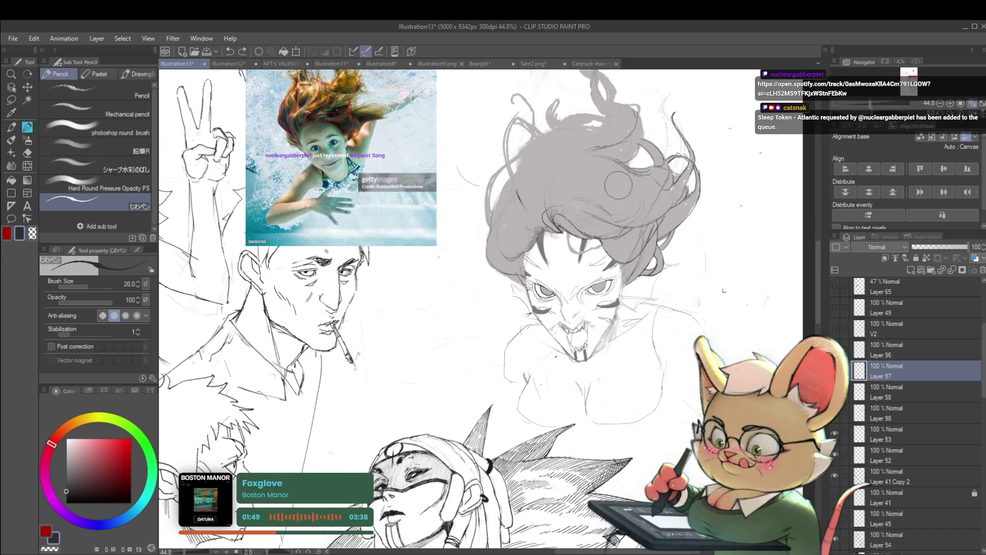
pyautogui.scroll(-4, 644, 201)
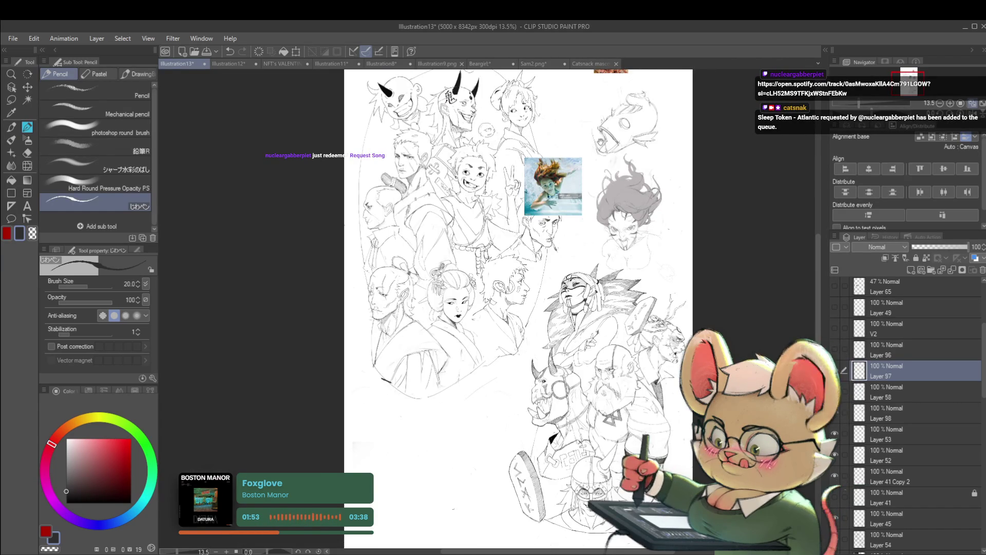
pyautogui.moveTo(601, 141); pyautogui.dragTo(580, 187)
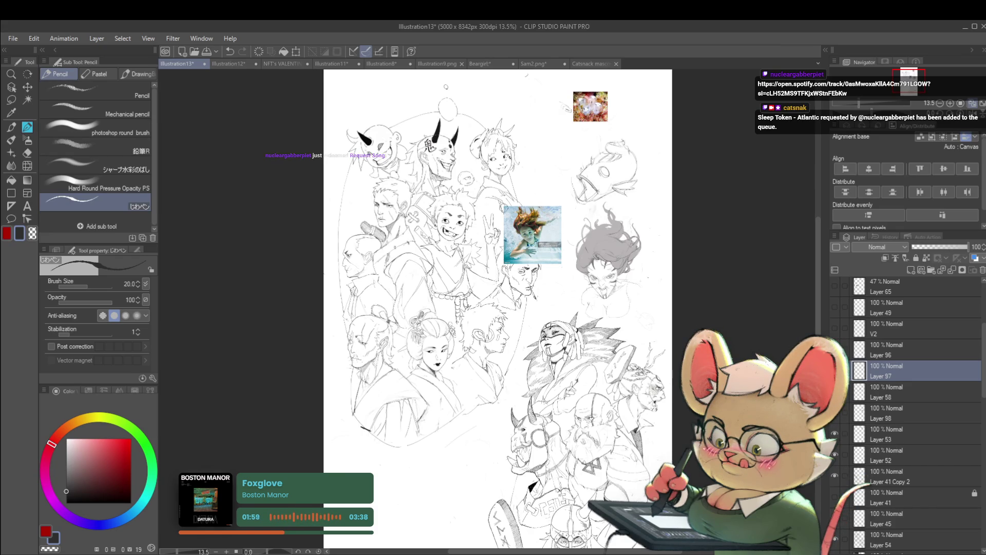
pyautogui.scroll(5, 619, 246)
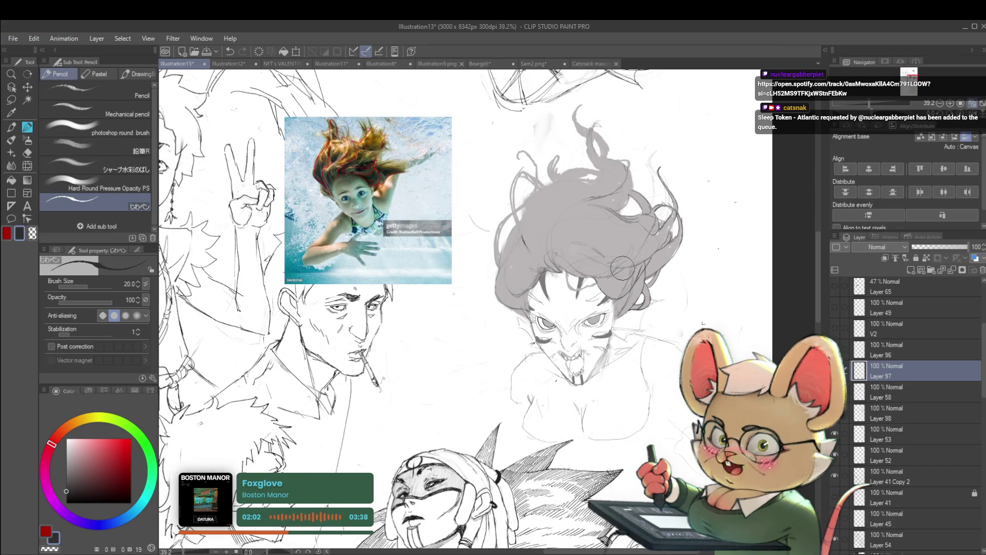
pyautogui.scroll(4, 622, 268)
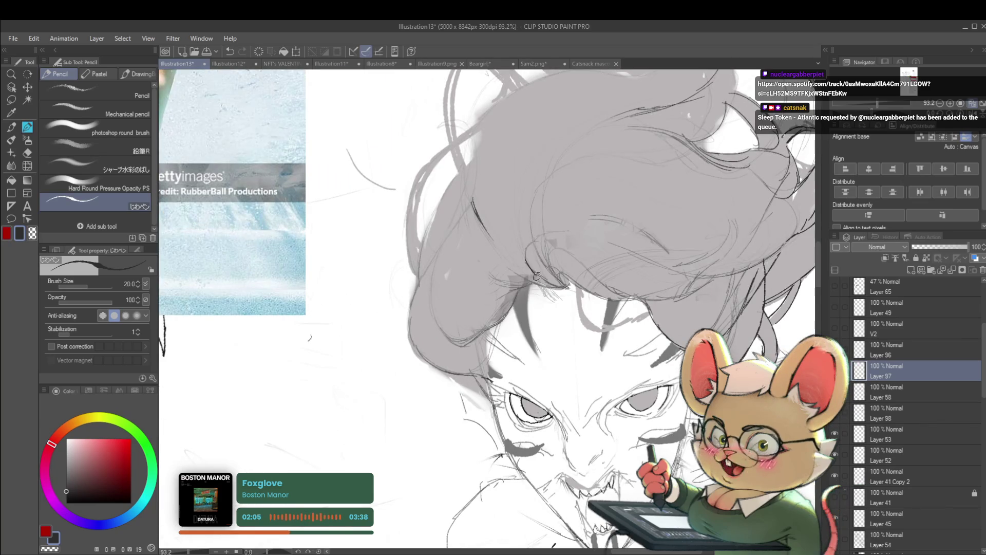
pyautogui.moveTo(548, 287); pyautogui.dragTo(564, 277)
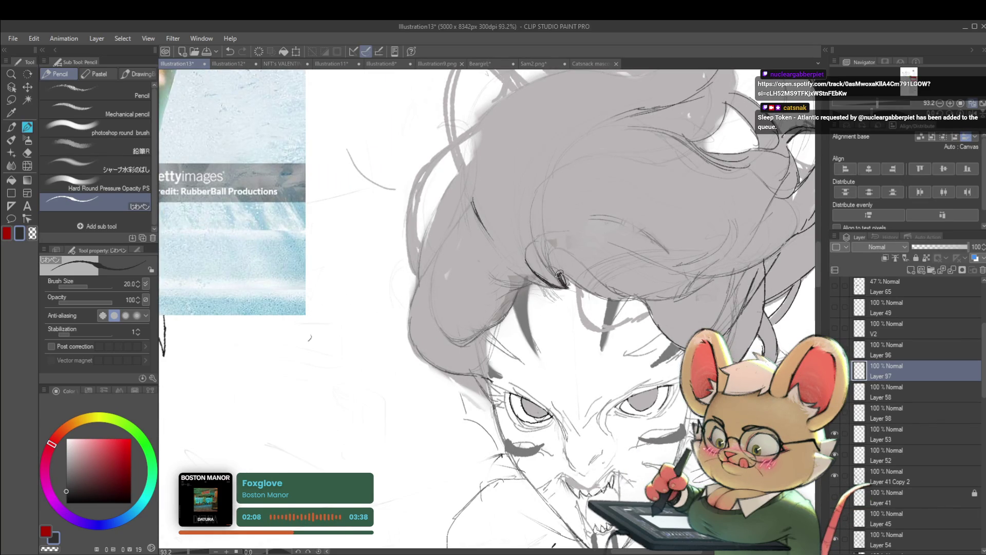
pyautogui.moveTo(565, 277); pyautogui.dragTo(567, 285)
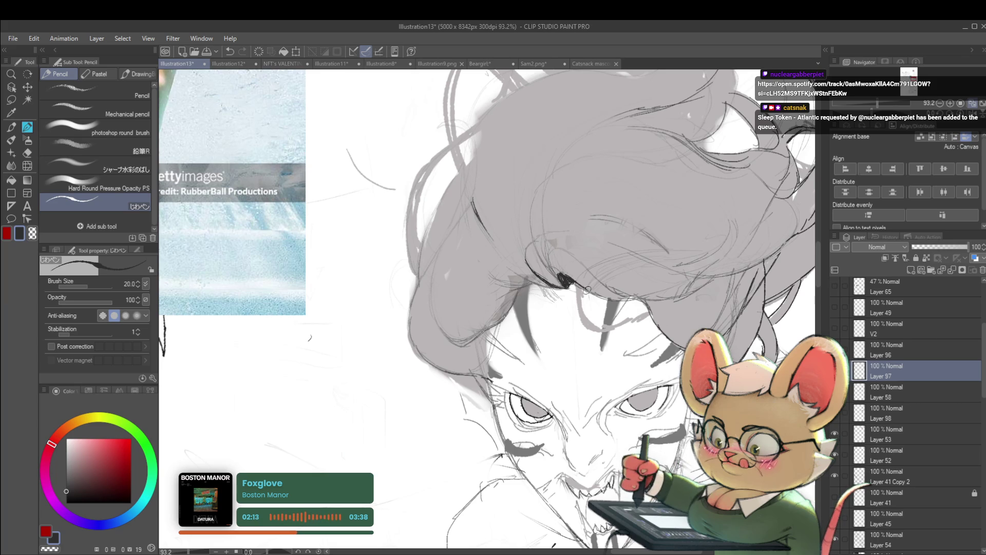
pyautogui.scroll(-5, 613, 299)
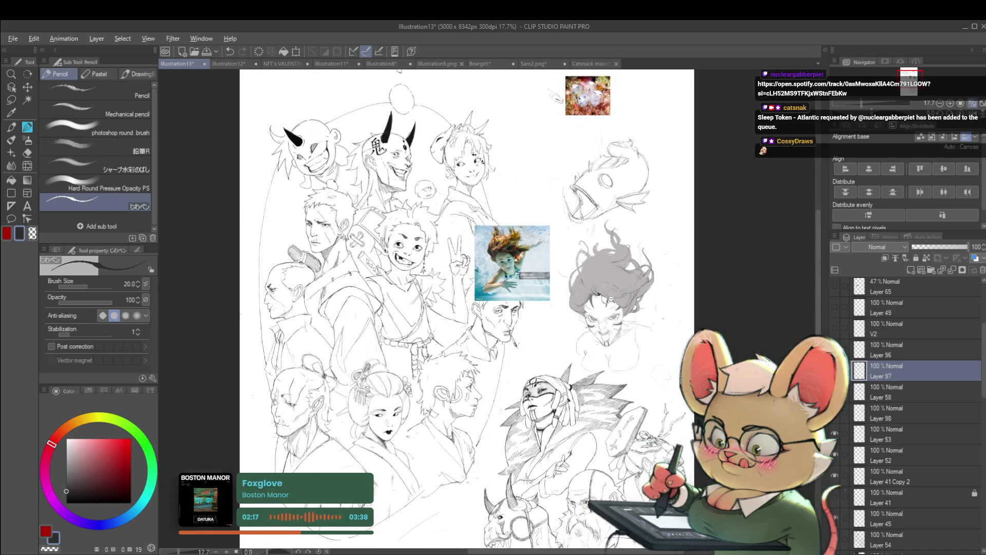
pyautogui.scroll(4, 612, 299)
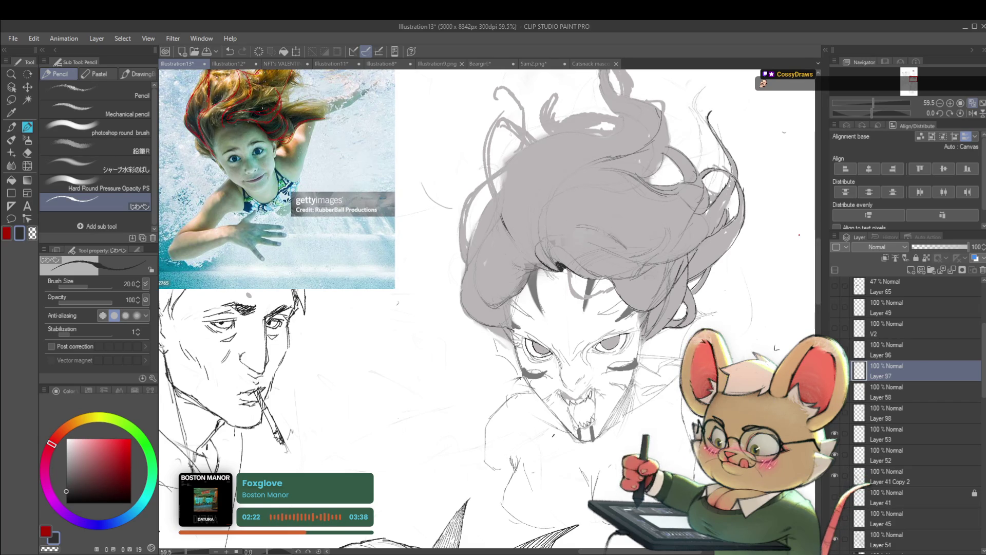
pyautogui.scroll(-5, 635, 232)
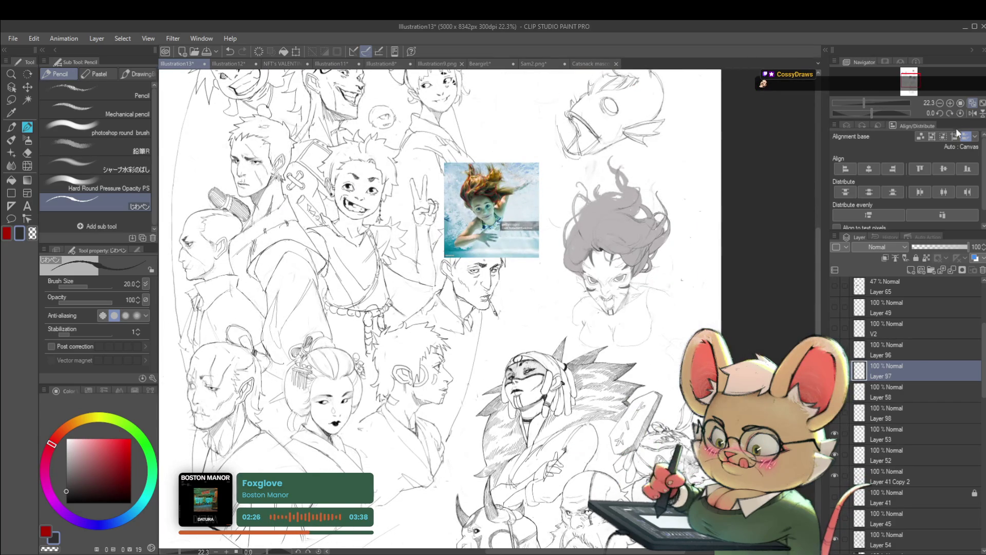
pyautogui.click(972, 113)
pyautogui.scroll(3, 361, 252)
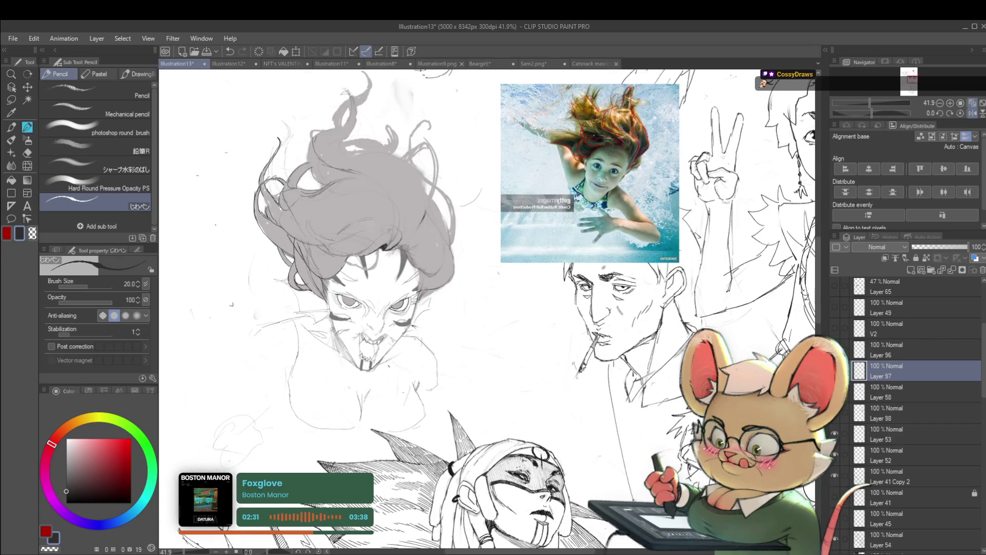
pyautogui.scroll(-4, 435, 287)
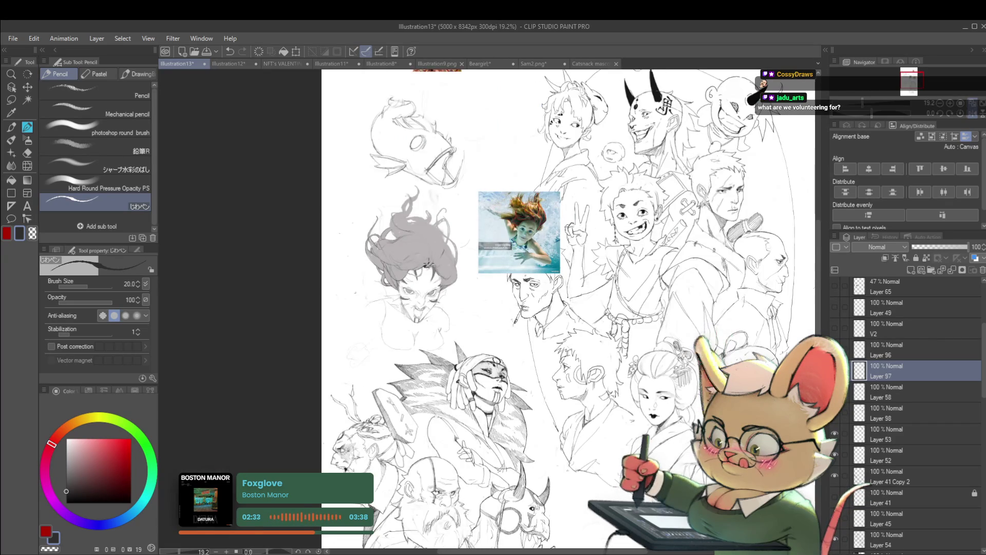
pyautogui.scroll(4, 435, 288)
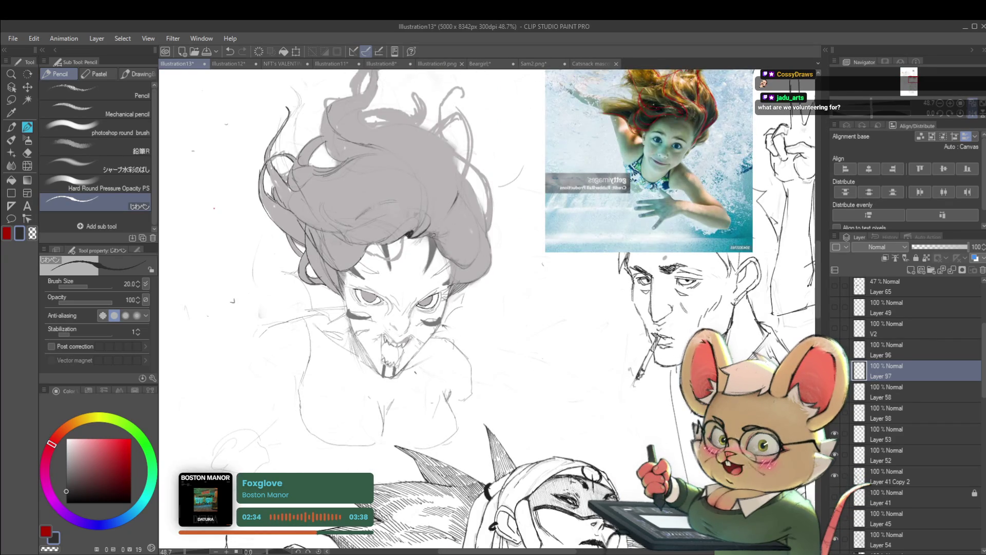
pyautogui.scroll(-4, 413, 241)
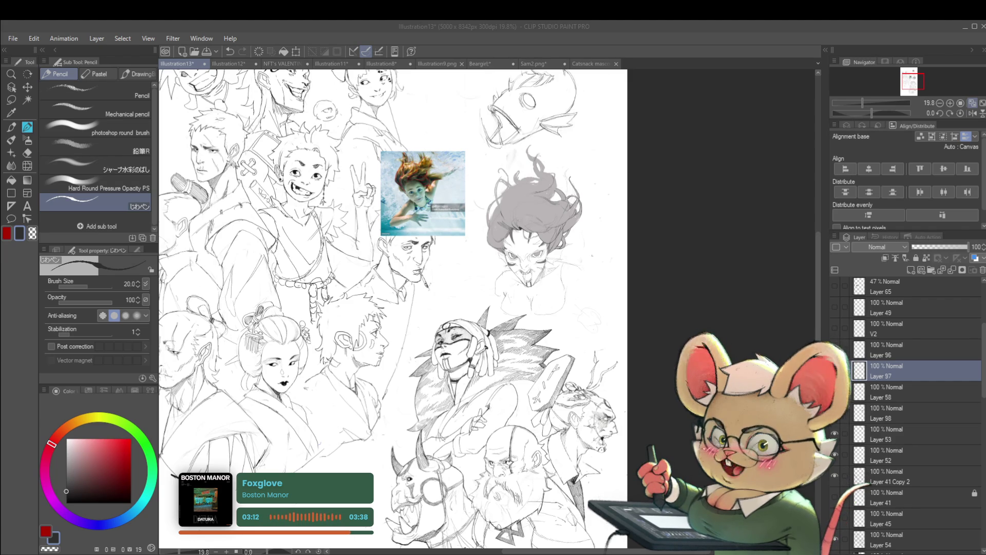
pyautogui.click(528, 220)
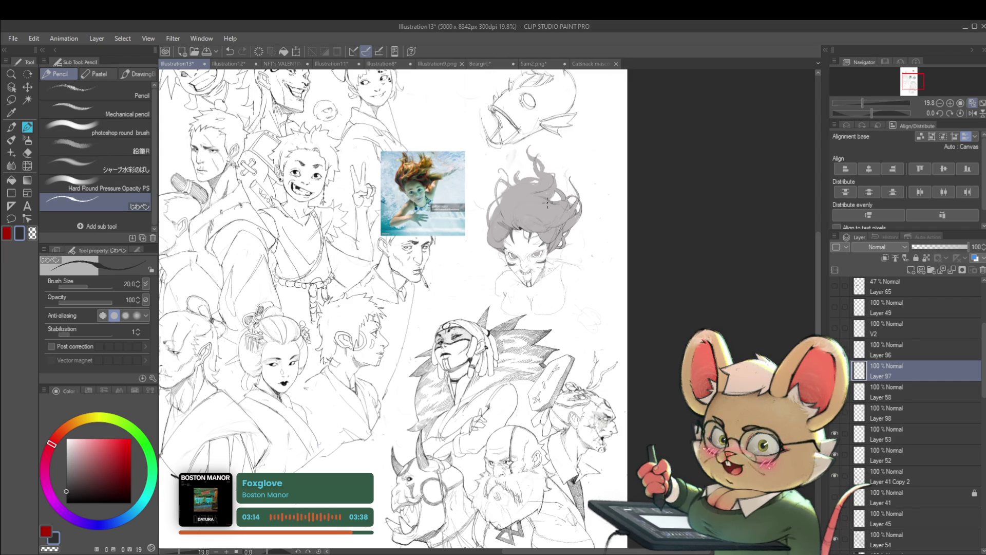
pyautogui.scroll(3, 547, 202)
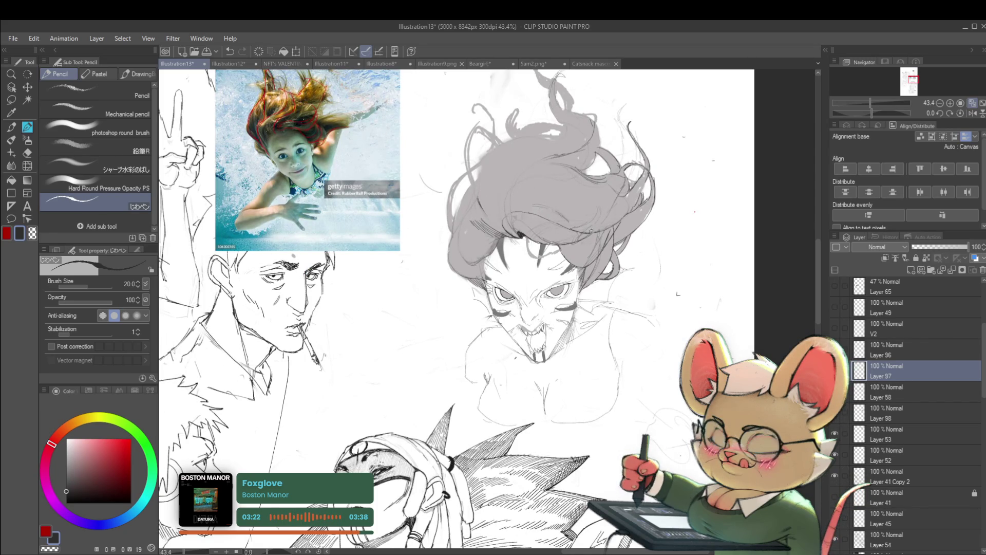
pyautogui.scroll(-3, 590, 216)
pyautogui.scroll(3, 567, 213)
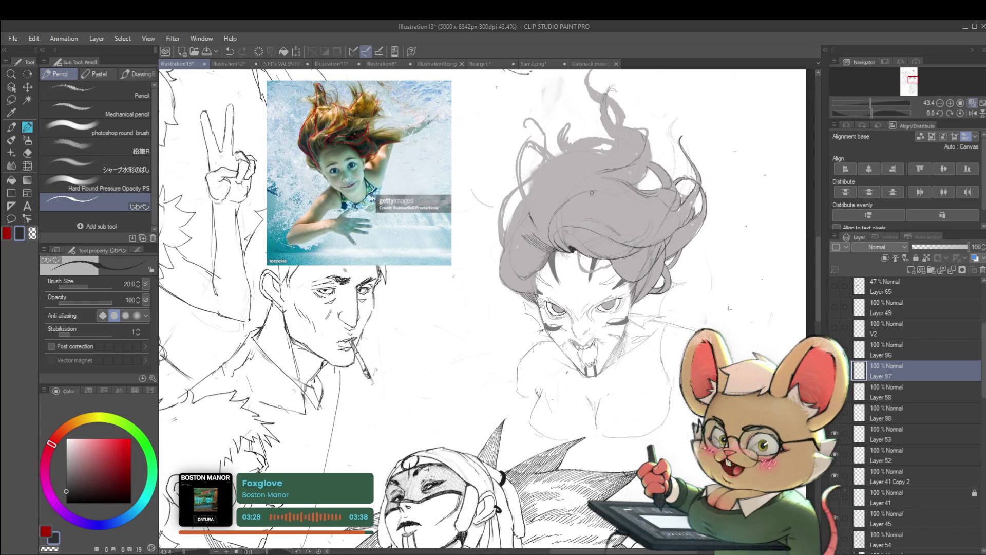
pyautogui.scroll(-5, 628, 214)
pyautogui.scroll(4, 525, 208)
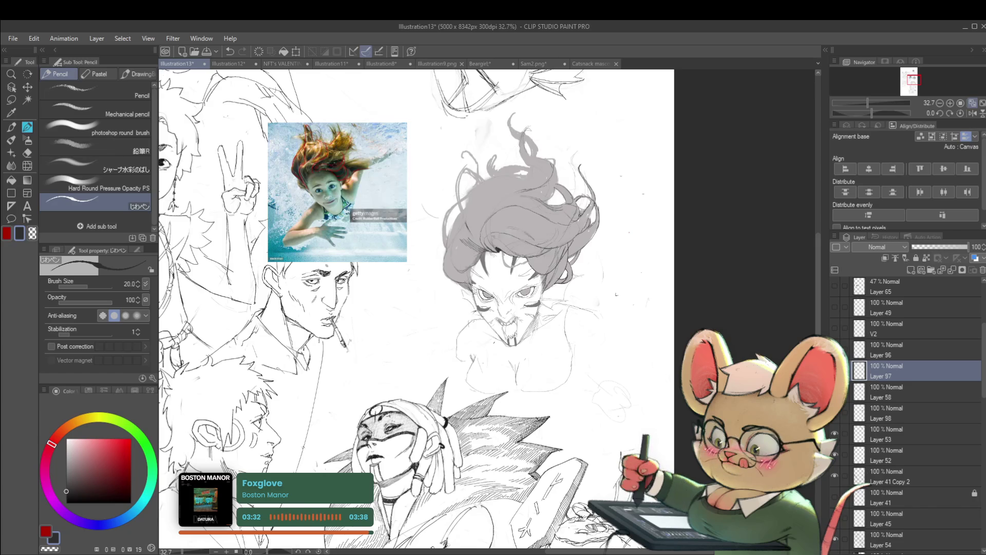
pyautogui.scroll(-4, 516, 170)
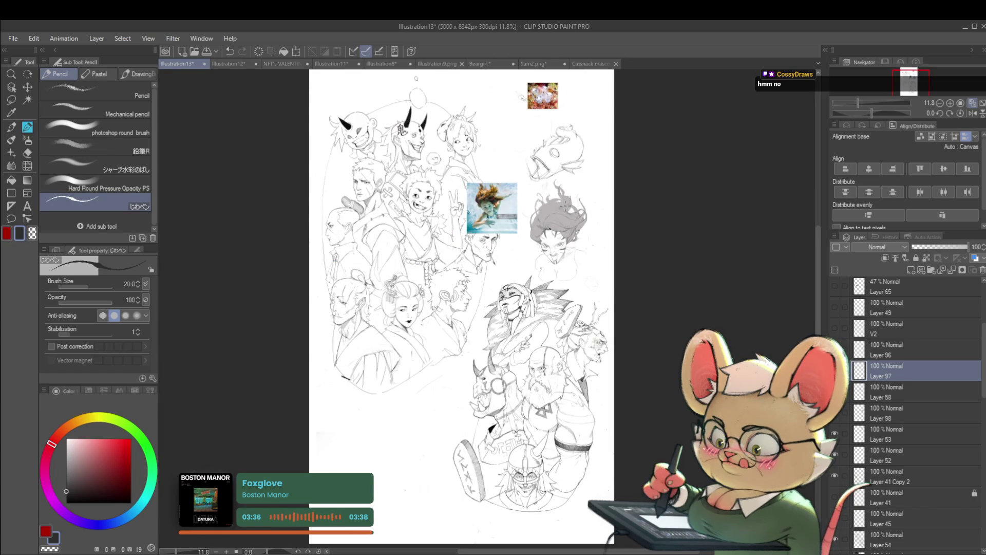
pyautogui.scroll(5, 564, 205)
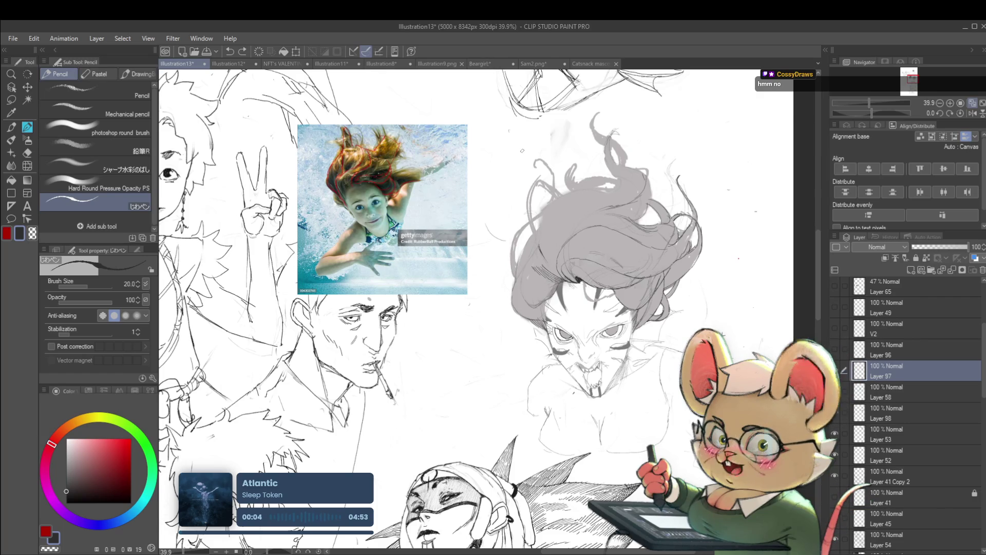
pyautogui.moveTo(534, 220); pyautogui.dragTo(550, 230)
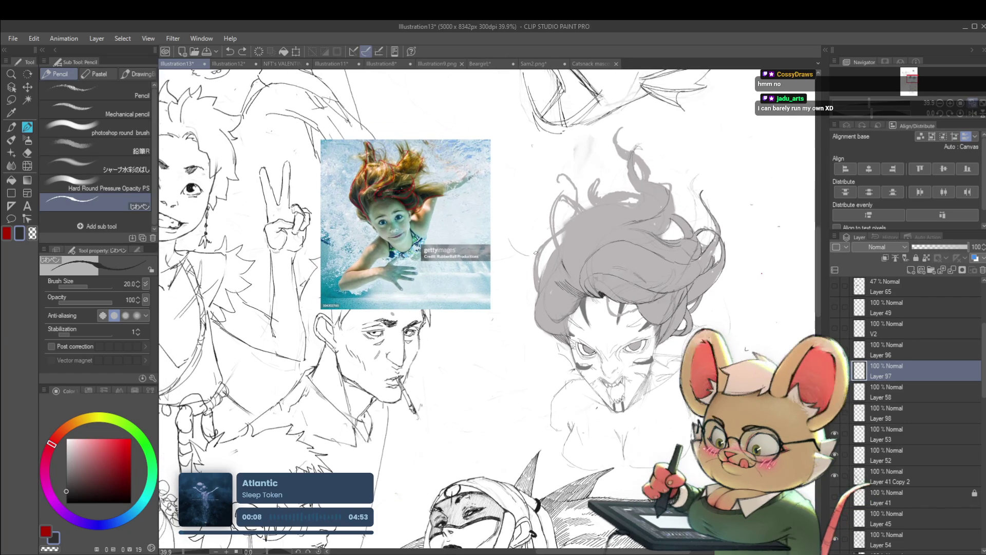
# Step: Mirror the canvas view, zoom out to check the whole sketch, then unmirror it
pyautogui.scroll(2, 534, 245)
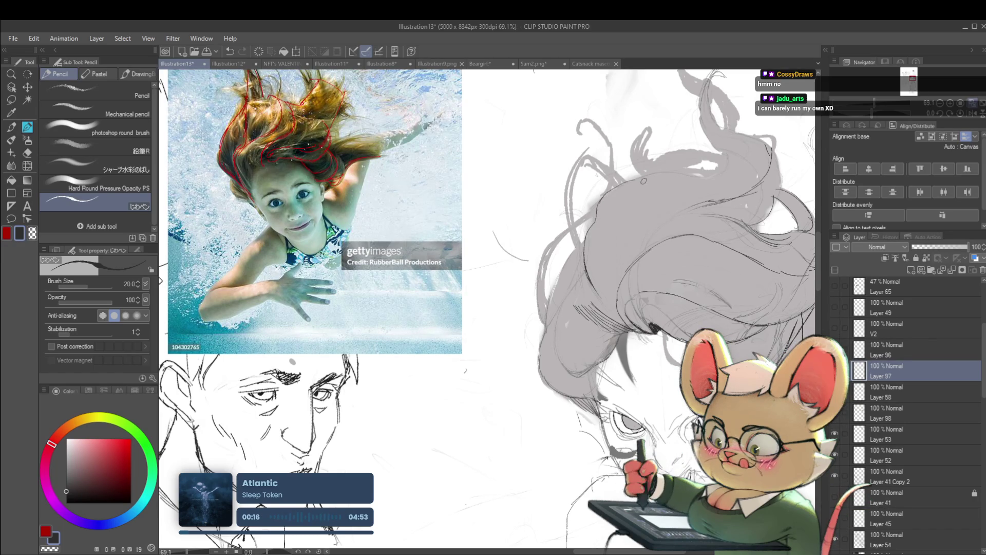
pyautogui.scroll(-2, 659, 181)
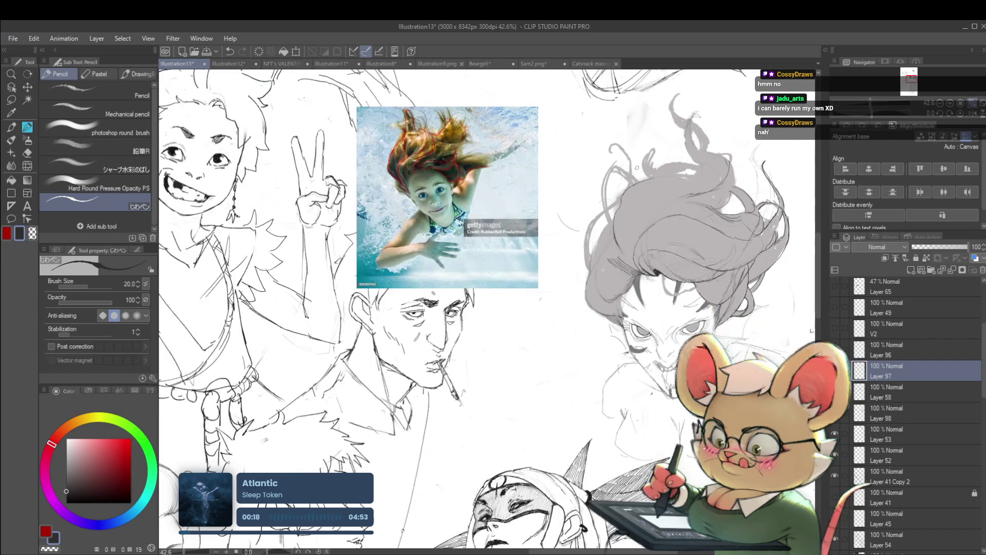
pyautogui.click(971, 113)
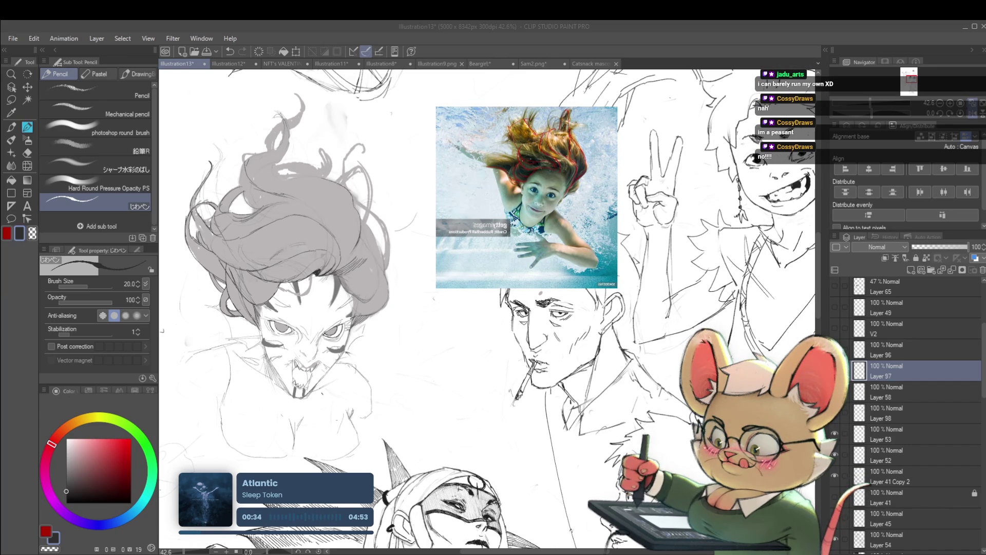
pyautogui.hotkey('ctrl', '-')
pyautogui.hotkey('ctrl', '-')
pyautogui.hotkey('ctrl', '-')
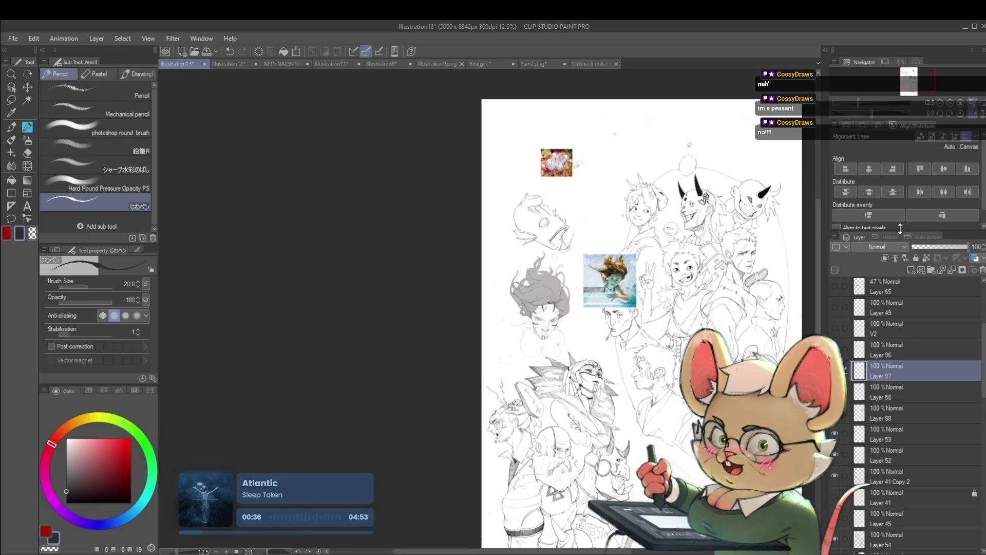
pyautogui.press('h')
# Step: Zoom in on the hair and face, then mirror the view again to check the head
pyautogui.hotkey('ctrl', '+')
pyautogui.hotkey('ctrl', '+')
pyautogui.hotkey('ctrl', '+')
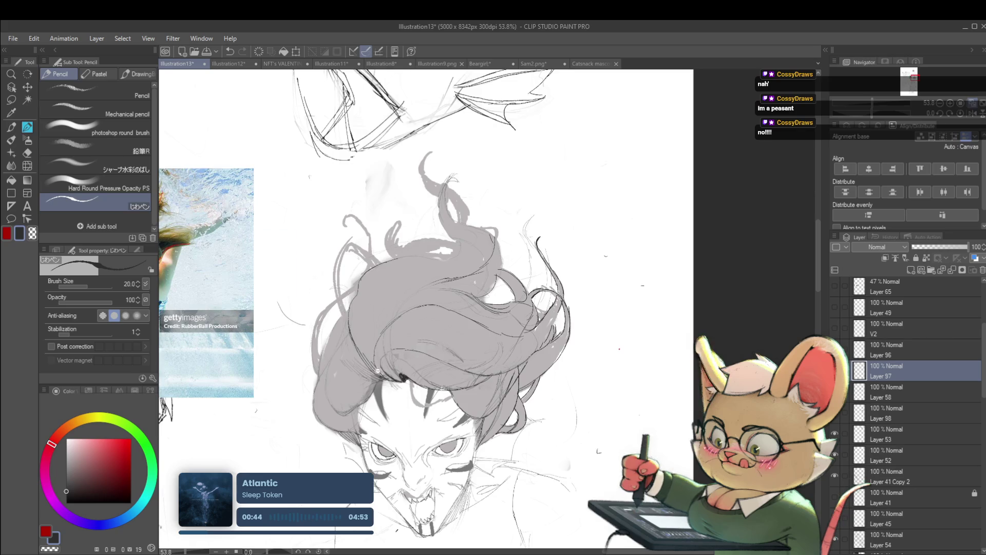
pyautogui.hotkey('ctrl', '0')
pyautogui.scroll(5, 309, 305)
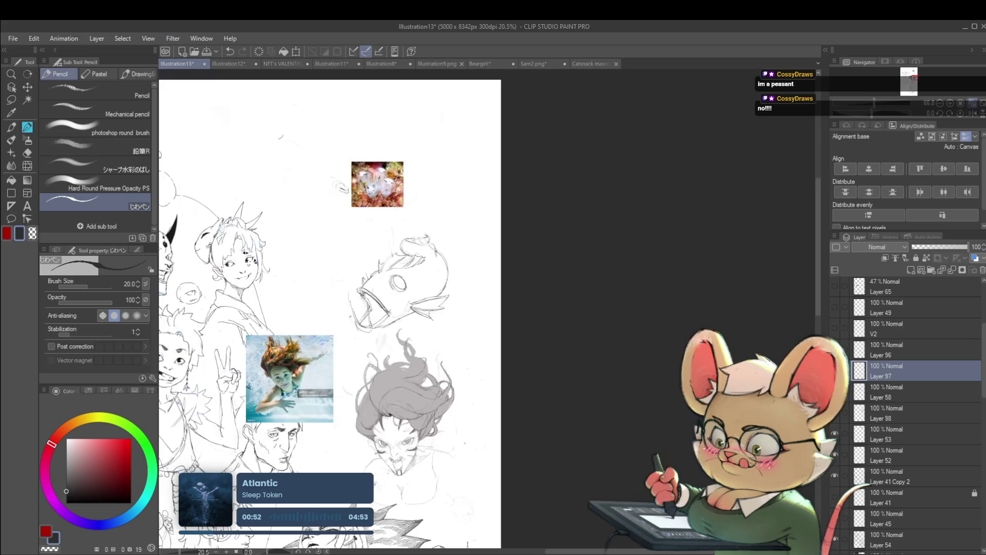
pyautogui.scroll(-4, 399, 264)
pyautogui.click(969, 113)
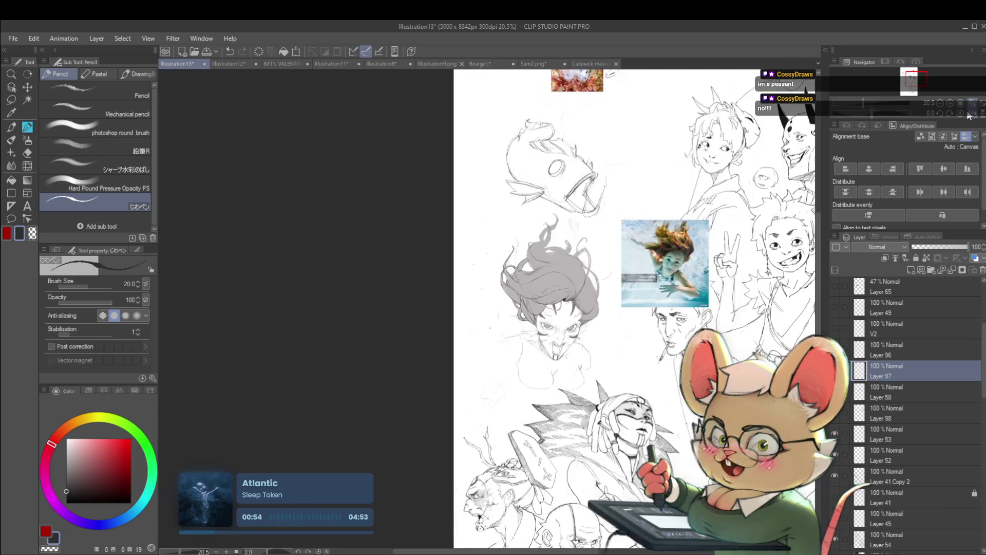
# Step: Unmirror the view and touch up the face with a short pencil stroke
pyautogui.scroll(4, 570, 303)
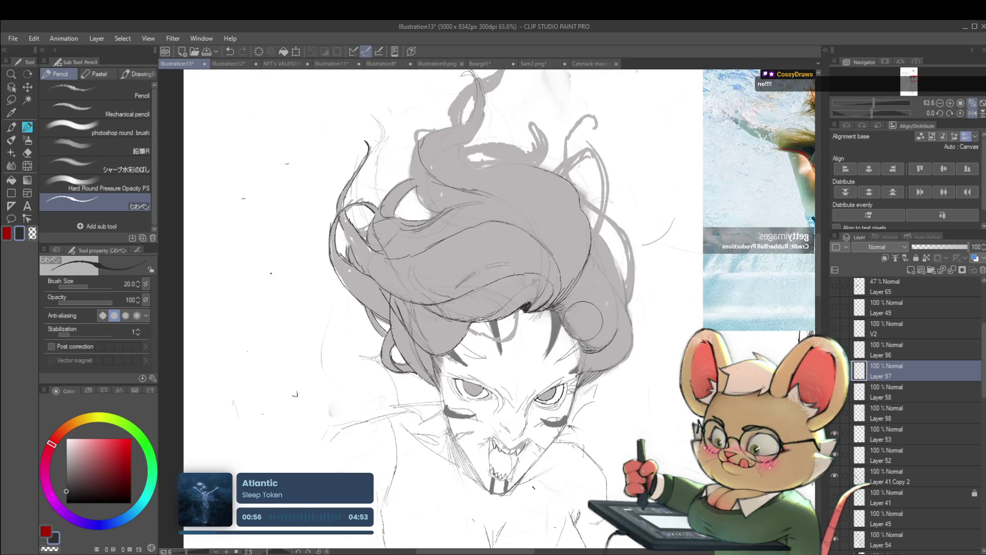
pyautogui.scroll(-4, 575, 321)
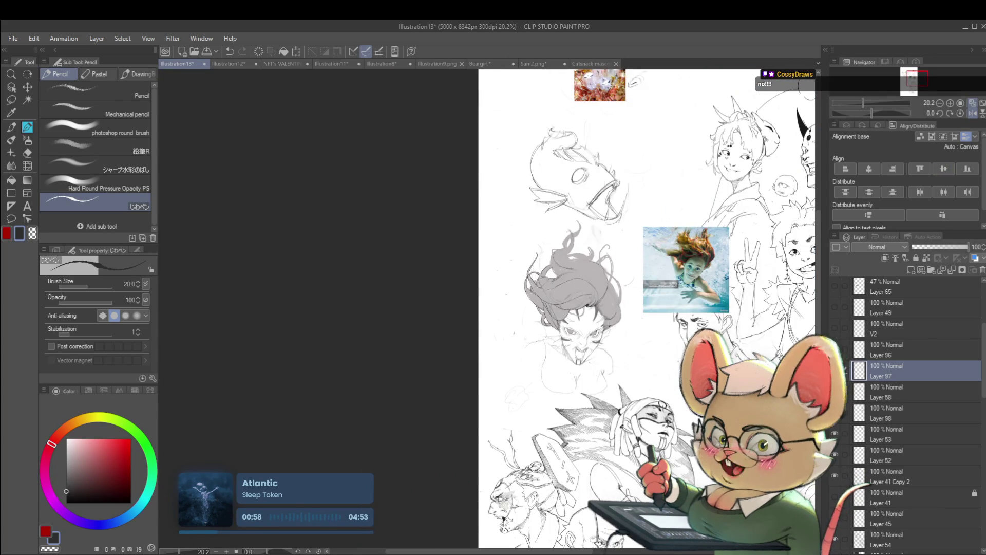
pyautogui.scroll(4, 647, 282)
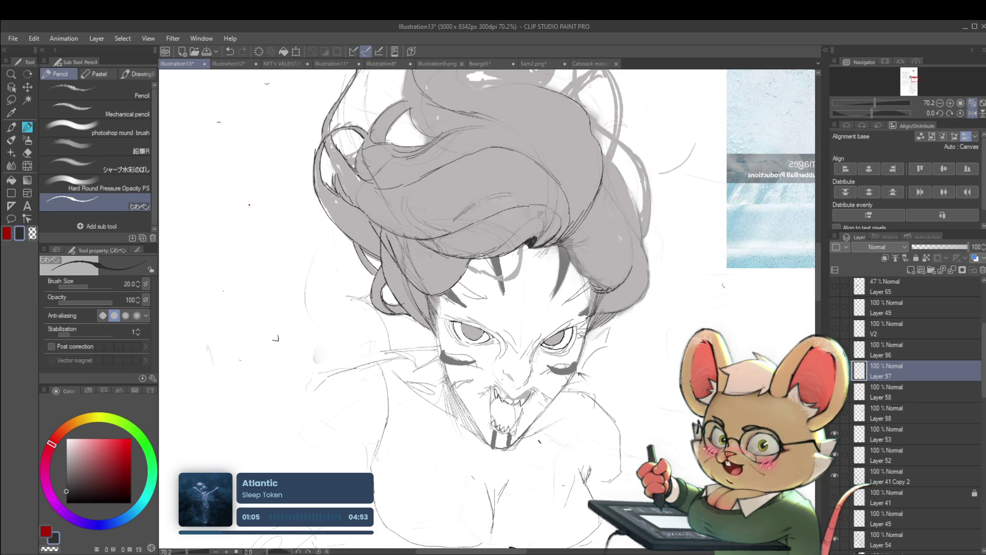
pyautogui.scroll(-4, 609, 299)
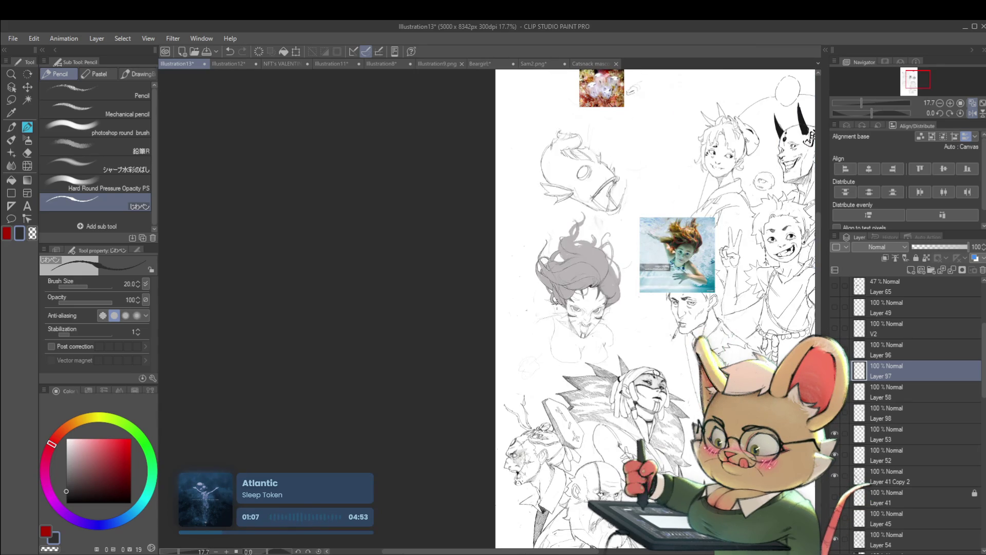
pyautogui.click(972, 113)
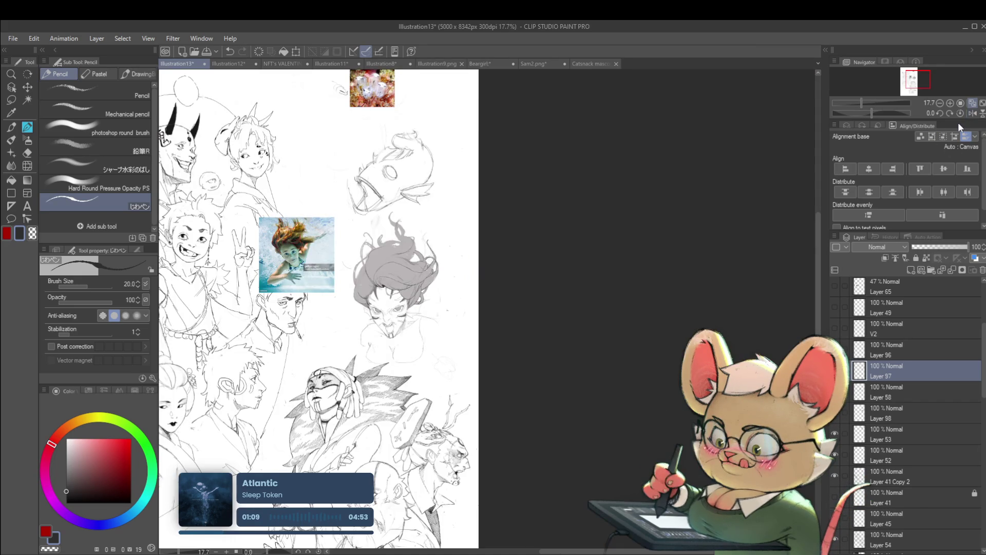
pyautogui.scroll(2, 393, 272)
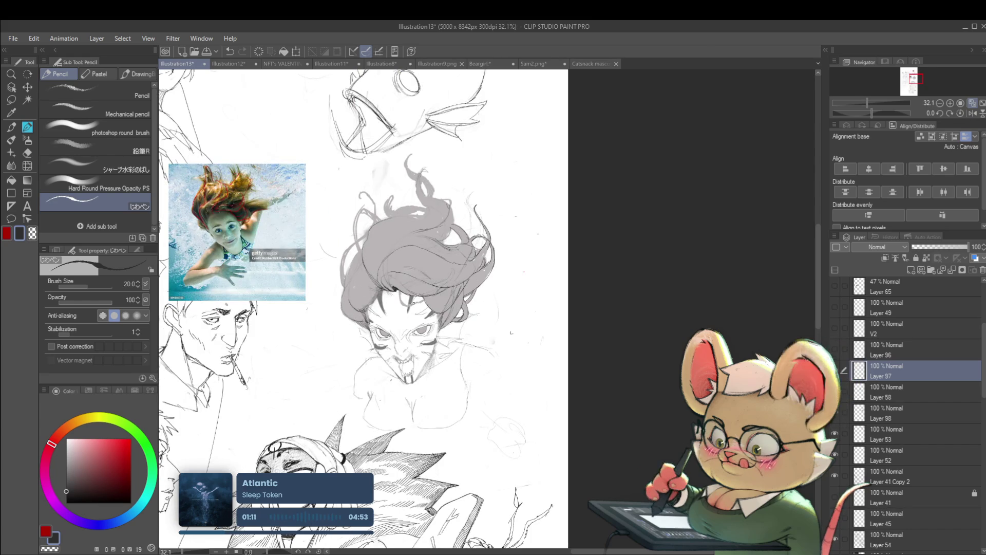
pyautogui.scroll(2, 393, 272)
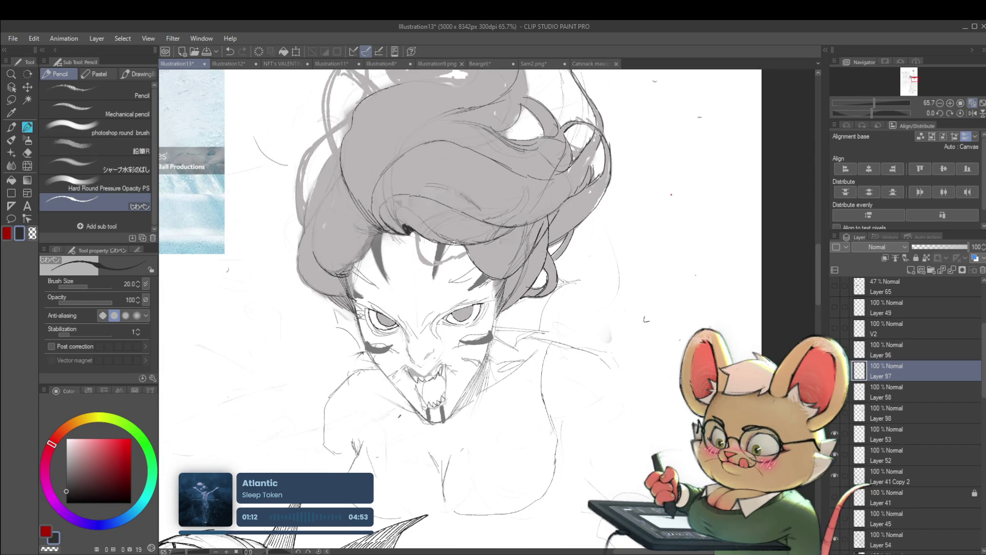
pyautogui.moveTo(362, 328); pyautogui.dragTo(363, 344)
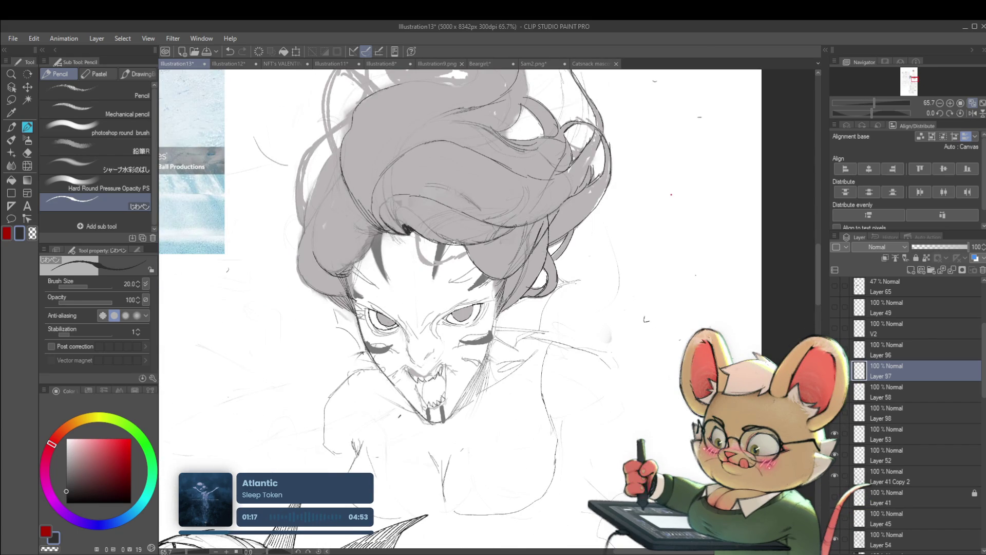
pyautogui.scroll(-4, 403, 323)
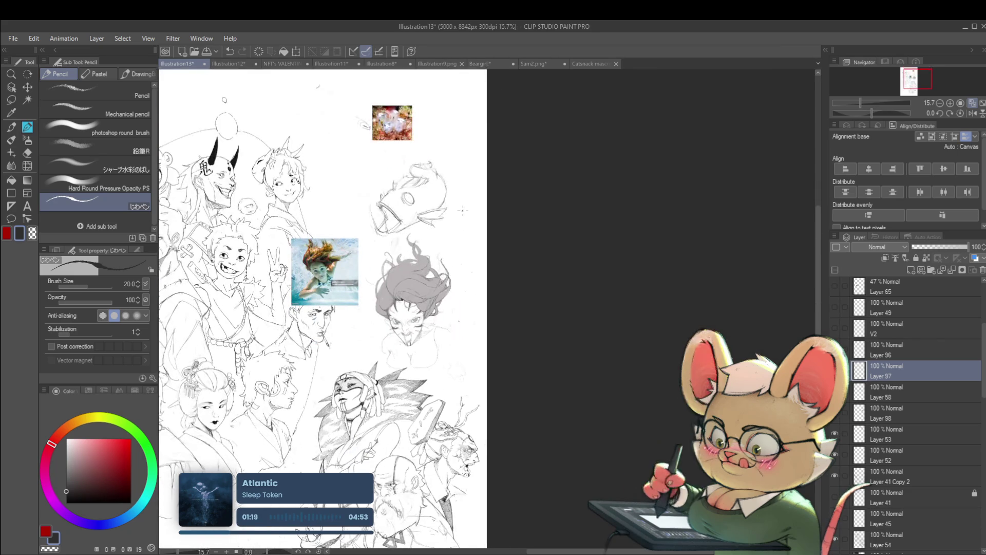
# Step: Recheck in mirrored view, undo the last stroke, and add dark hatching to the hair
pyautogui.press('h')
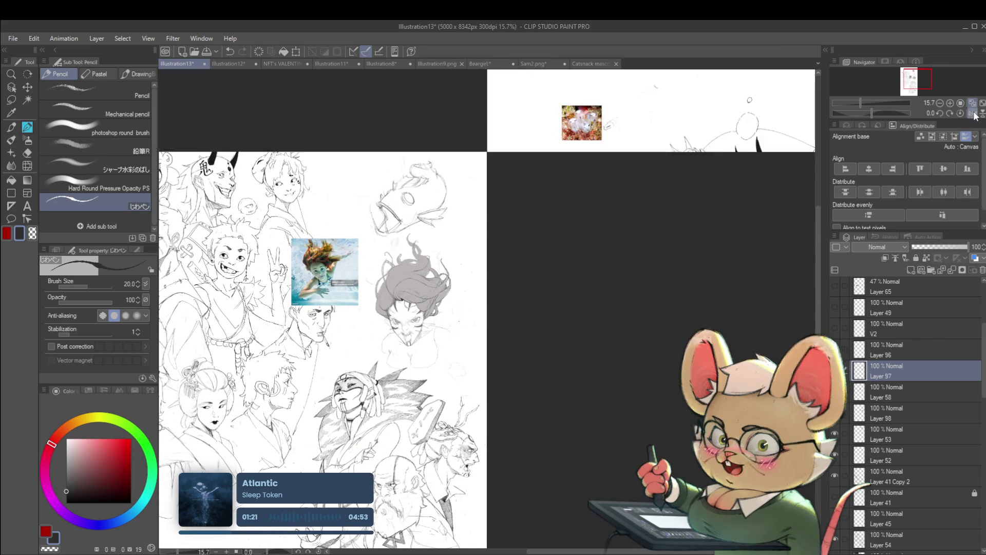
pyautogui.scroll(3, 565, 328)
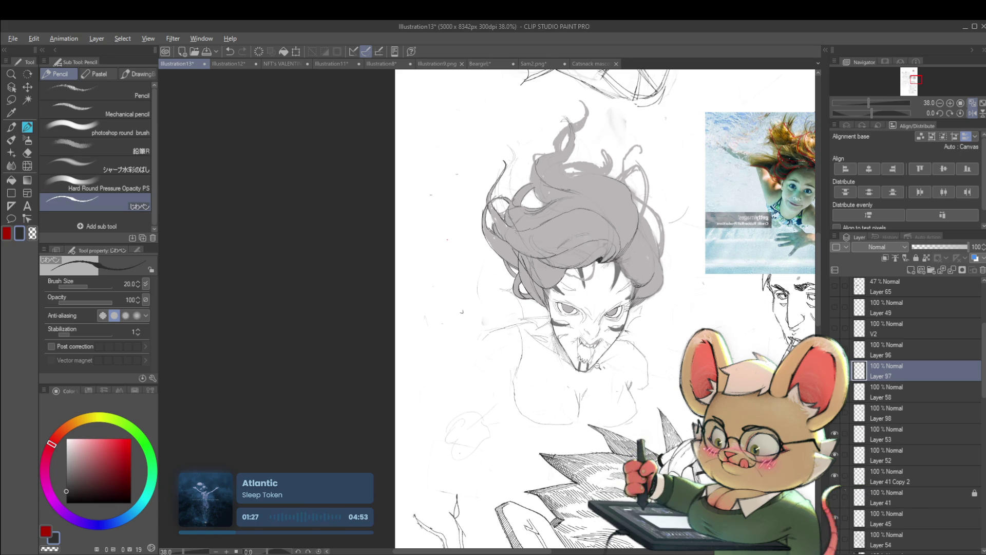
pyautogui.scroll(-3, 597, 365)
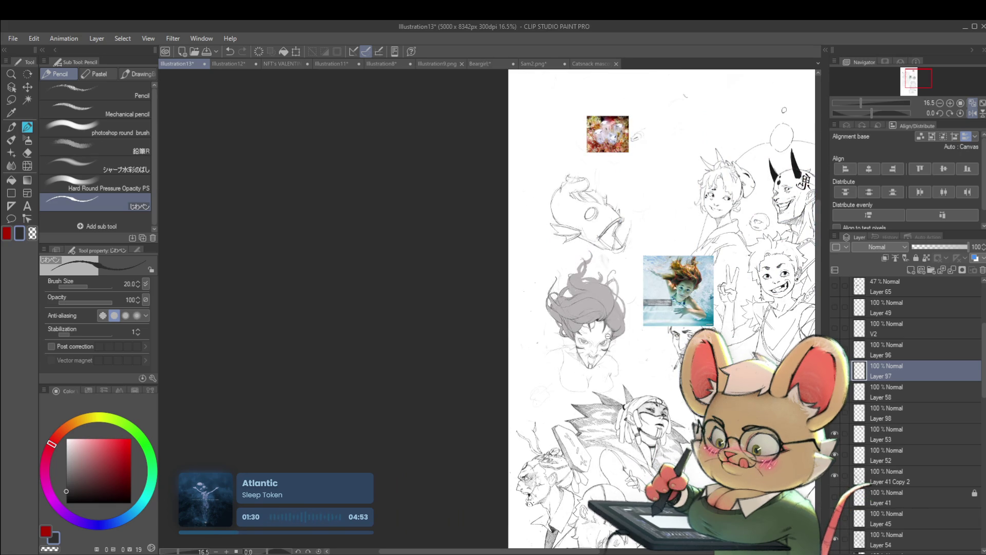
pyautogui.scroll(4, 607, 335)
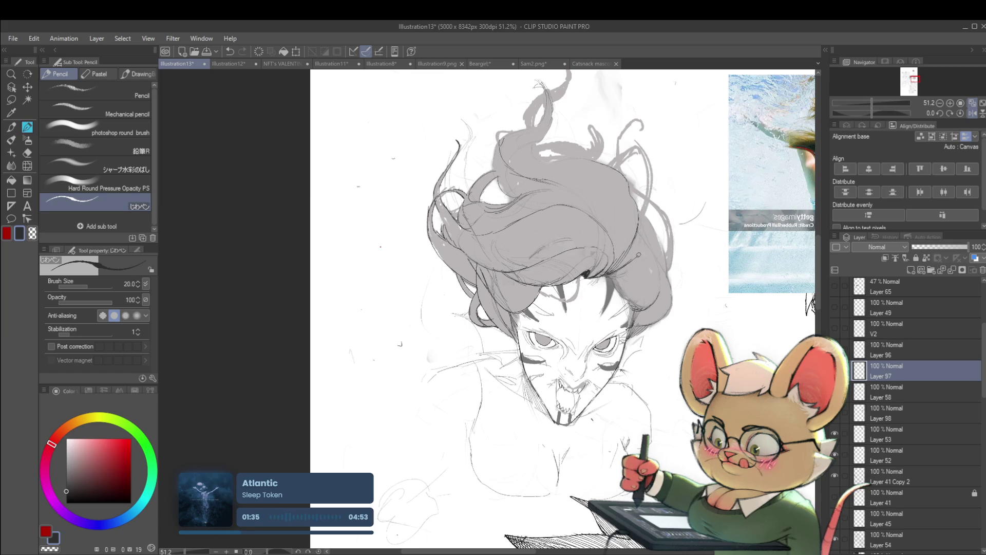
pyautogui.hotkey('ctrl', 'z')
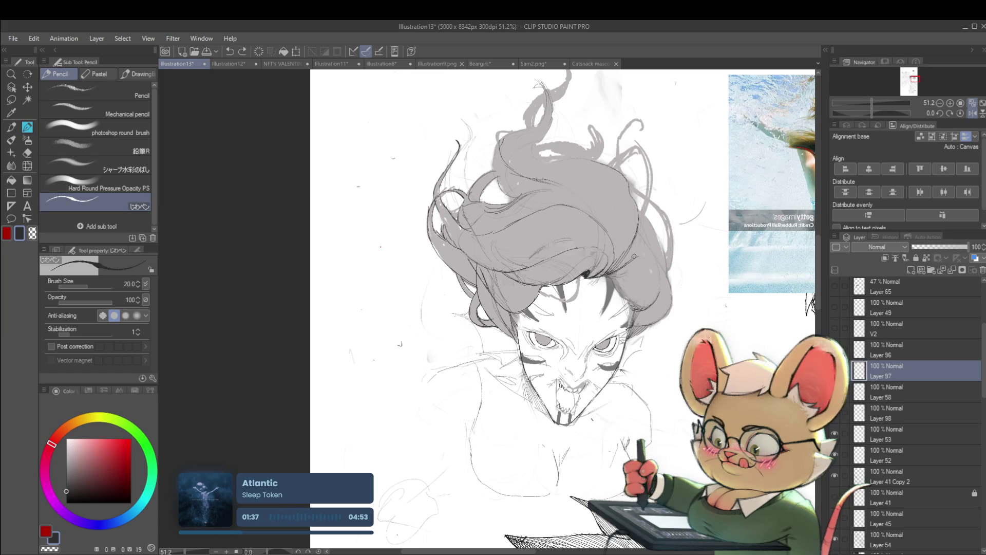
pyautogui.moveTo(629, 252); pyautogui.dragTo(614, 272)
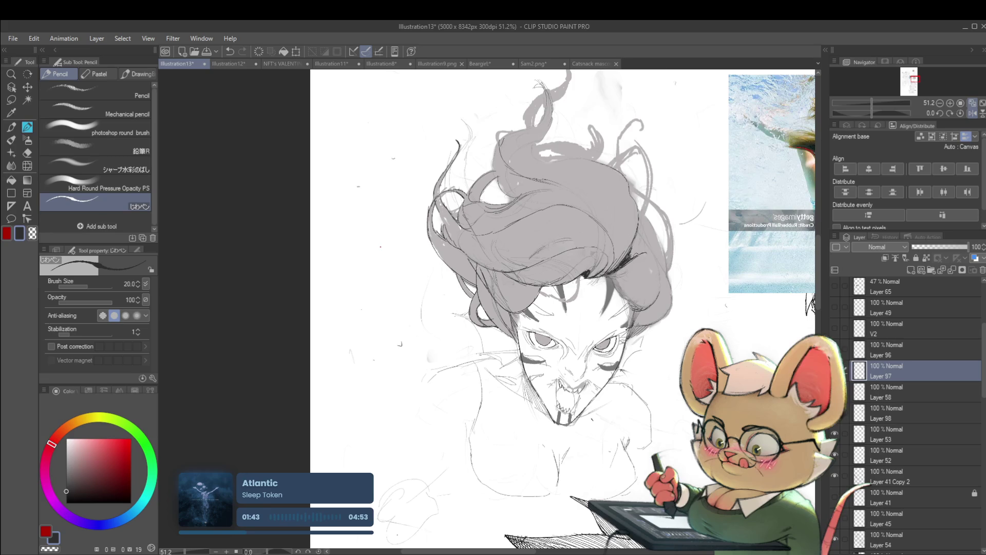
pyautogui.scroll(-4, 626, 246)
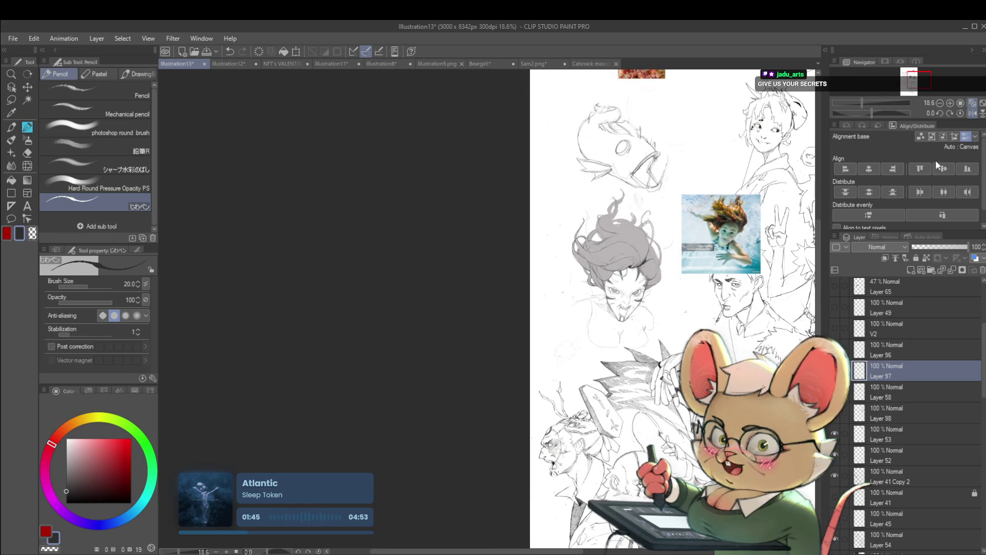
# Step: Mirror the view and zoom around the hair to check proportions
pyautogui.click(974, 114)
pyautogui.scroll(4, 314, 262)
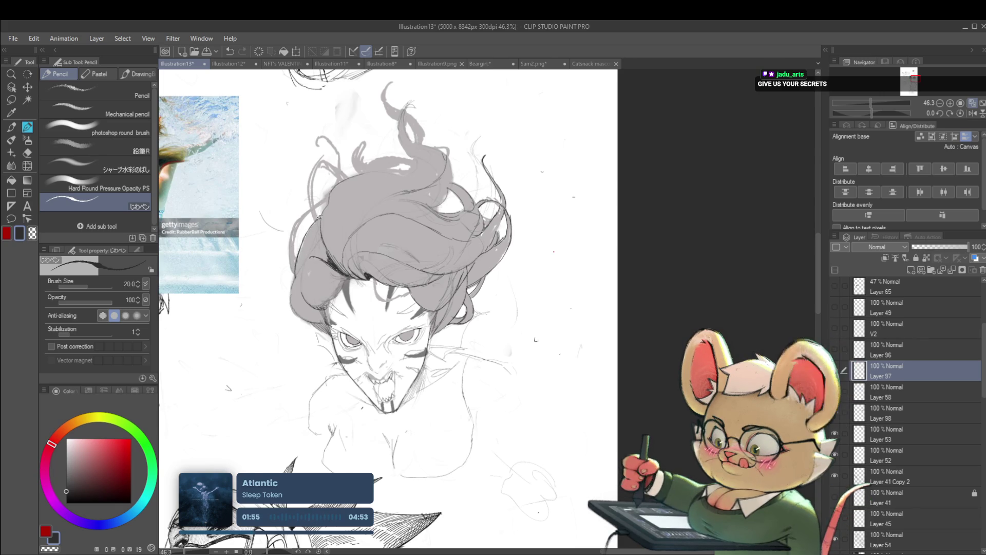
pyautogui.scroll(-4, 308, 200)
pyautogui.scroll(4, 307, 199)
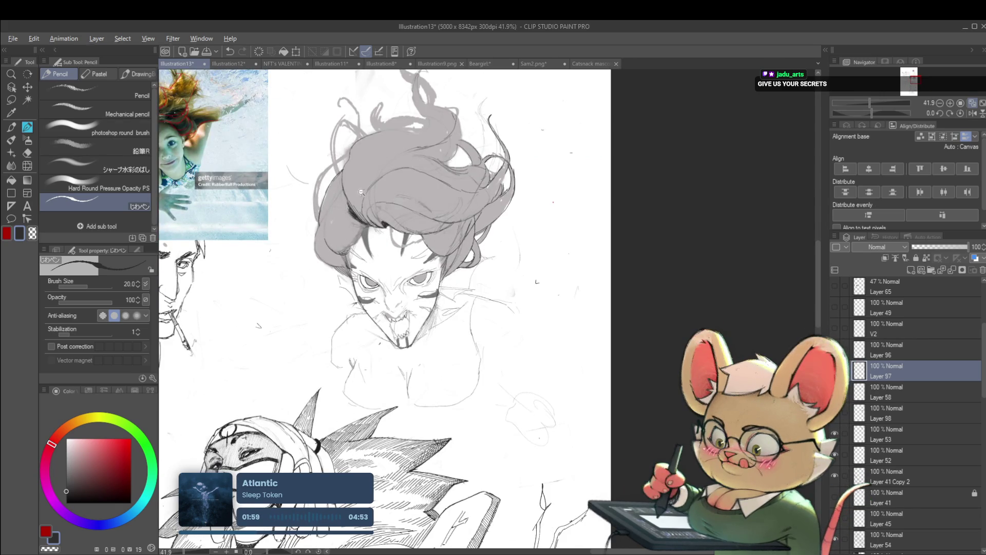
pyautogui.scroll(-5, 338, 220)
pyautogui.scroll(6, 334, 158)
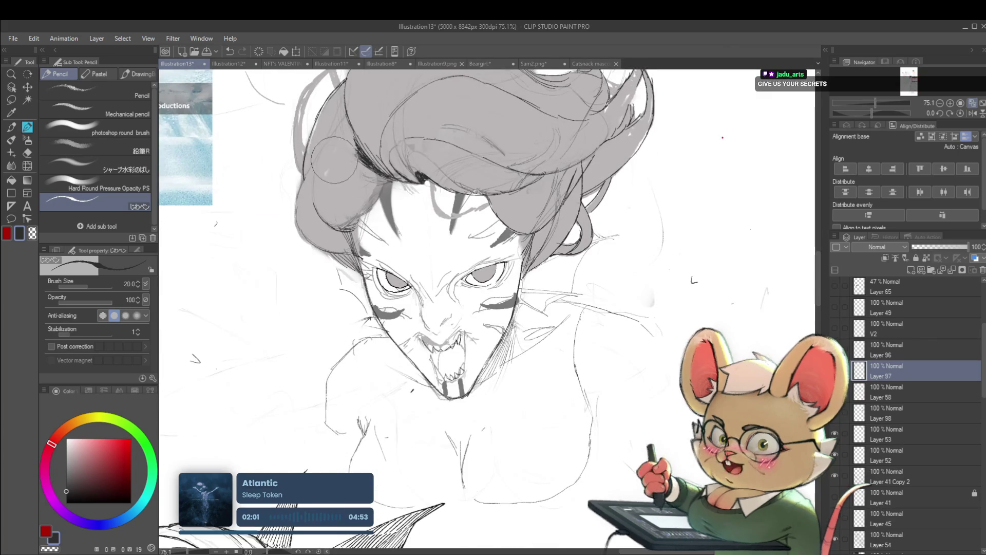
pyautogui.scroll(1, 344, 164)
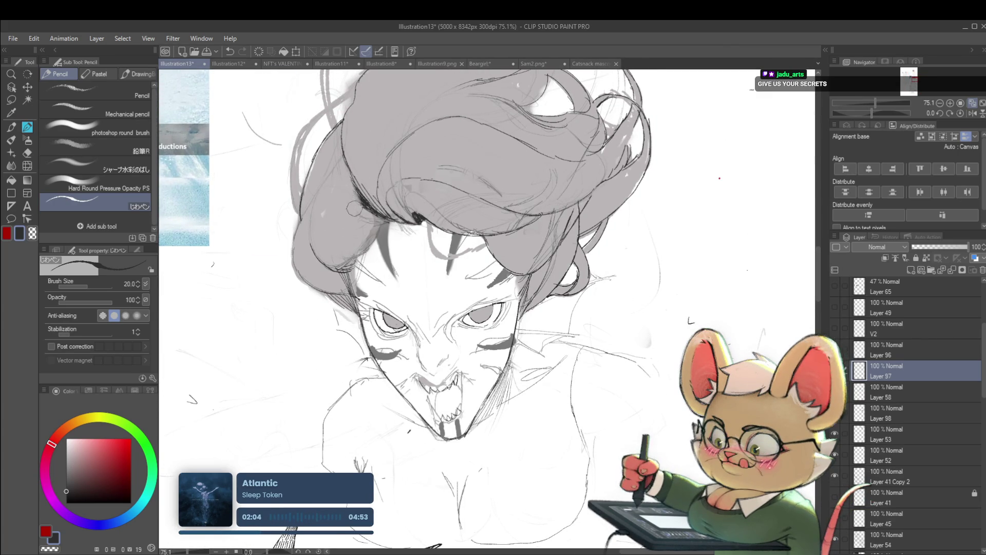
pyautogui.scroll(-5, 354, 206)
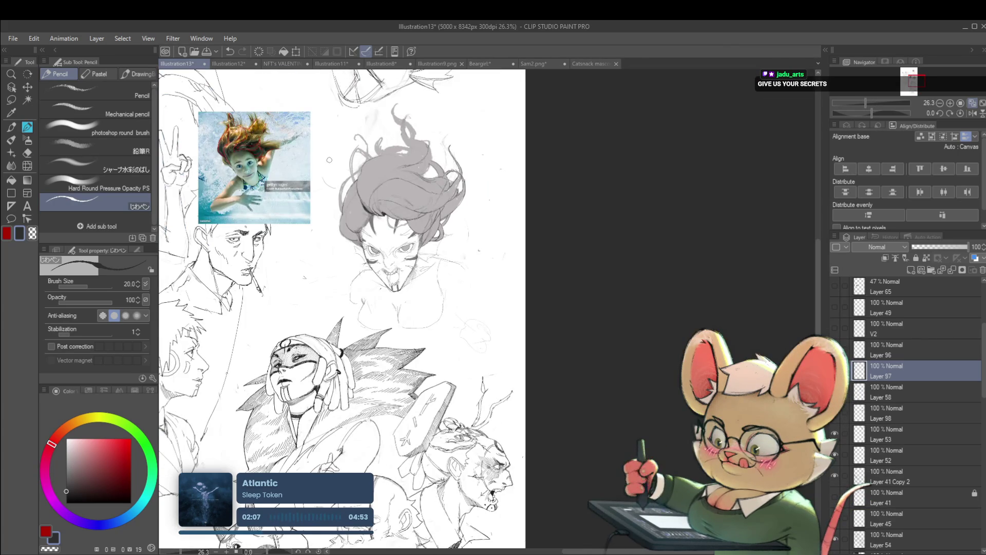
pyautogui.scroll(5, 330, 159)
# Step: Darken the hair's outer edge with two dark pencil strokes
pyautogui.moveTo(384, 237); pyautogui.dragTo(376, 208)
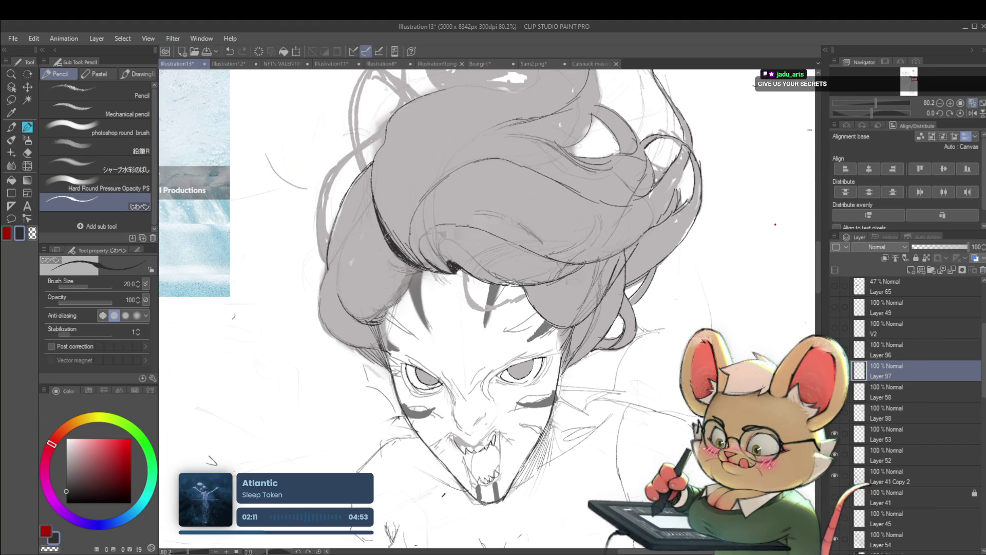
pyautogui.scroll(-5, 442, 267)
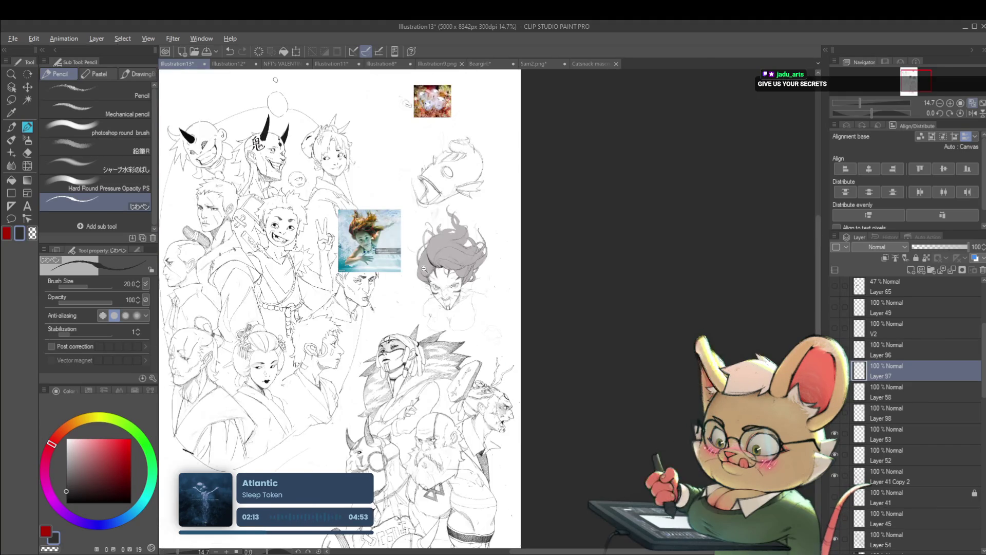
pyautogui.scroll(5, 447, 265)
pyautogui.moveTo(442, 254)
pyautogui.mouseDown()
pyautogui.moveTo(440, 222)
pyautogui.moveTo(448, 262)
pyautogui.moveTo(464, 266)
pyautogui.mouseUp()
pyautogui.scroll(-10, 475, 266)
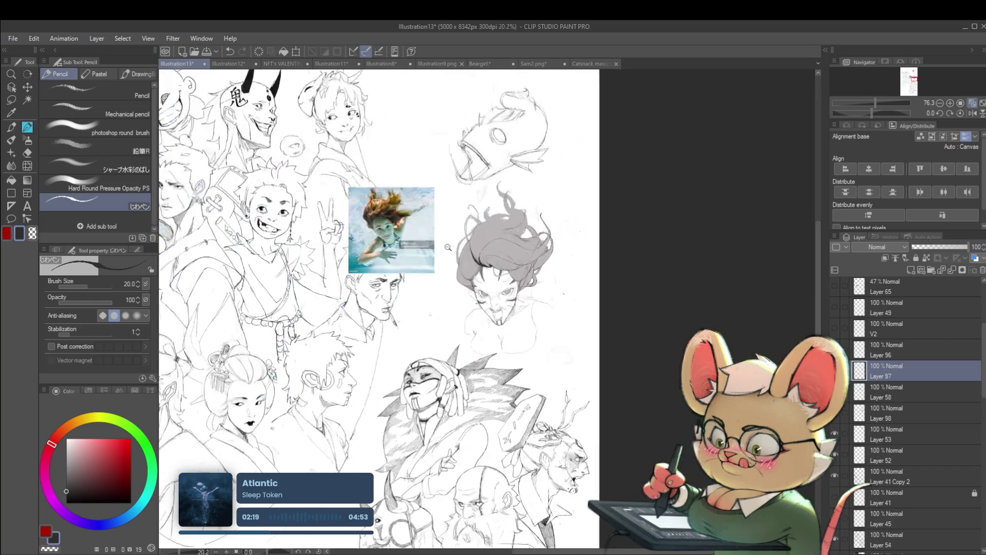
pyautogui.scroll(6, 498, 256)
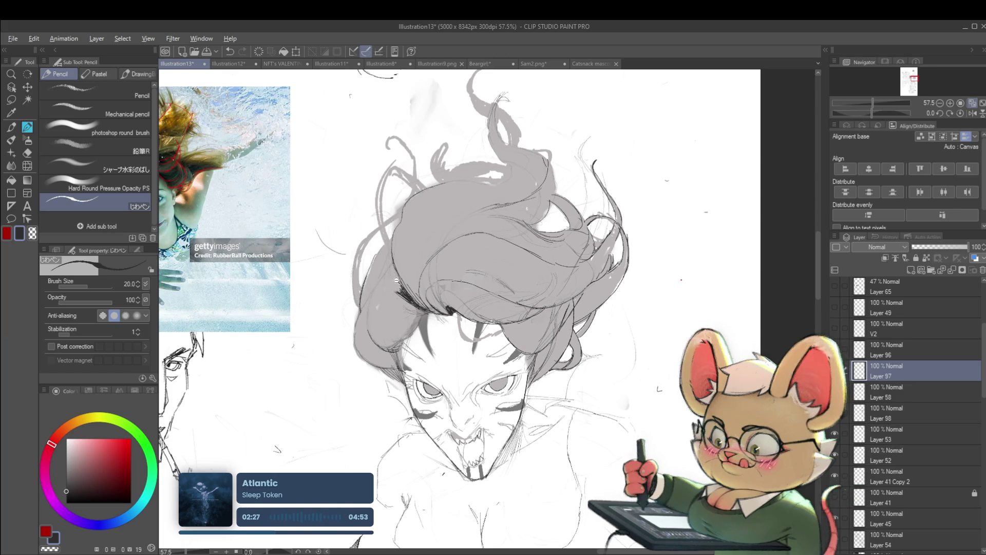
pyautogui.scroll(-6, 392, 286)
pyautogui.scroll(5, 392, 287)
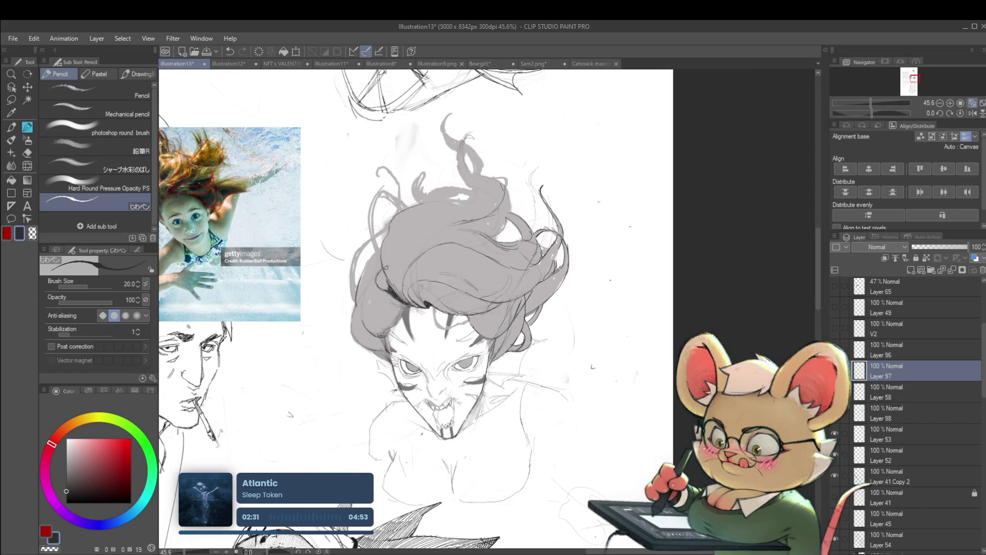
pyautogui.scroll(-5, 383, 275)
pyautogui.scroll(5, 415, 275)
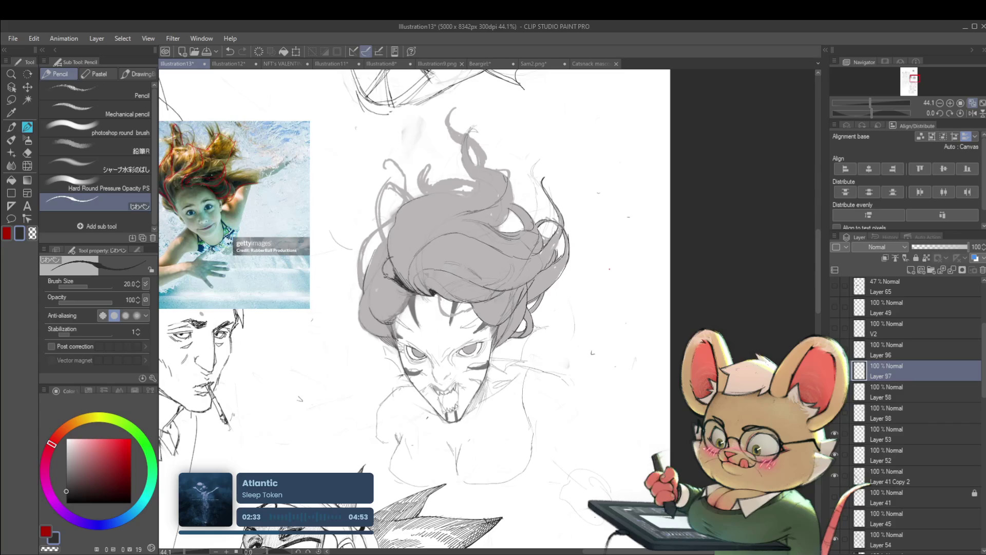
pyautogui.scroll(3, 386, 277)
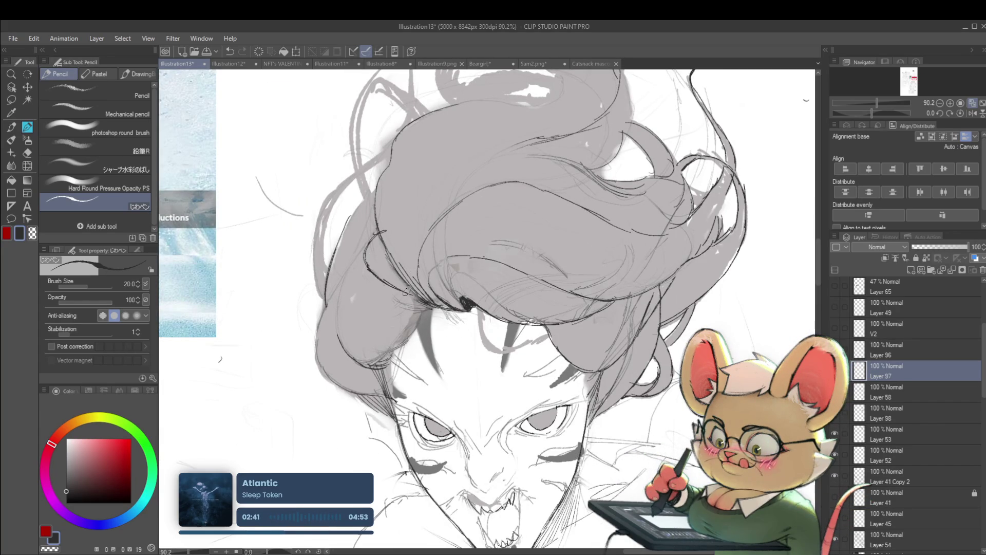
pyautogui.scroll(-5, 459, 260)
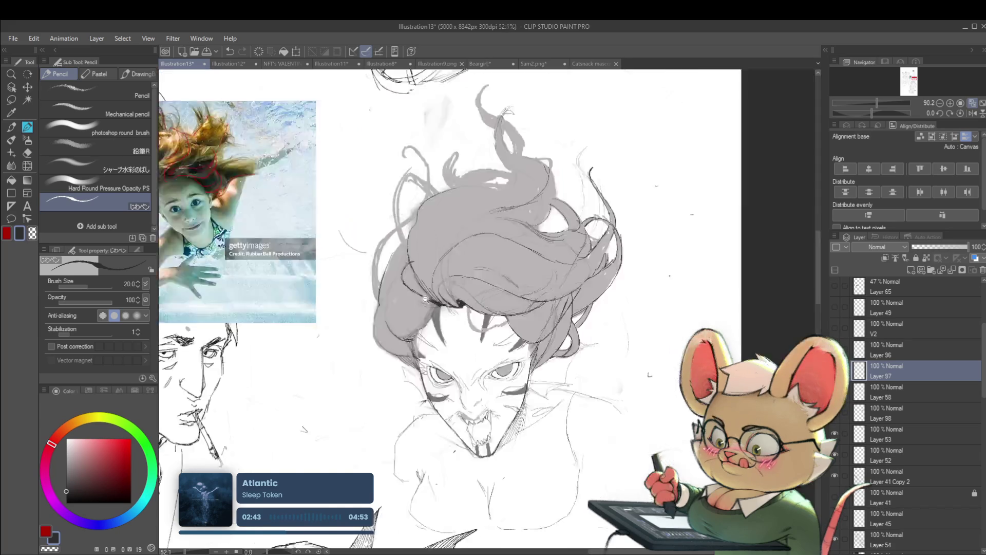
pyautogui.scroll(-2, 458, 259)
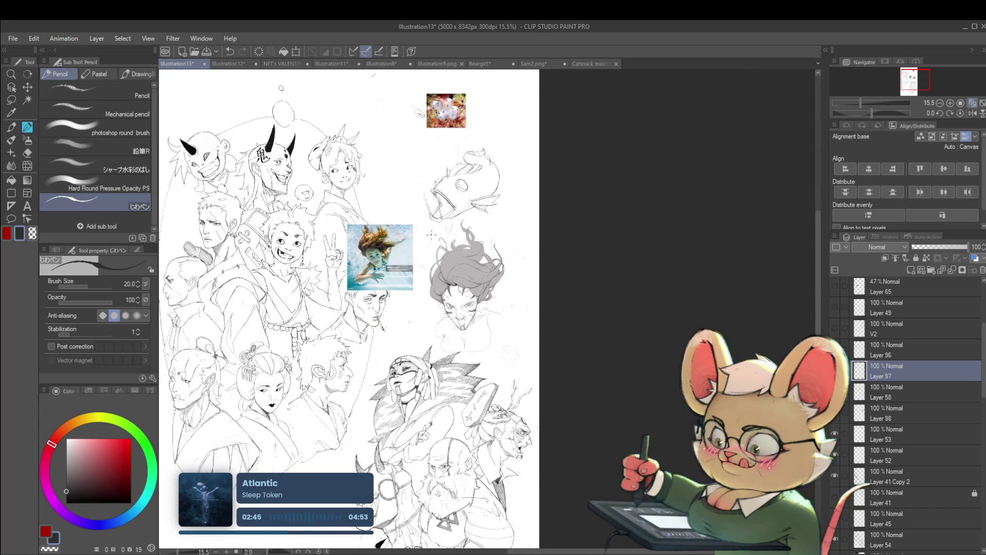
# Step: Flip the view horizontally and back to compare the hair sketch
pyautogui.click(972, 113)
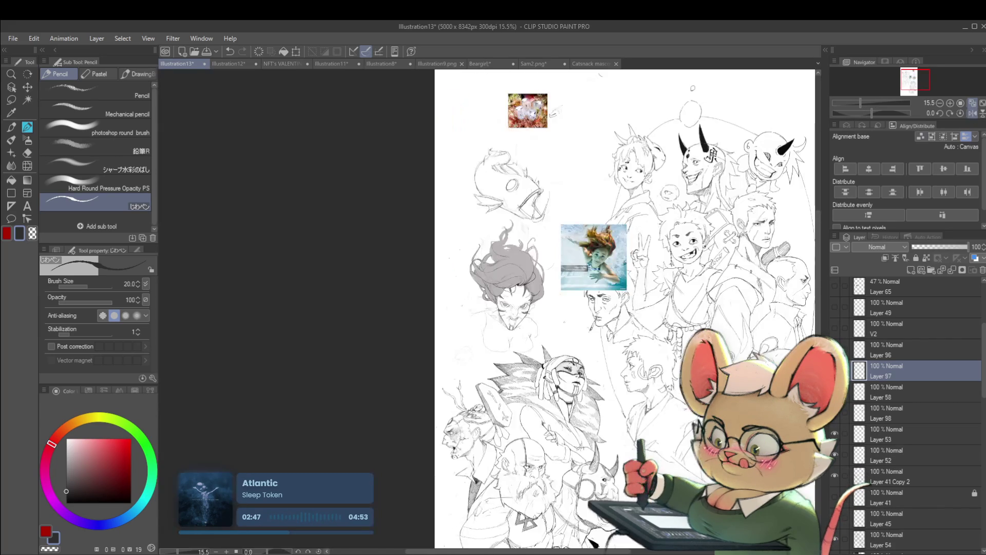
pyautogui.scroll(3, 509, 250)
pyautogui.scroll(1, 478, 240)
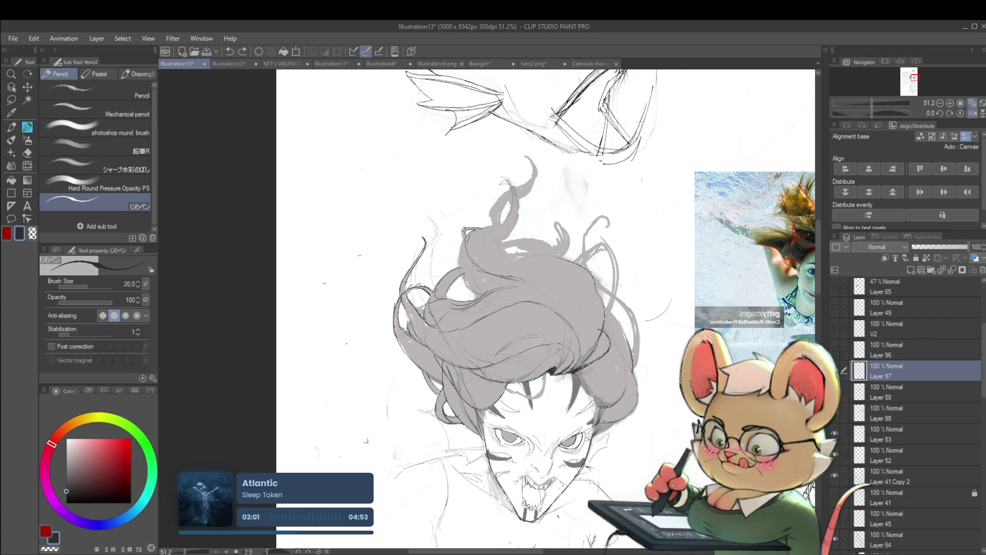
pyautogui.scroll(-3, 484, 221)
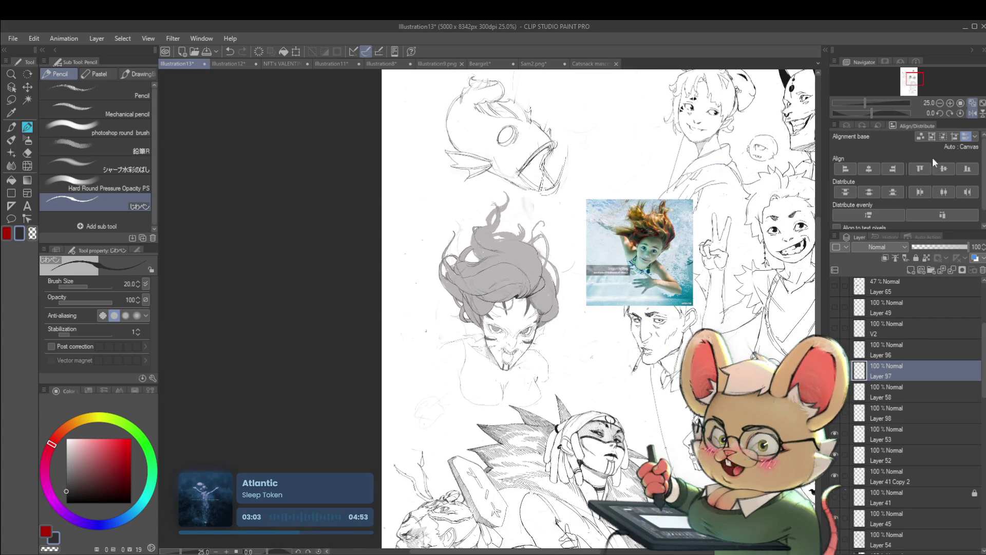
pyautogui.scroll(2, 492, 250)
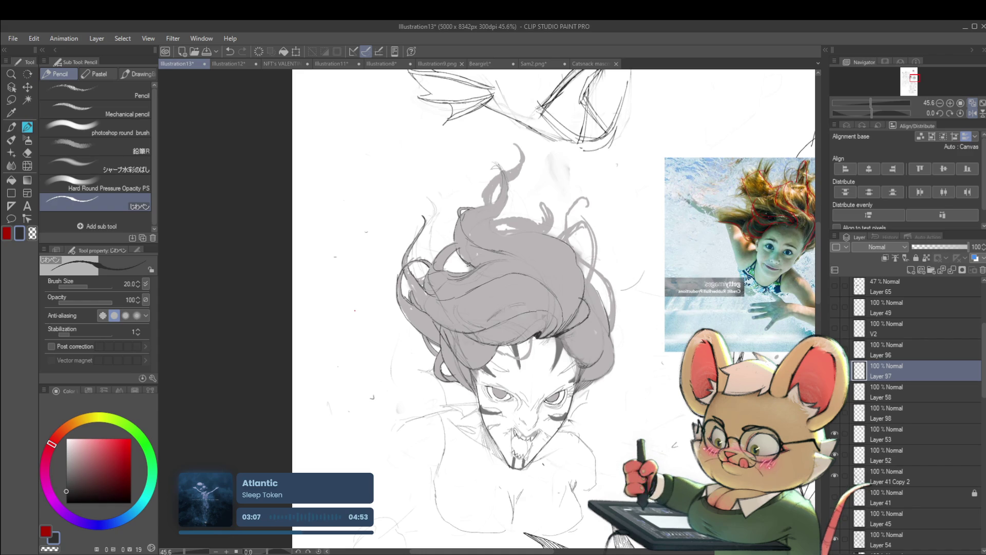
pyautogui.scroll(-3, 483, 253)
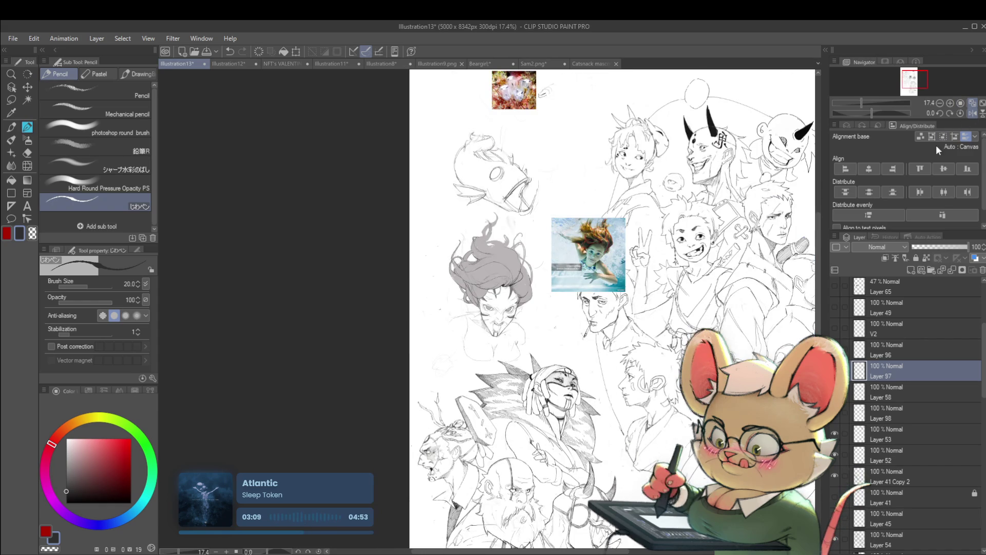
pyautogui.click(972, 114)
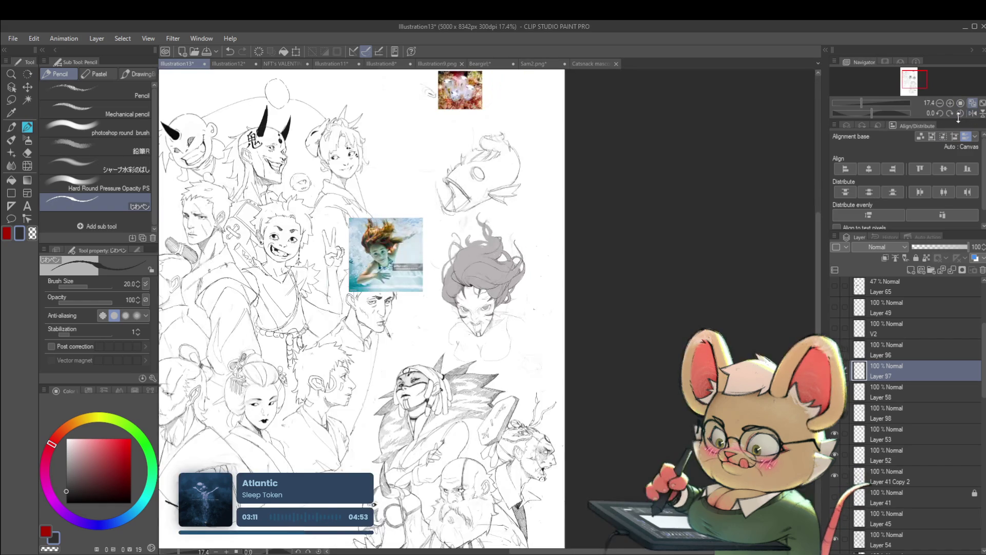
pyautogui.scroll(2, 478, 279)
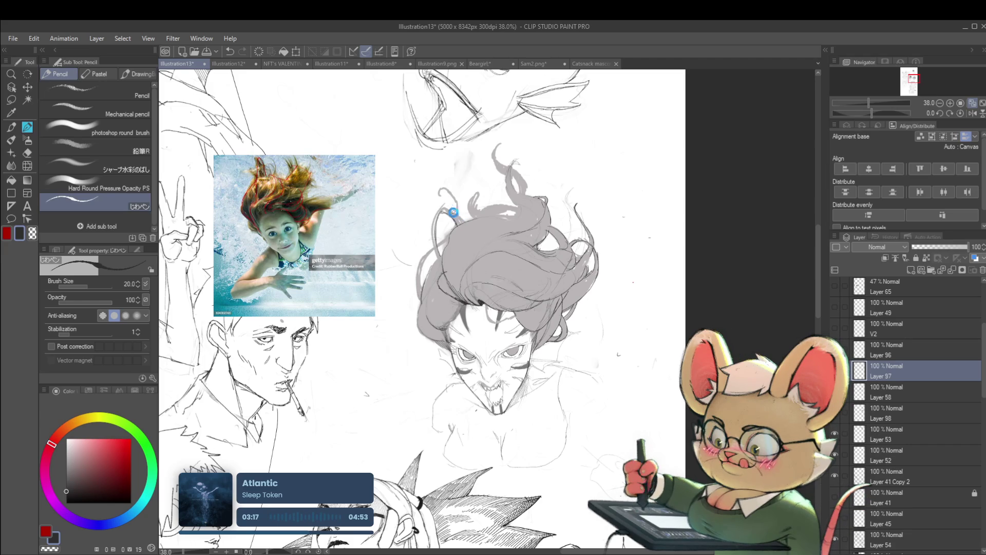
# Step: Add a short stroke at the top-left of the hair, then view the whole page
pyautogui.moveTo(445, 208); pyautogui.dragTo(462, 220)
pyautogui.hotkey('ctrl', '0')
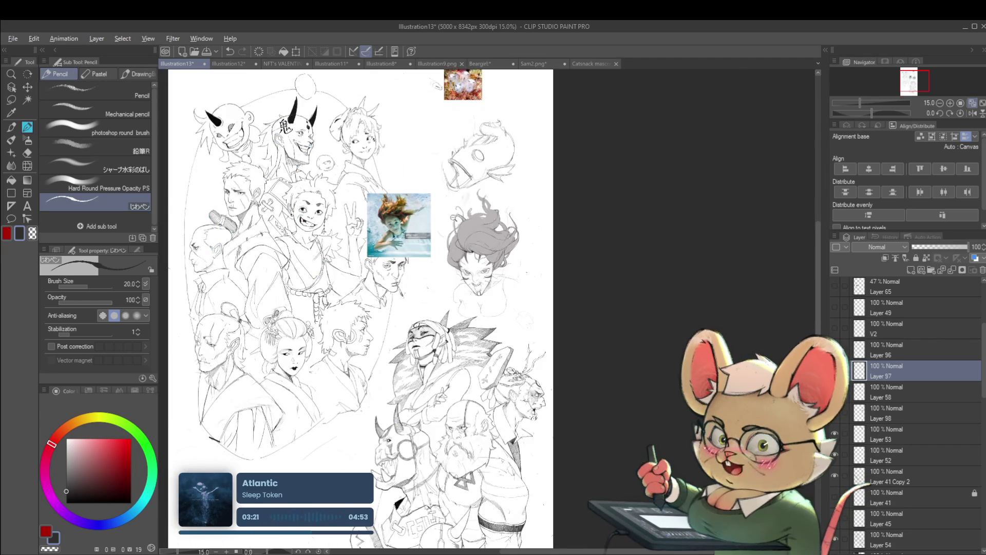
pyautogui.scroll(5, 463, 210)
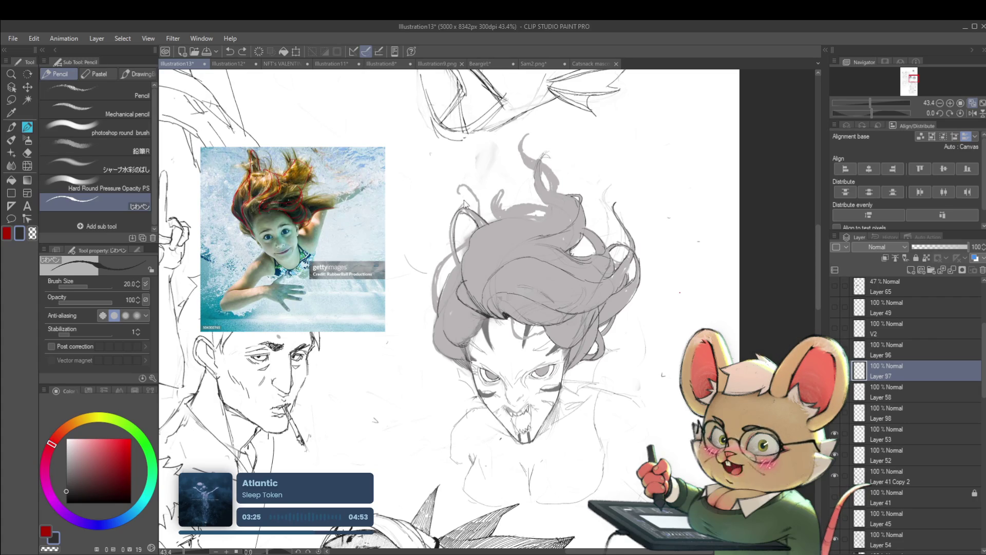
pyautogui.scroll(-2, 458, 266)
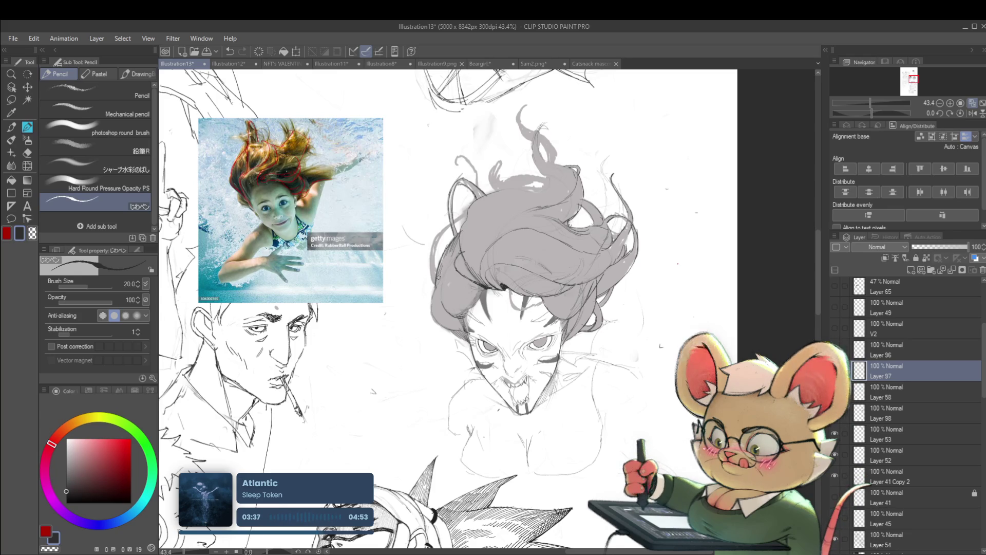
pyautogui.scroll(-2, 440, 239)
pyautogui.scroll(-1, 440, 239)
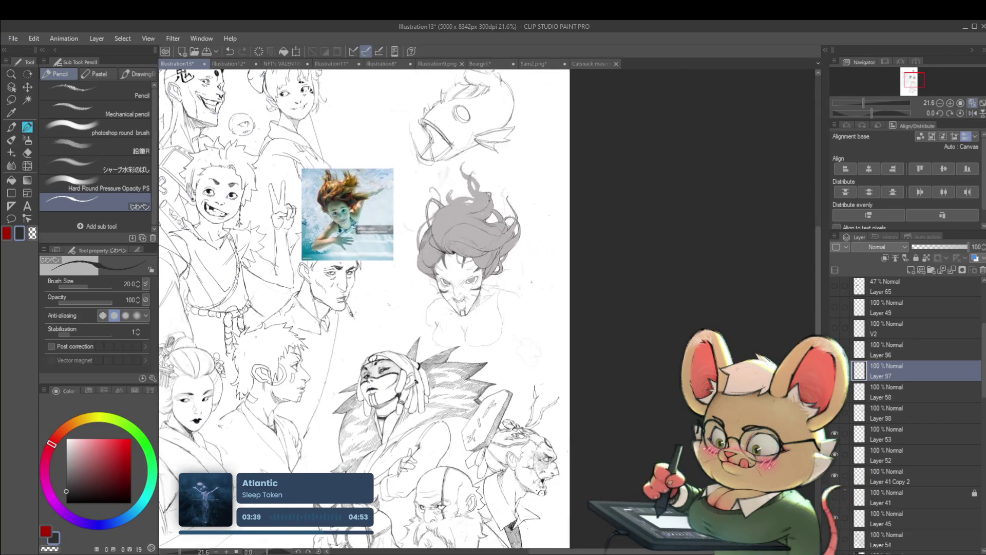
# Step: Frame the grey-haired head and briefly mirror the view with H to check it
pyautogui.scroll(4, 460, 245)
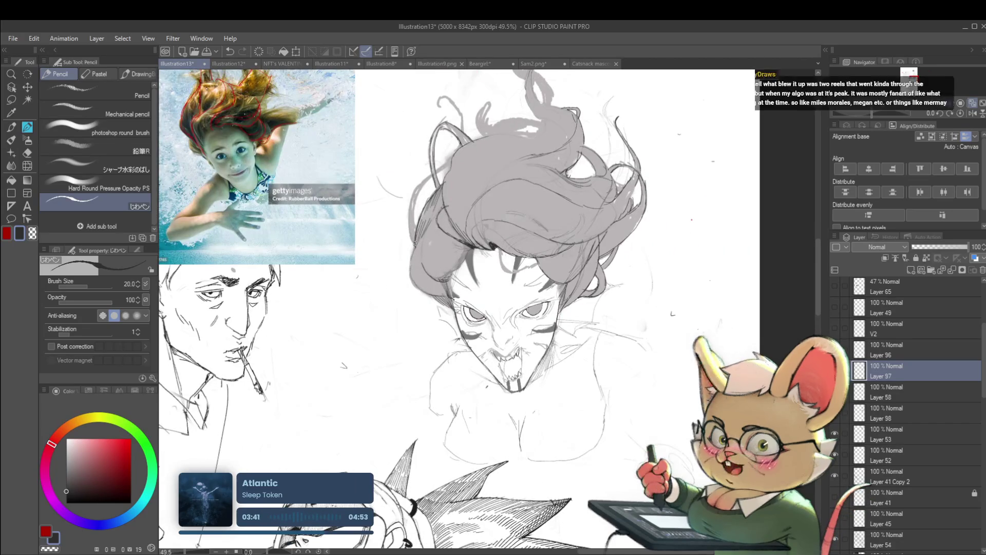
pyautogui.moveTo(425, 253); pyautogui.dragTo(430, 236)
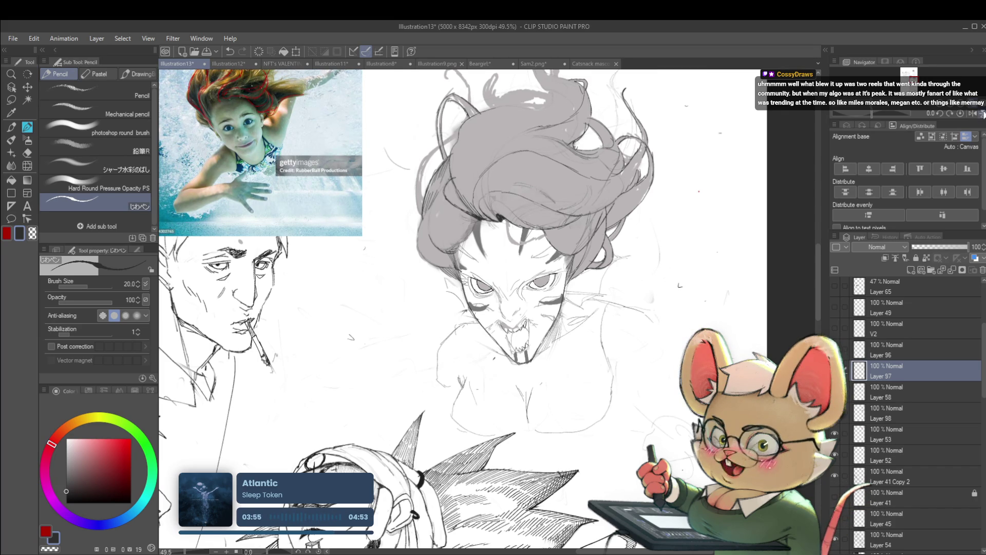
pyautogui.press('h')
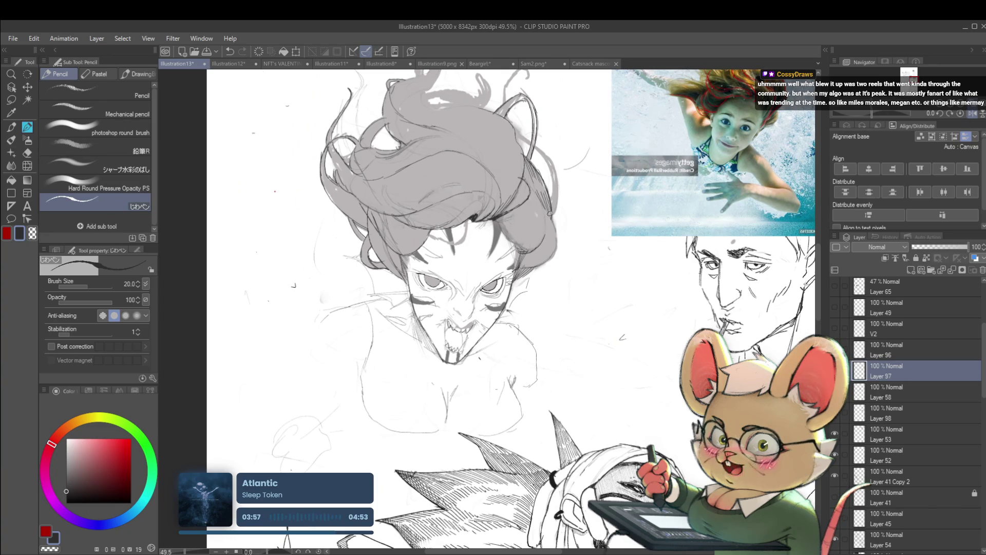
pyautogui.scroll(-5, 555, 230)
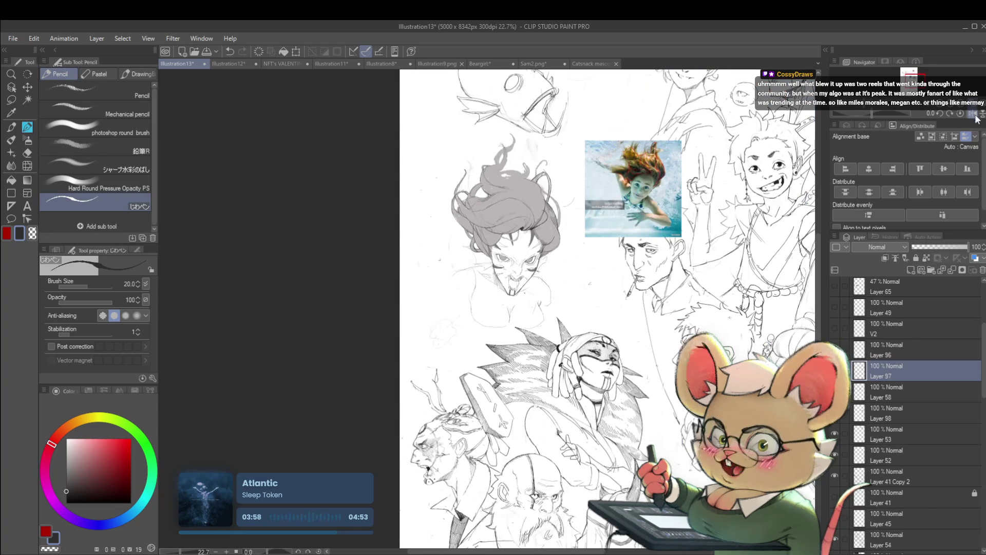
pyautogui.press('h')
# Step: Zoom around the head sketch, then leave the canvas view mirrored via Flip Horizontal
pyautogui.scroll(5, 557, 225)
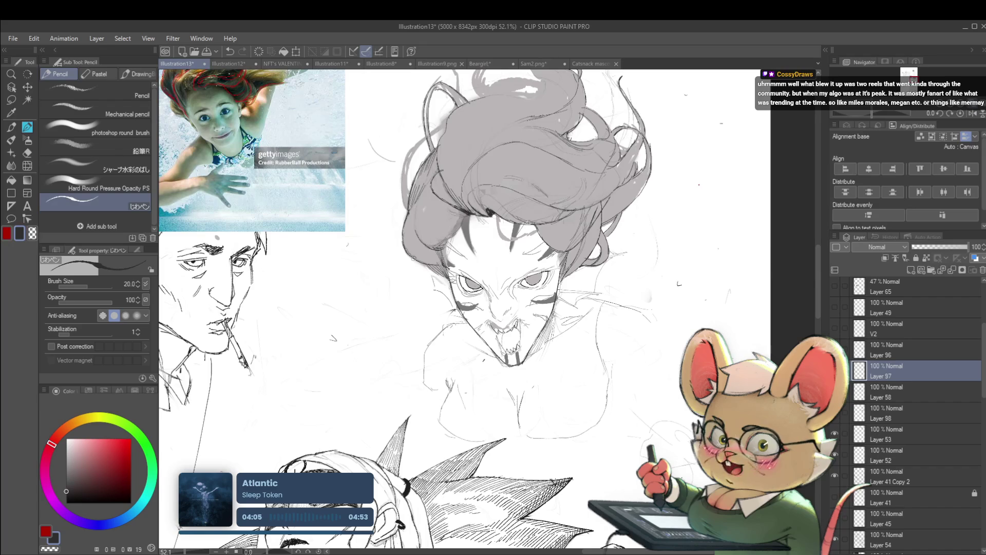
pyautogui.scroll(-4, 407, 297)
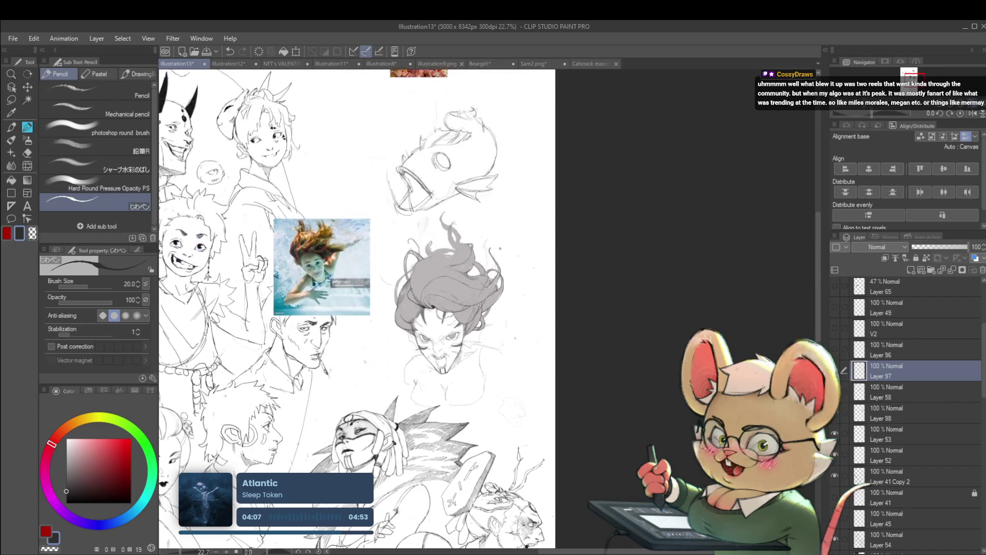
pyautogui.scroll(4, 408, 297)
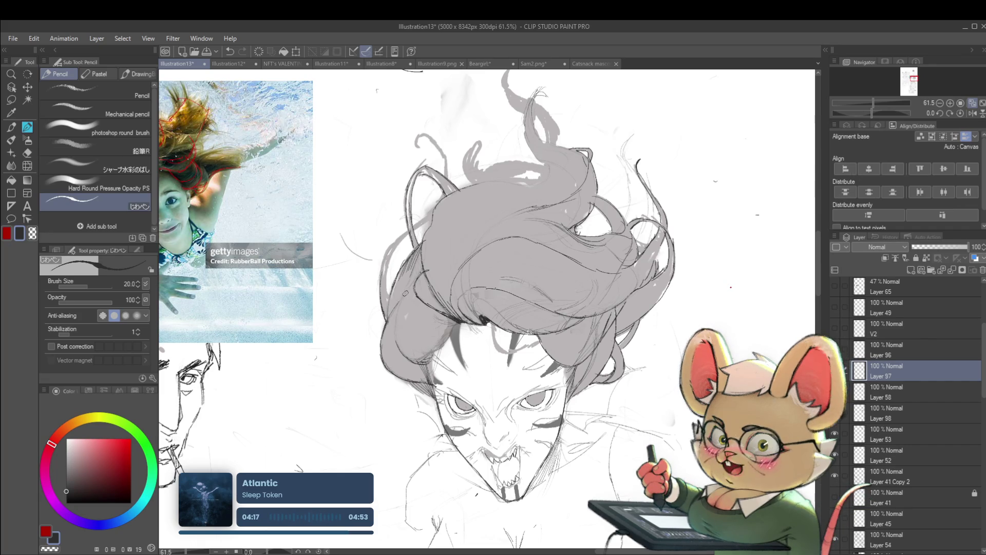
pyautogui.scroll(-5, 386, 272)
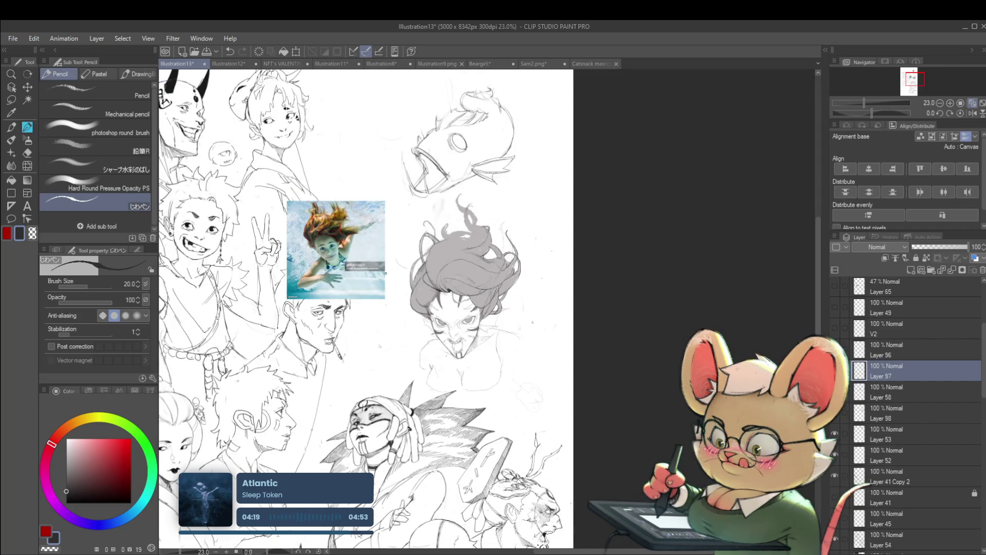
pyautogui.scroll(5, 413, 268)
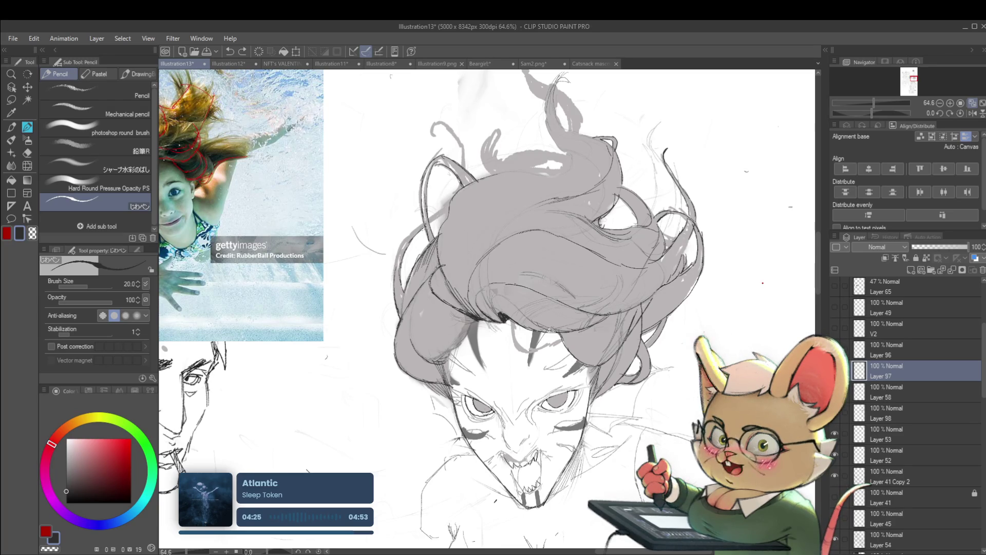
pyautogui.scroll(-4, 464, 201)
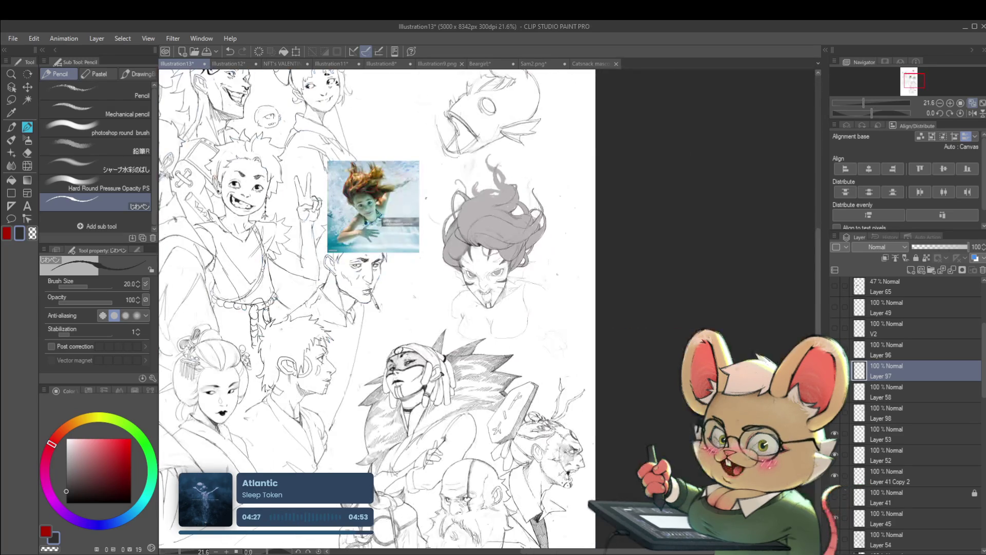
pyautogui.click(972, 113)
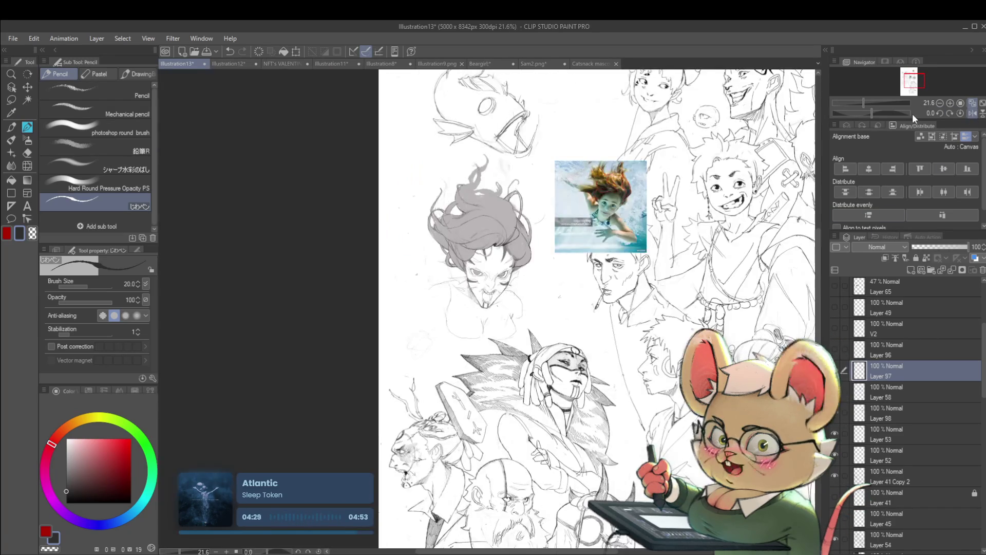
pyautogui.scroll(5, 513, 220)
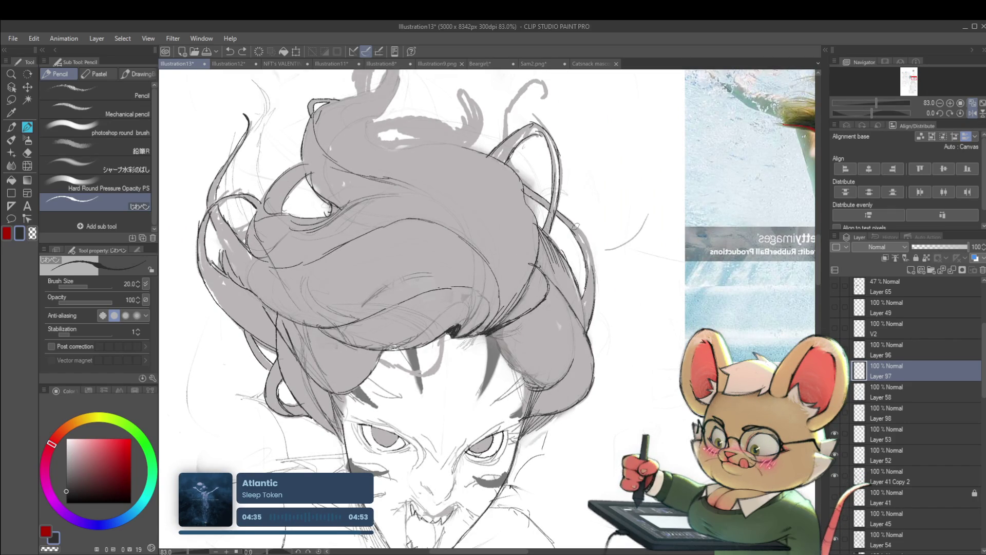
pyautogui.moveTo(592, 254); pyautogui.dragTo(587, 232)
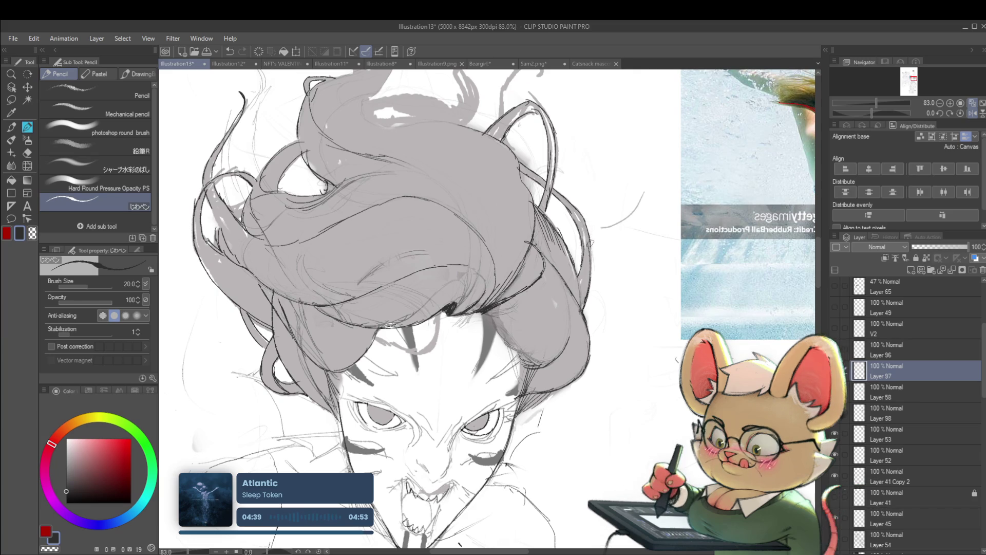
pyautogui.scroll(-5, 591, 248)
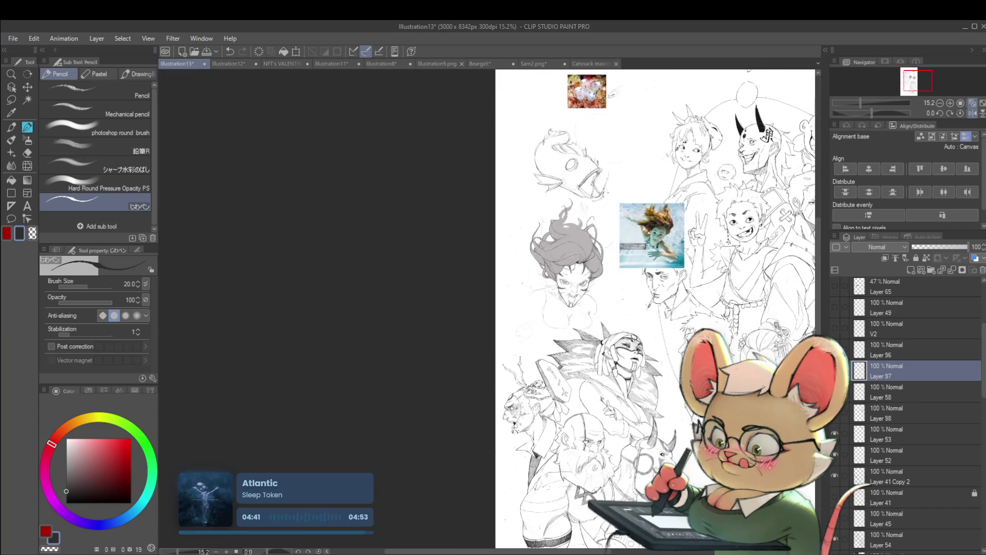
pyautogui.scroll(4, 606, 203)
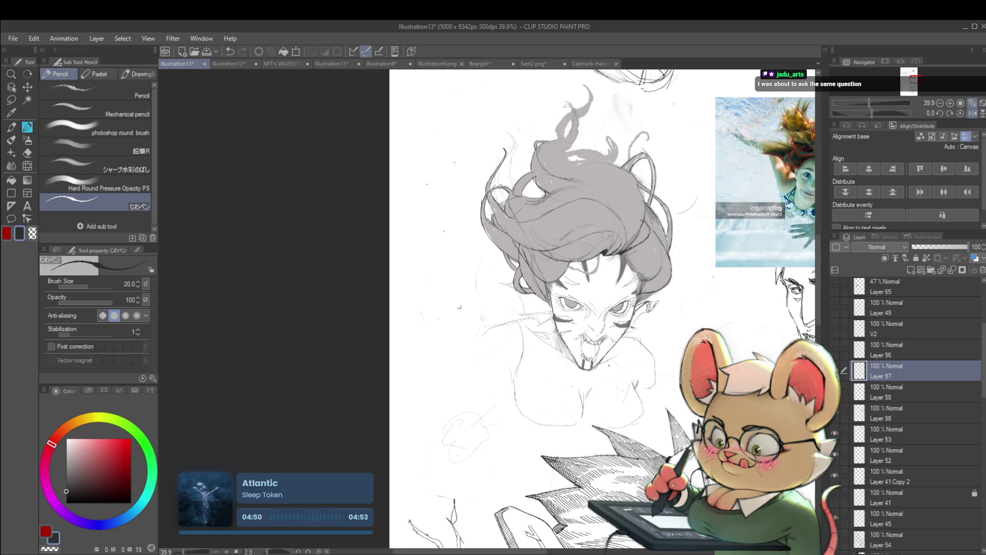
pyautogui.scroll(-3, 660, 303)
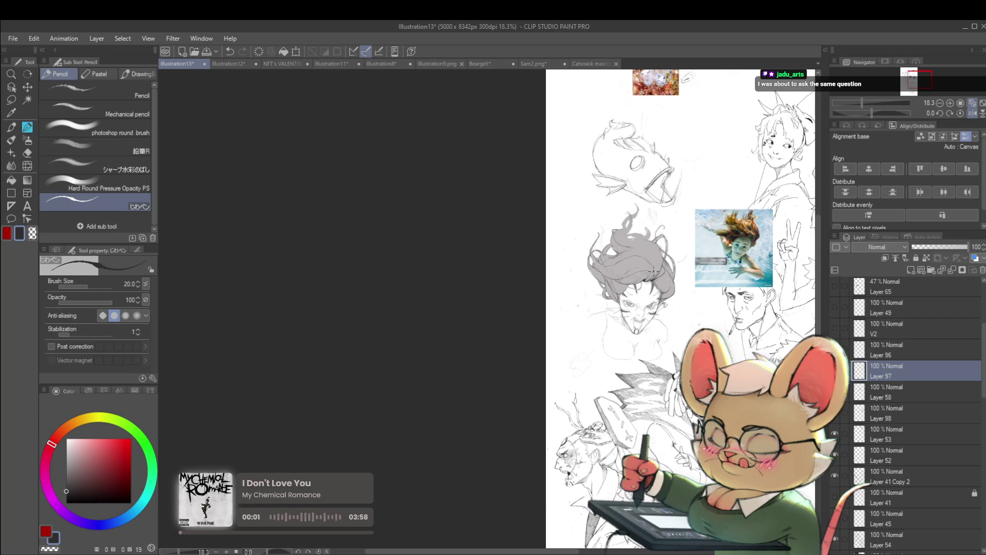
pyautogui.scroll(5, 652, 270)
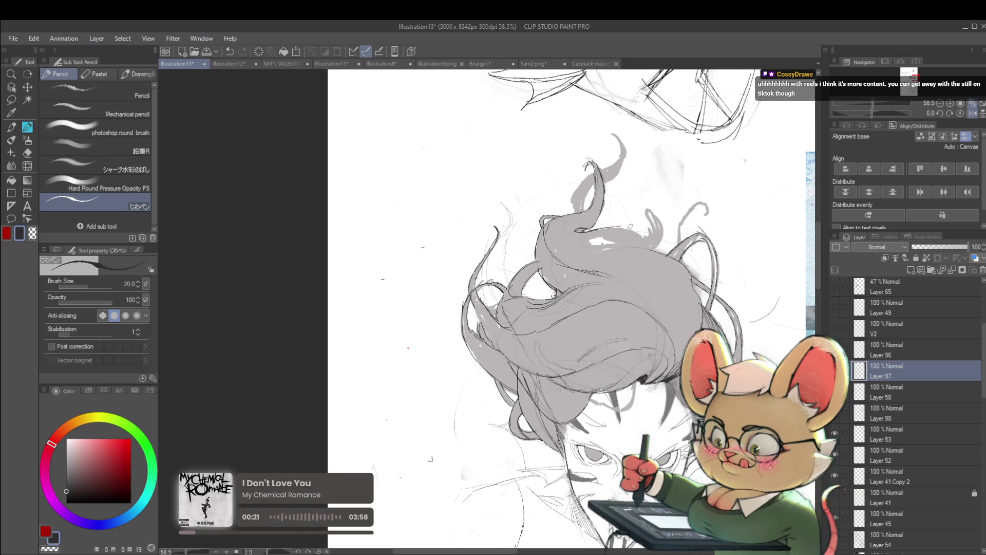
# Step: Zoom around the hair, then switch Flip Horizontal off to show the sketch unmirrored
pyautogui.scroll(-5, 630, 226)
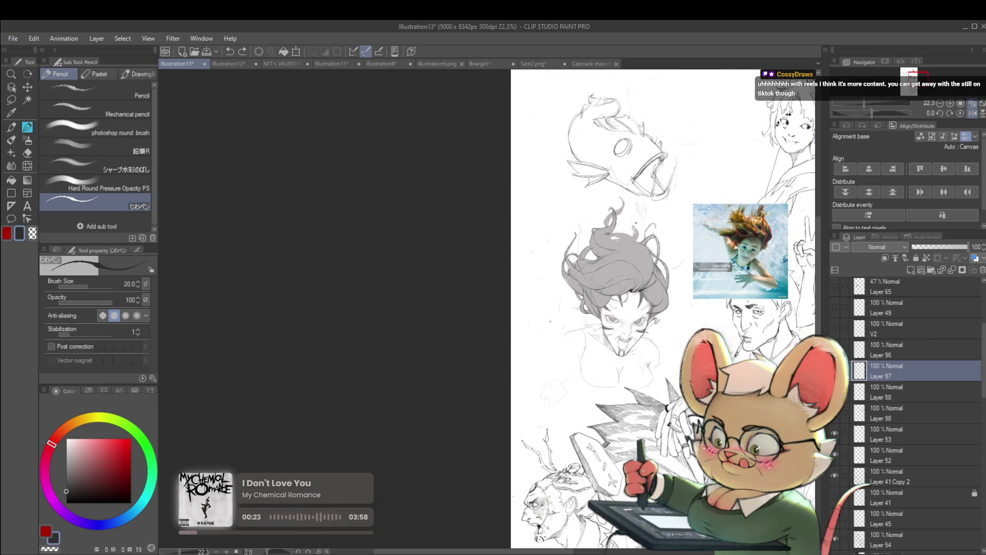
pyautogui.scroll(3, 636, 223)
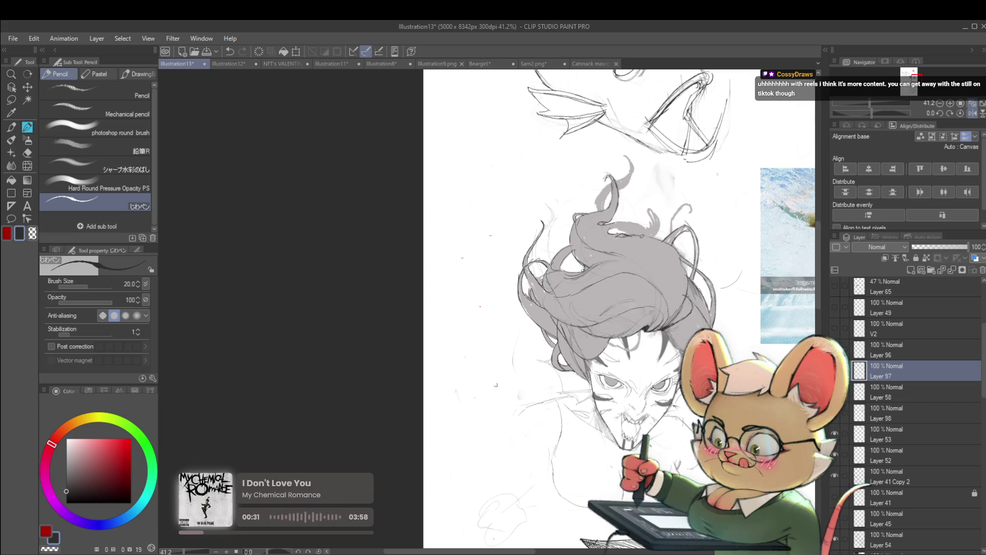
pyautogui.scroll(-5, 680, 258)
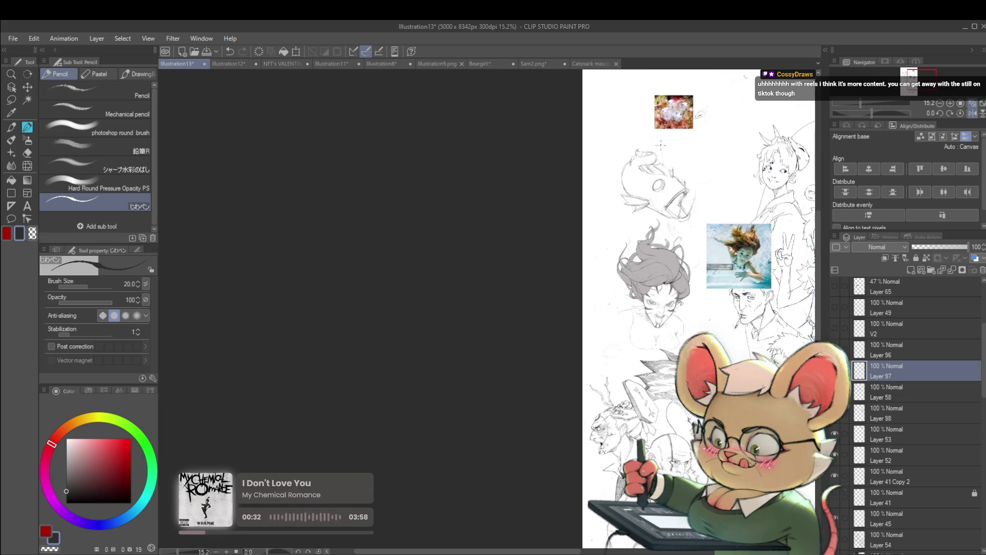
pyautogui.click(970, 115)
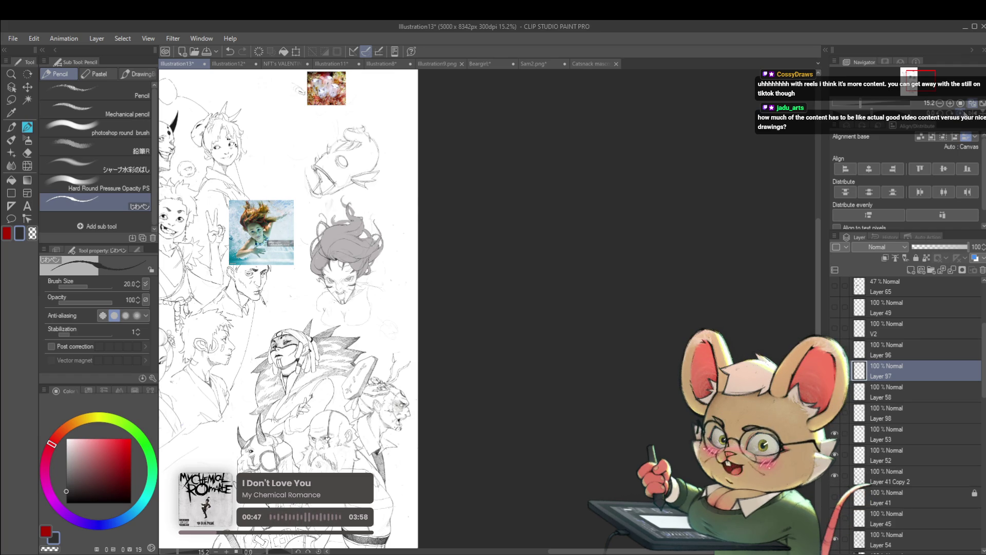
pyautogui.scroll(5, 276, 200)
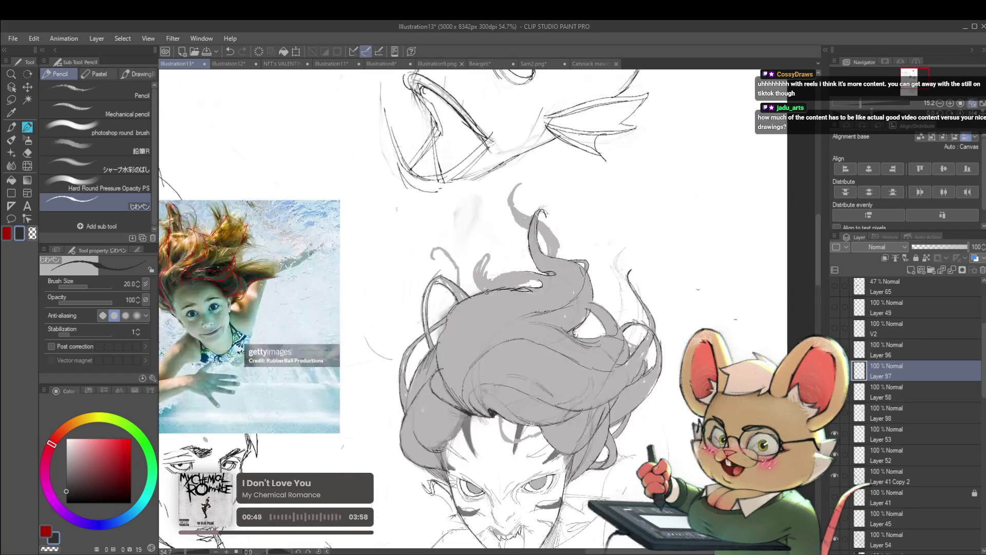
# Step: Draw a small curled strand in the hair, then zoom out to view the whole page
pyautogui.moveTo(432, 259)
pyautogui.mouseDown()
pyautogui.moveTo(436, 251)
pyautogui.moveTo(450, 256)
pyautogui.mouseUp()
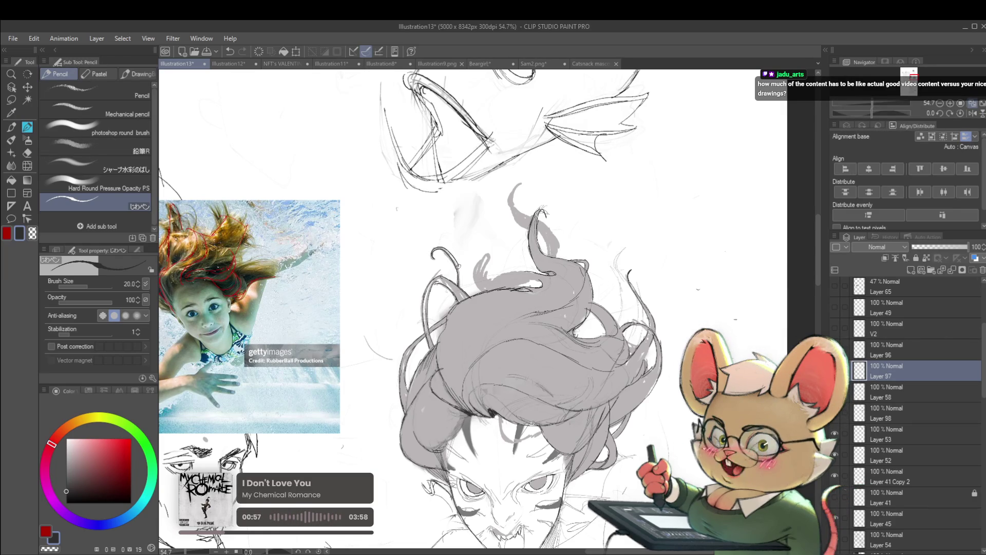
pyautogui.hotkey('ctrl', '-')
pyautogui.hotkey('ctrl', '-')
pyautogui.hotkey('ctrl', '-')
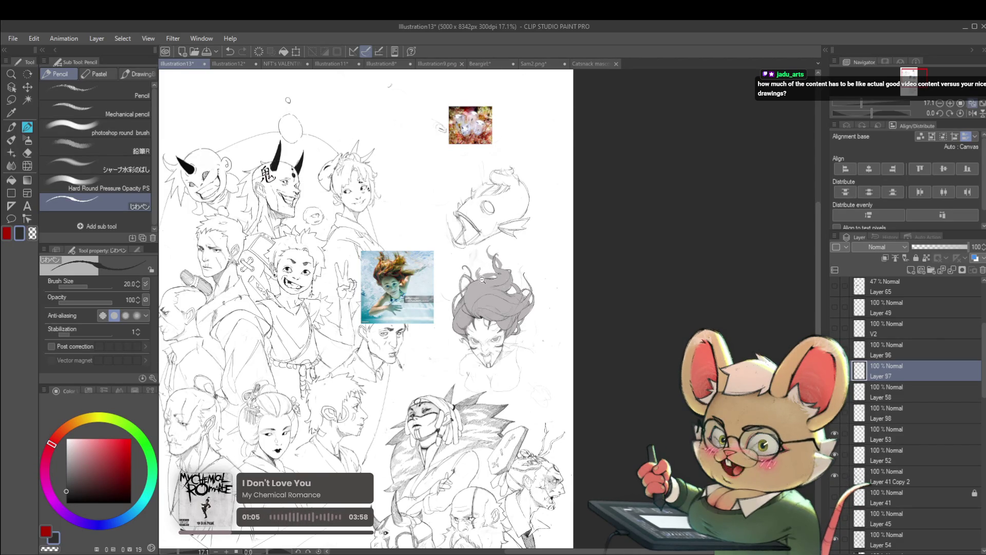
pyautogui.scroll(5, 482, 280)
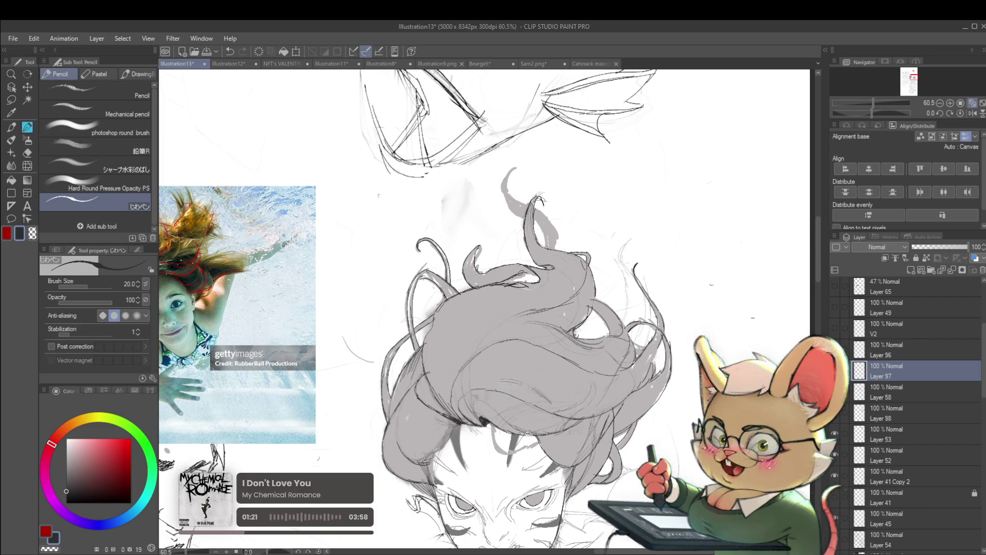
pyautogui.scroll(-5, 537, 272)
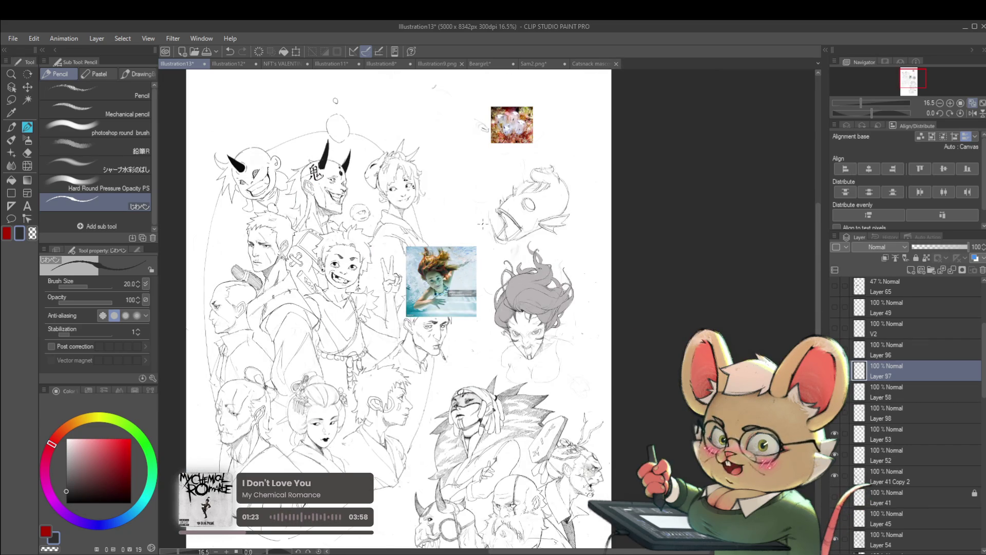
pyautogui.scroll(5, 508, 265)
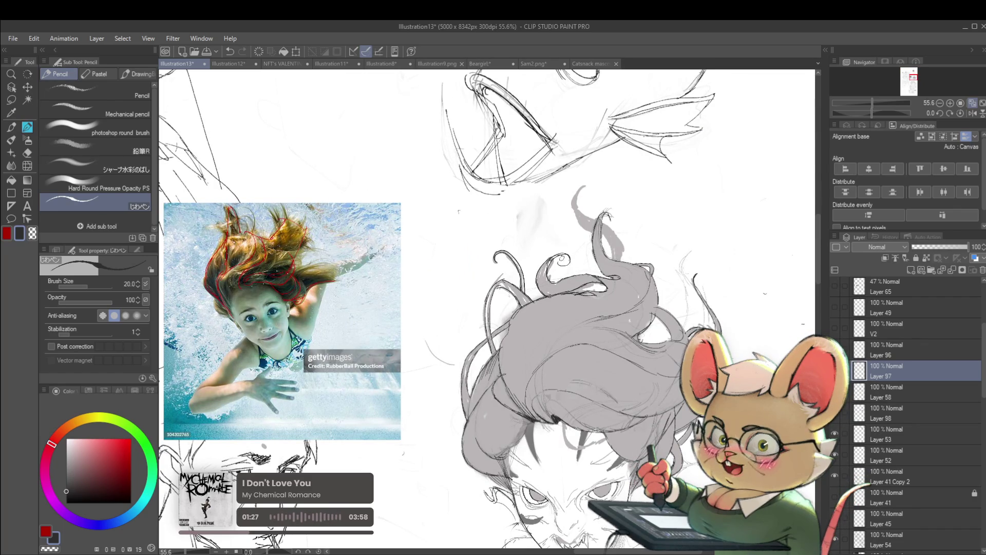
pyautogui.scroll(-5, 561, 257)
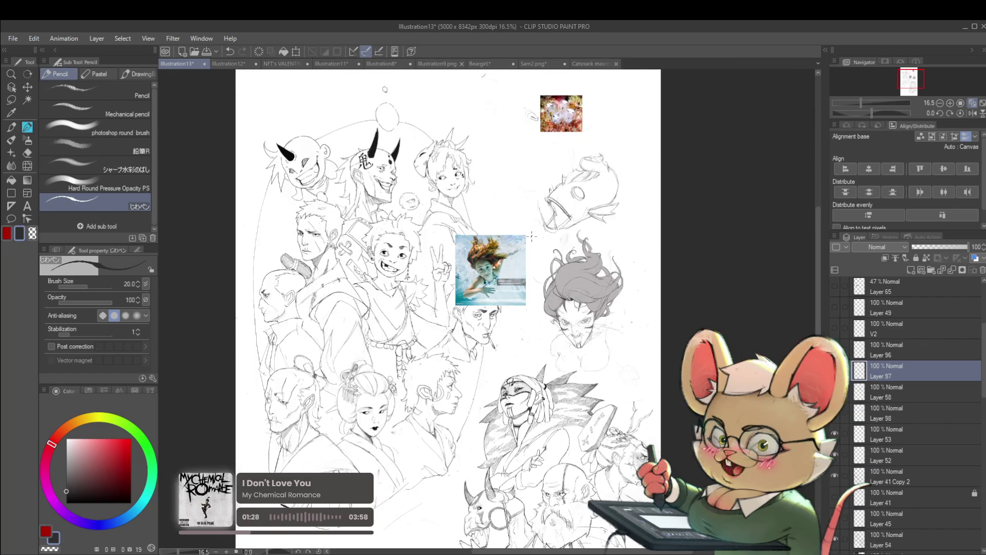
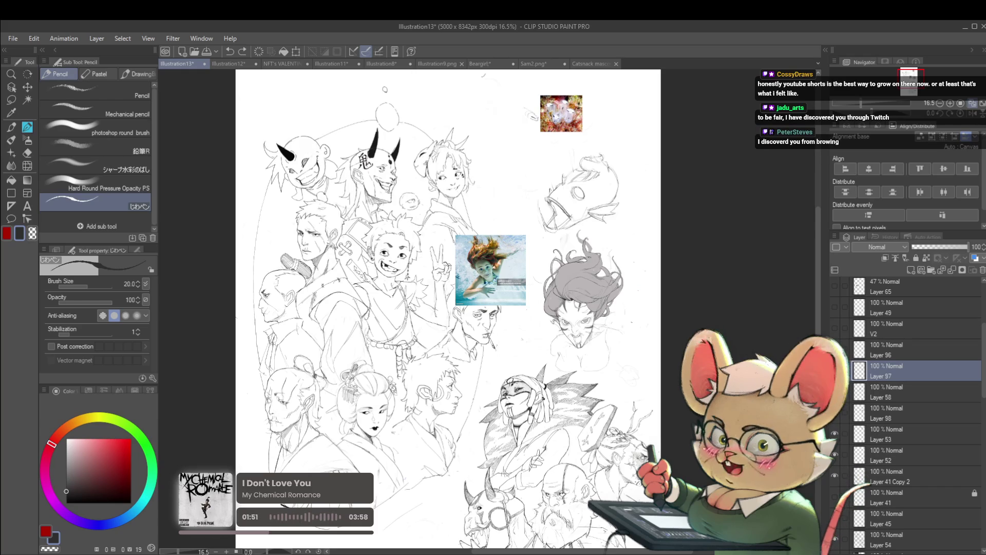
# Step: Mirror the canvas view and zoom around the underwater girl's head to compare it with the reference
pyautogui.click(971, 114)
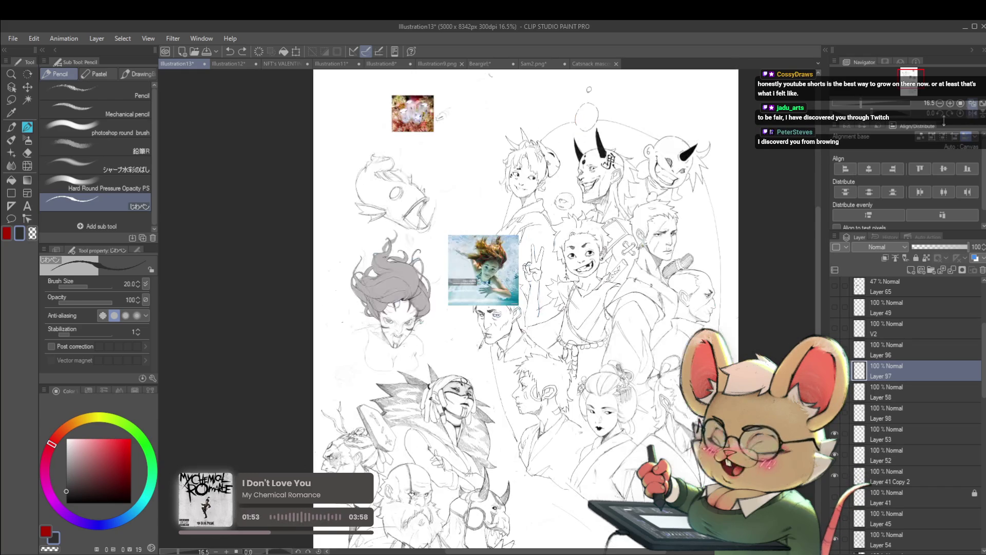
pyautogui.scroll(3, 390, 338)
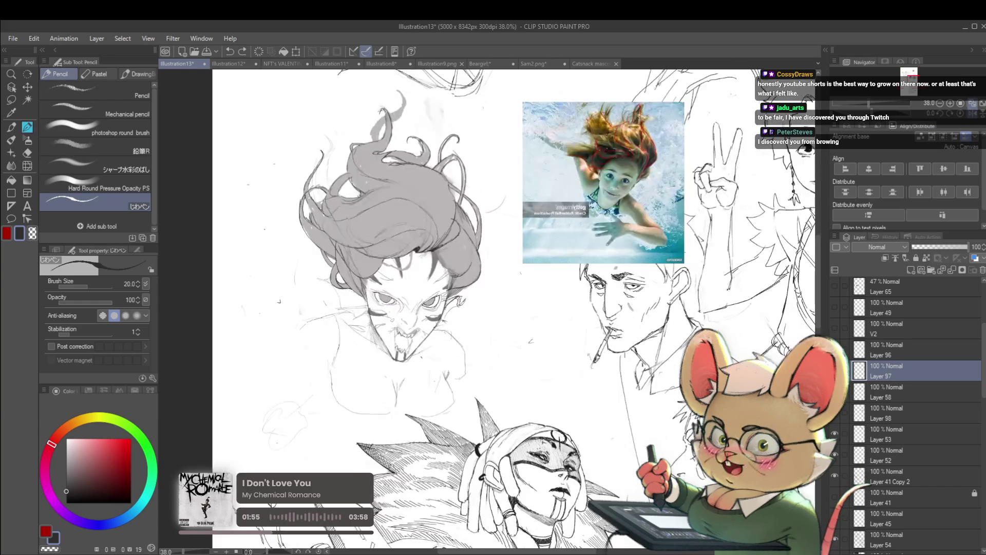
pyautogui.scroll(2, 364, 311)
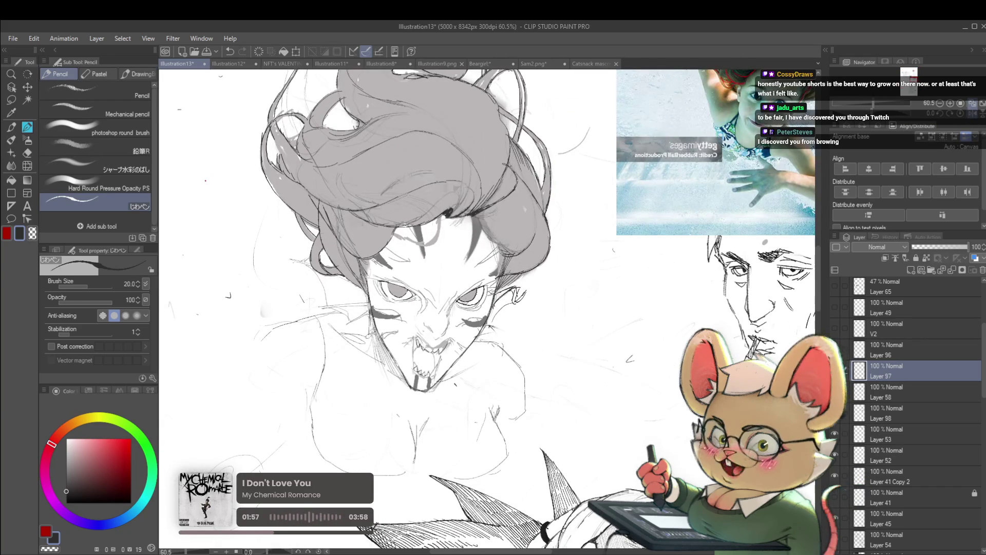
pyautogui.scroll(-2, 370, 322)
pyautogui.scroll(-2, 374, 282)
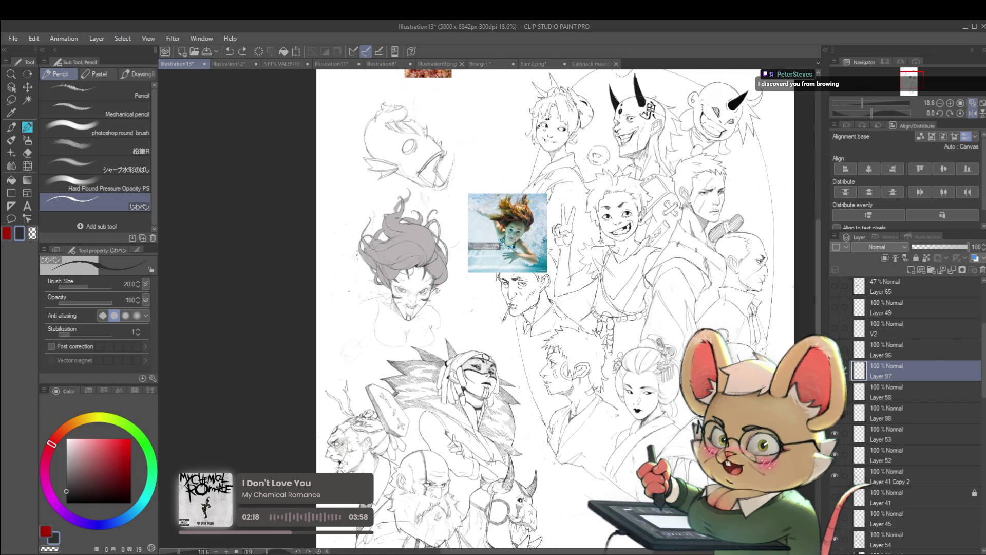
# Step: Return the canvas view to unmirrored and zoom in and out on the head
pyautogui.click(971, 113)
pyautogui.click(971, 113)
pyautogui.scroll(5, 514, 256)
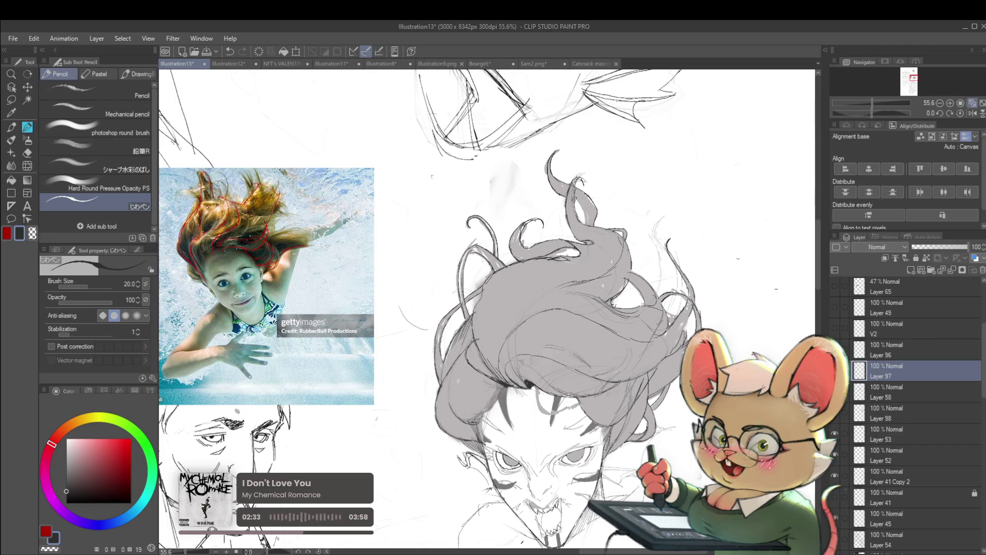
pyautogui.scroll(-5, 581, 208)
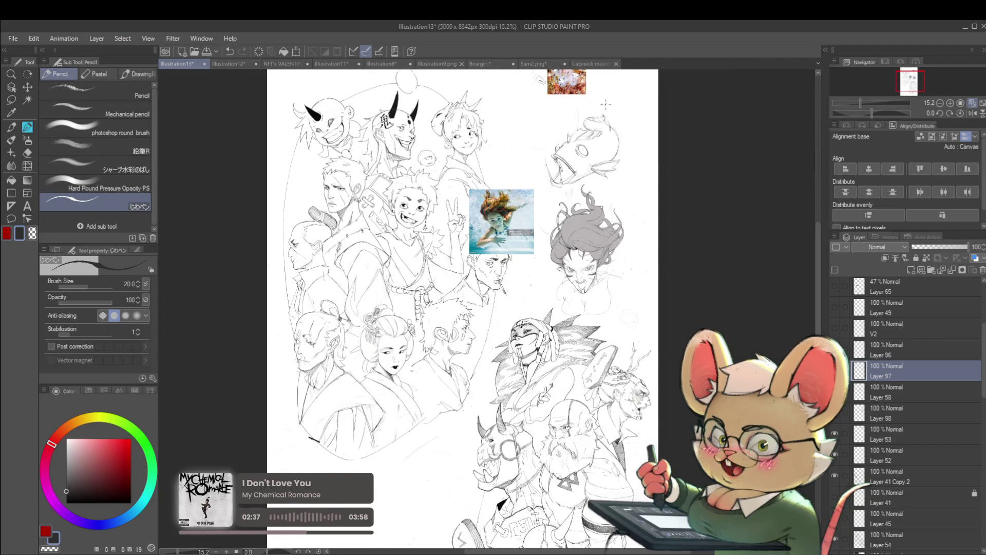
pyautogui.scroll(2, 570, 210)
pyautogui.scroll(2, 563, 200)
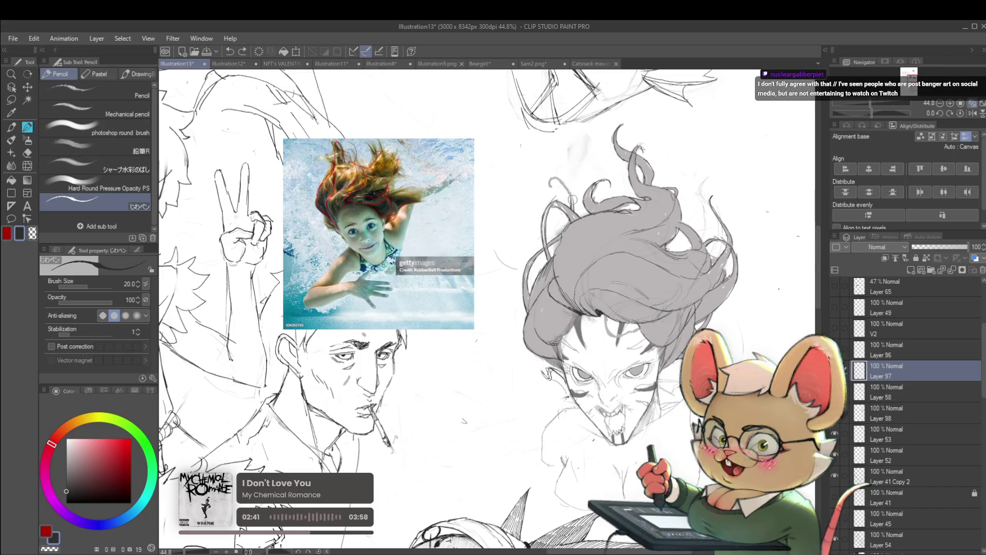
pyautogui.scroll(-3, 565, 190)
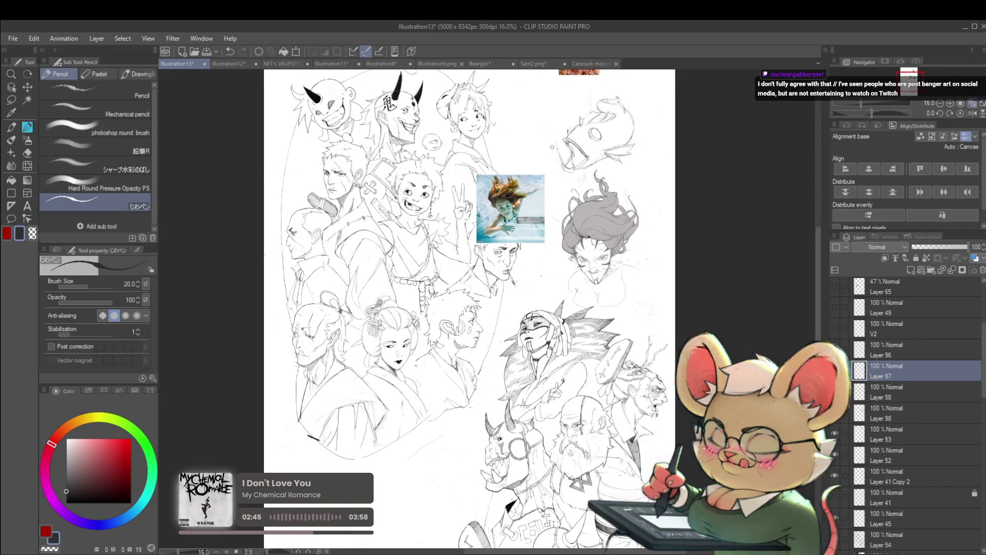
# Step: Select Layer 58, then Layer 98, as the working layer
pyautogui.click(896, 393)
pyautogui.scroll(3, 591, 193)
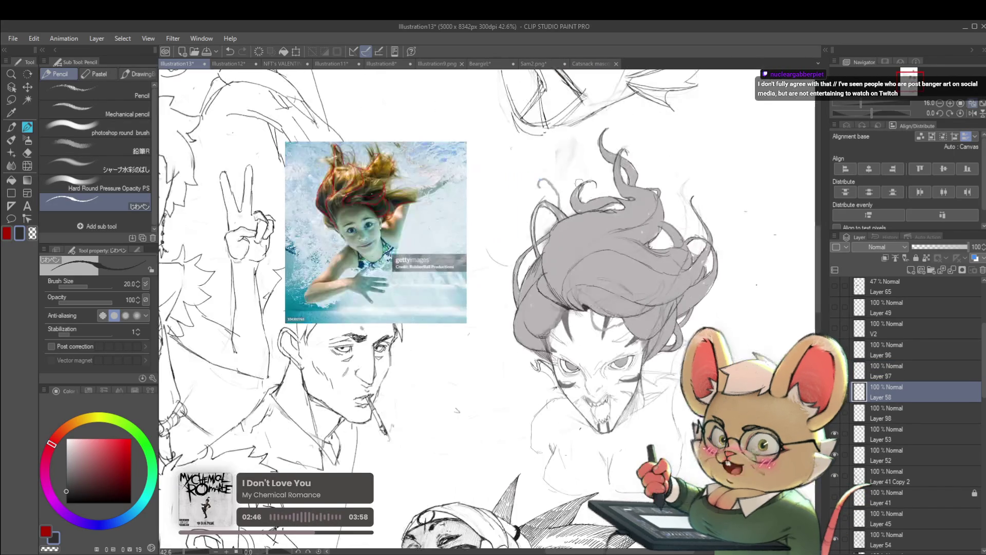
pyautogui.click(884, 417)
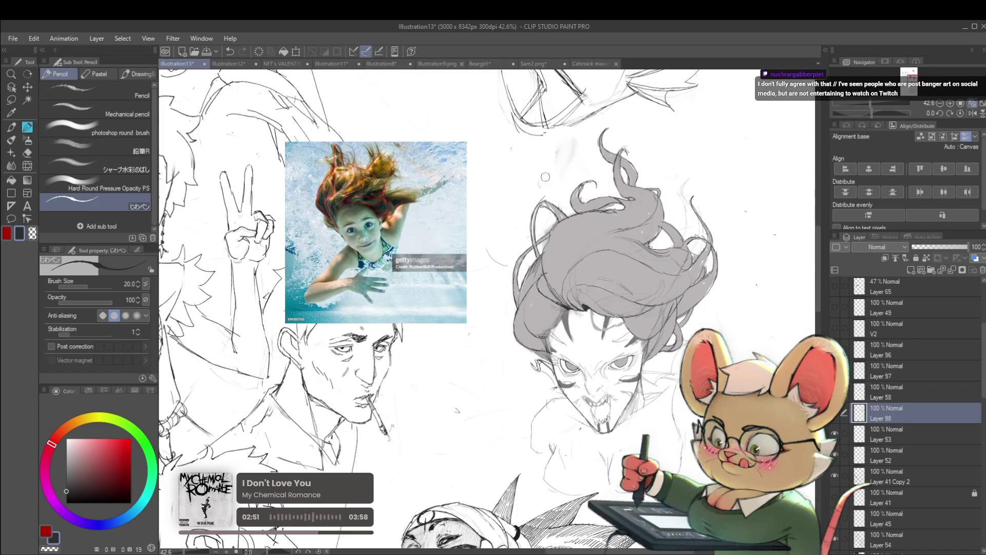
# Step: Erase stray lines around the grey floating hair with the size-25 Multiple layers eraser
pyautogui.scroll(-3, 544, 156)
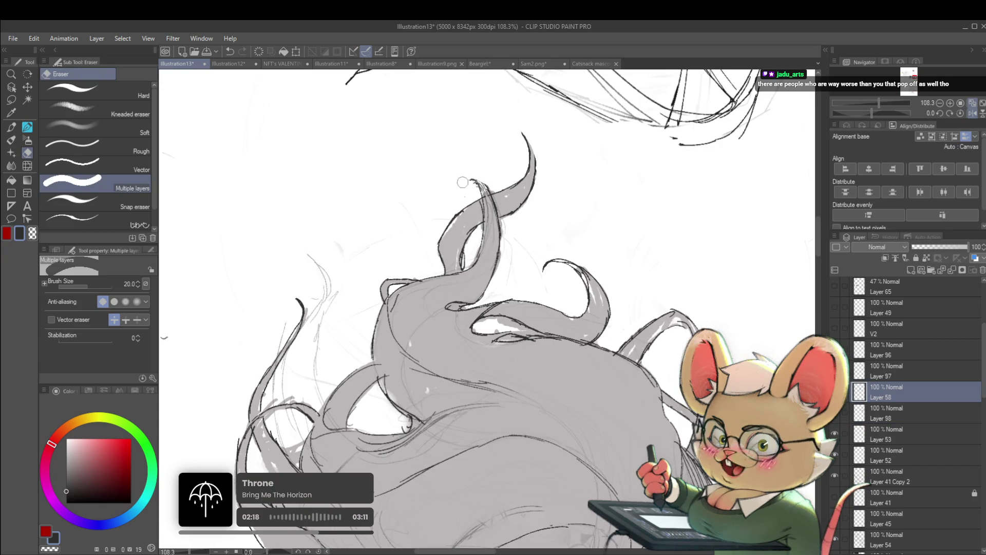
pyautogui.scroll(-5, 462, 182)
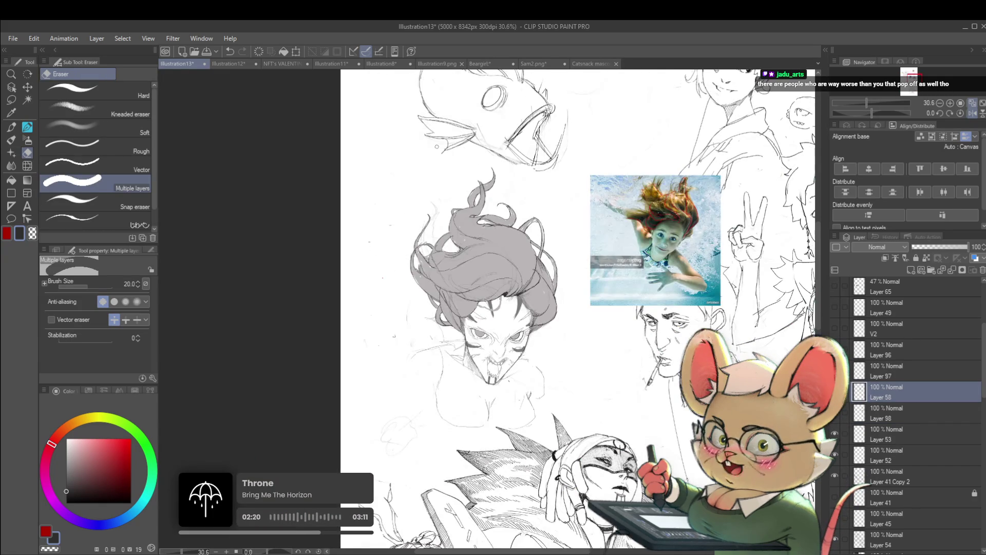
pyautogui.scroll(-2, 536, 179)
pyautogui.scroll(6, 512, 194)
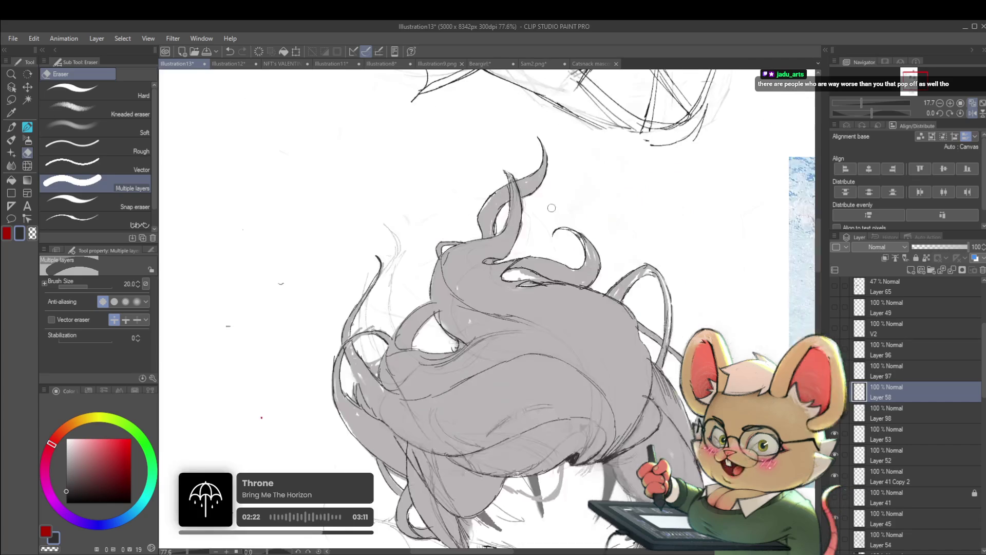
pyautogui.scroll(-3, 519, 178)
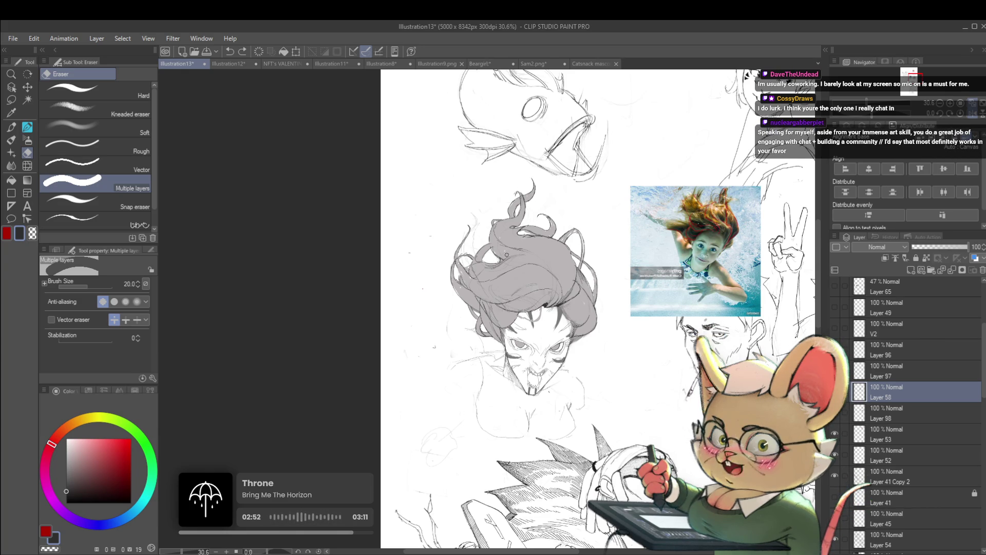
pyautogui.scroll(3, 510, 233)
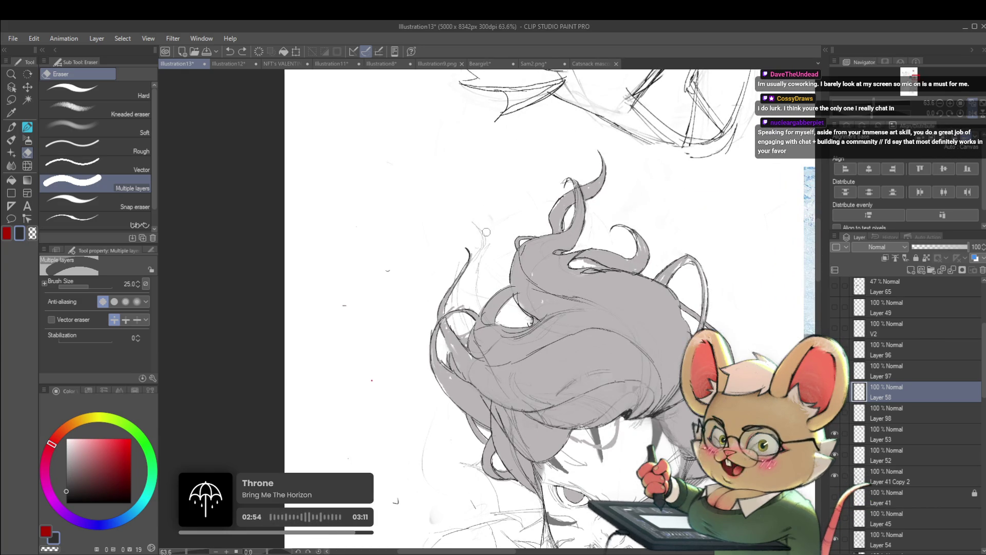
# Step: Enlarge the Multiple layers eraser and clear stray lines across the floating hair
pyautogui.press(']')
pyautogui.press(']')
pyautogui.press(']')
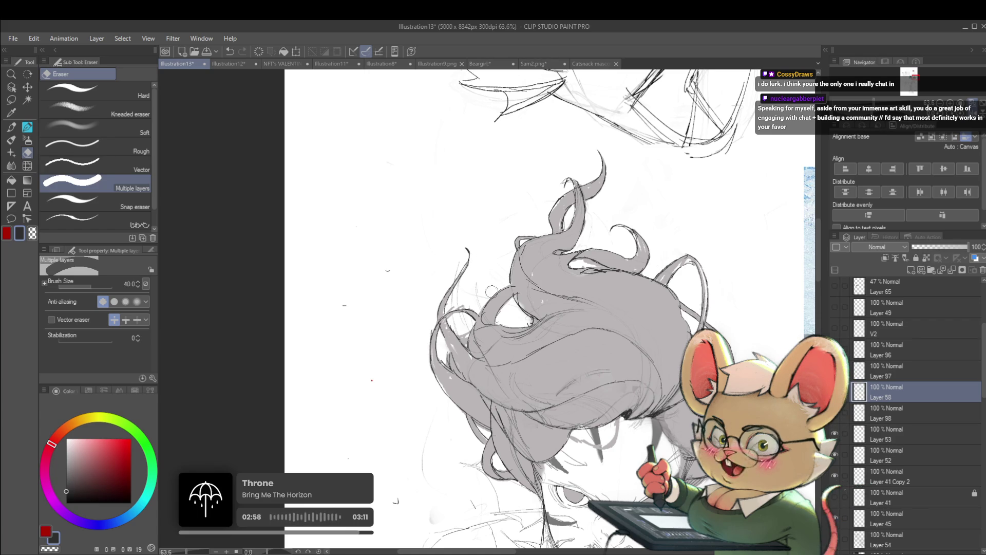
pyautogui.press('[')
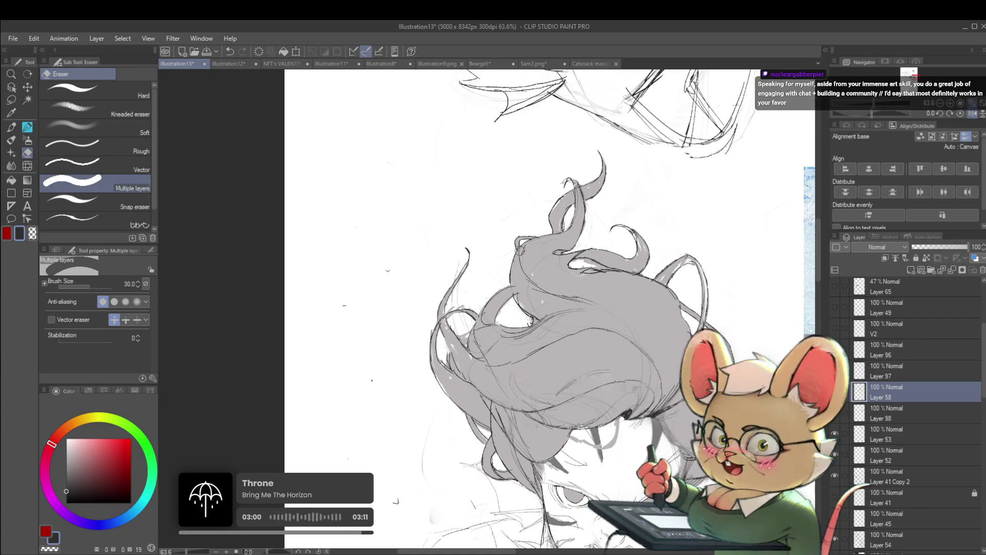
pyautogui.press(']')
pyautogui.press(']')
pyautogui.press(']')
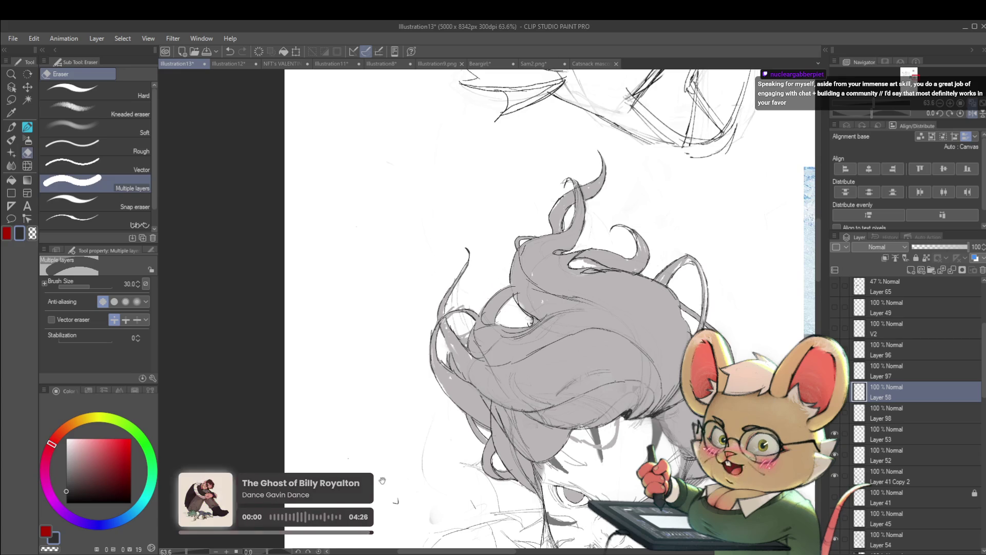
pyautogui.scroll(-3, 373, 401)
pyautogui.press(']')
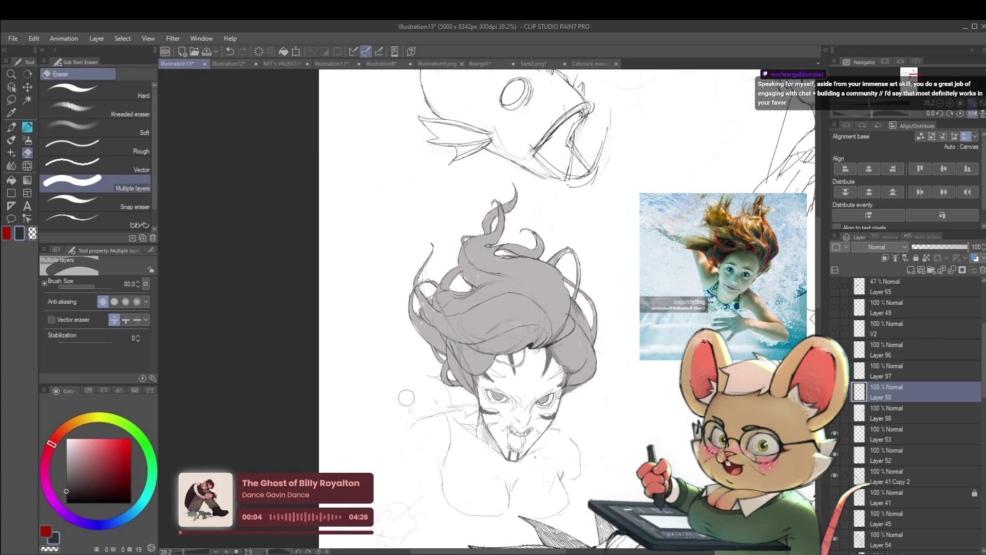
pyautogui.moveTo(438, 409); pyautogui.dragTo(436, 406)
pyautogui.scroll(3, 437, 405)
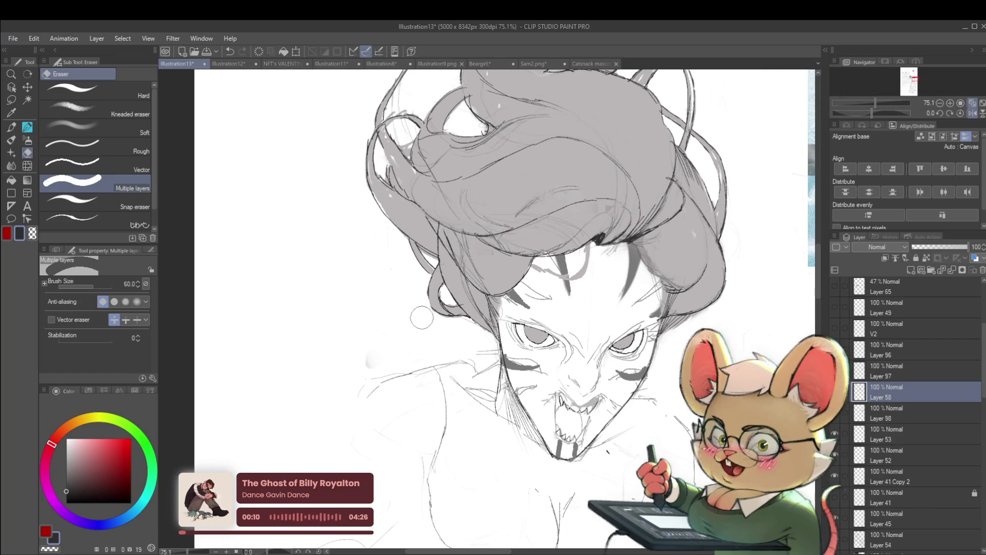
pyautogui.scroll(-5, 483, 352)
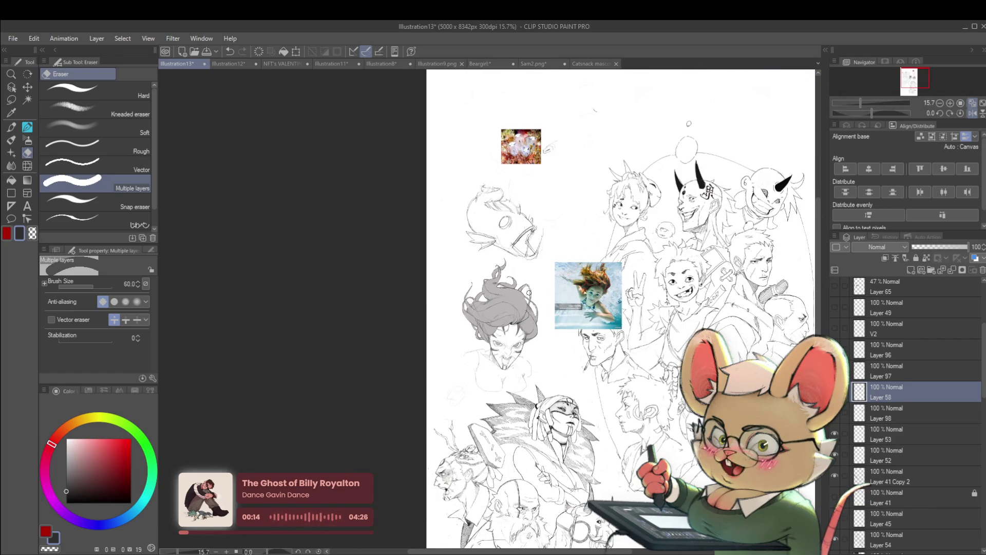
pyautogui.scroll(10, 470, 297)
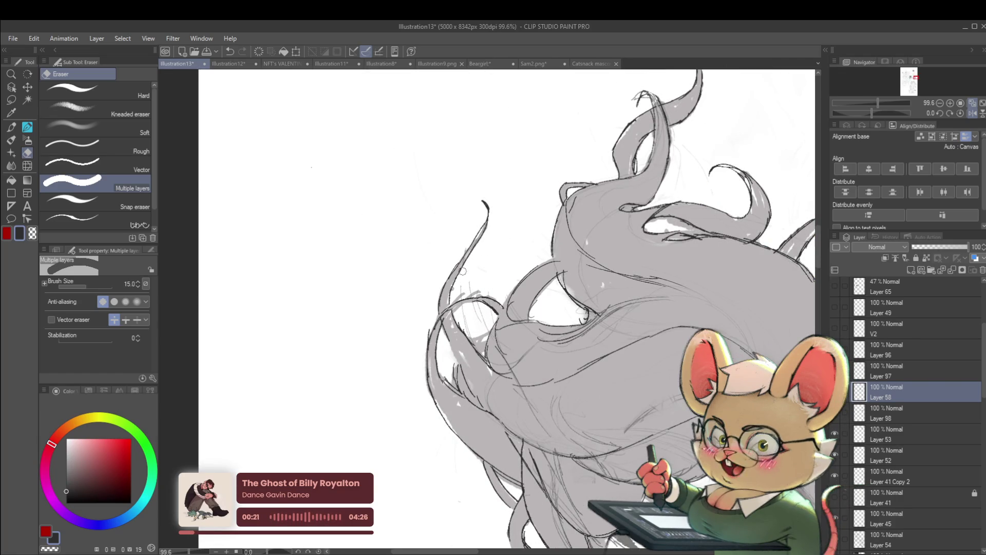
# Step: Shrink the eraser to 7.0 for finer hair cleanup, then mirror the view
pyautogui.press('[')
pyautogui.press('[')
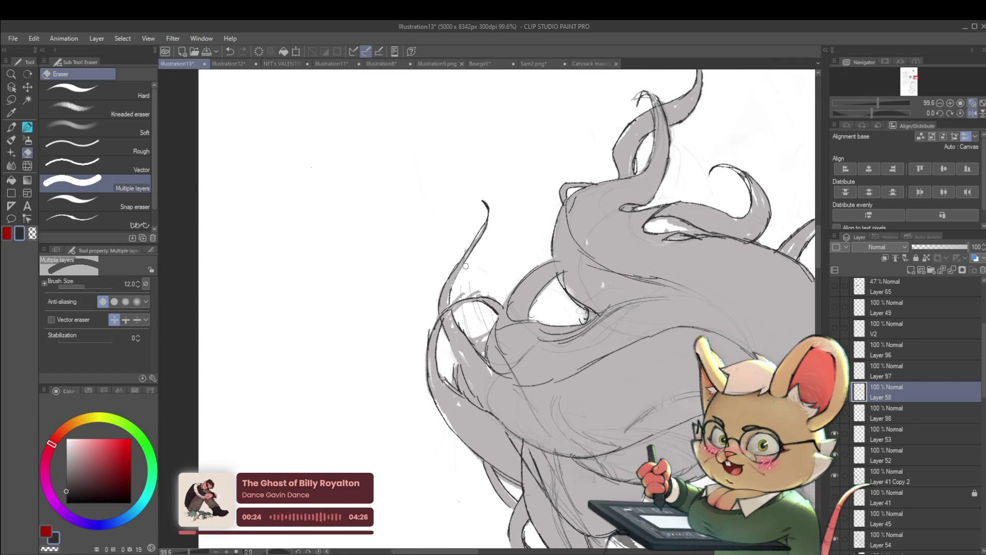
pyautogui.press(']')
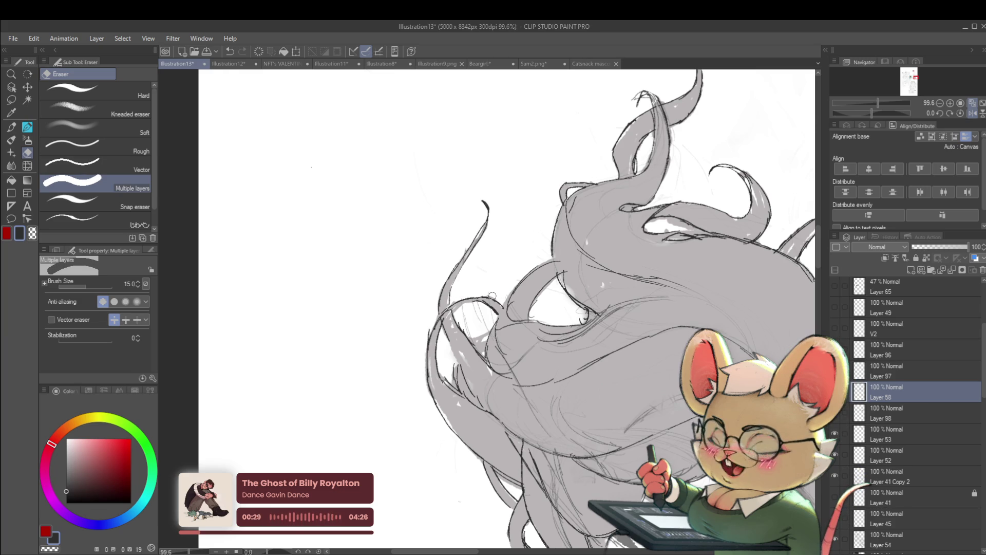
pyautogui.scroll(-5, 497, 295)
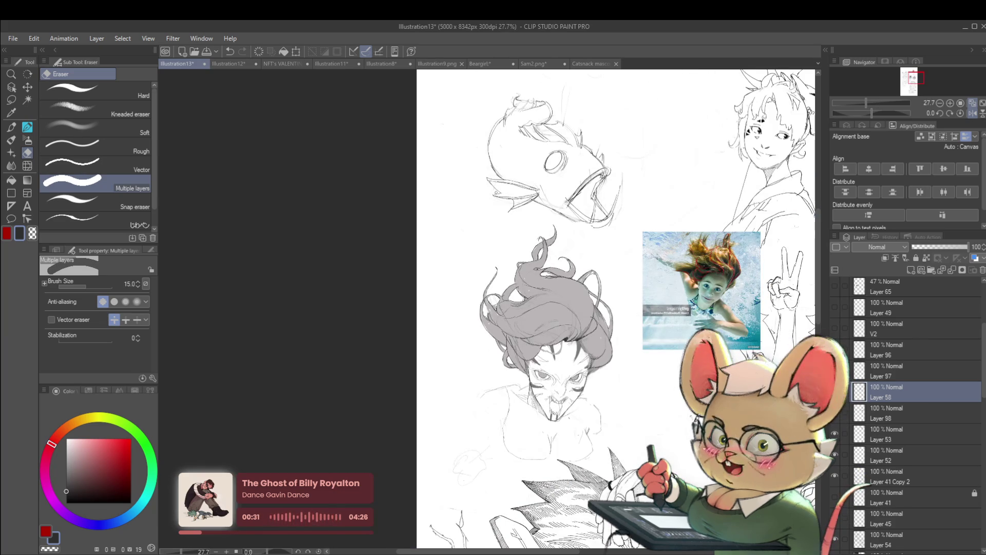
pyautogui.scroll(5, 507, 214)
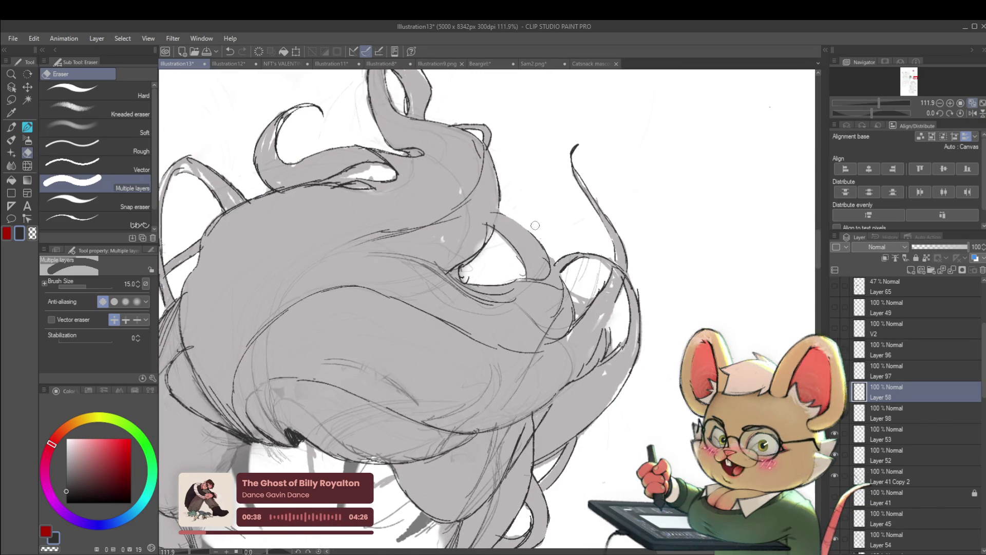
pyautogui.press('[')
pyautogui.press('[')
pyautogui.press('[')
pyautogui.press('[')
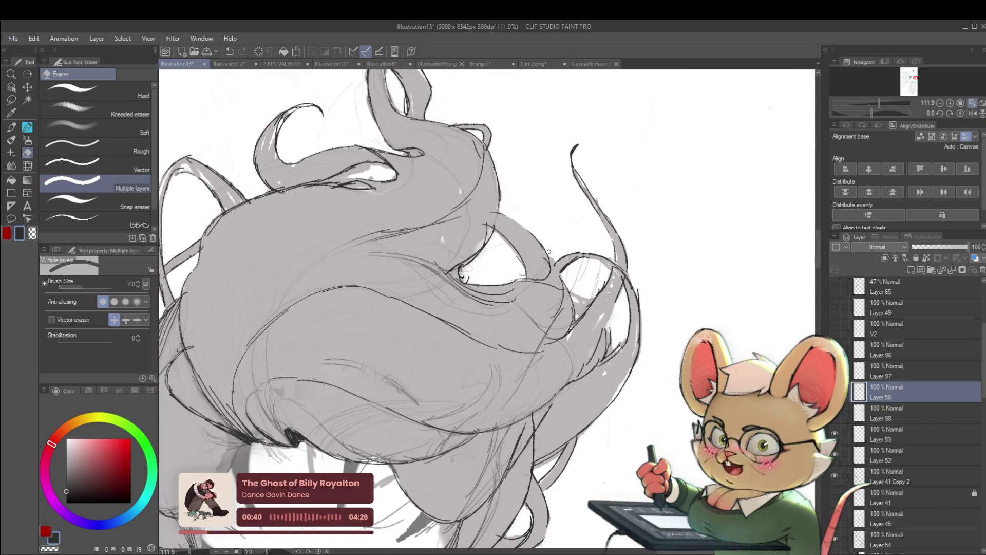
pyautogui.scroll(-10, 552, 263)
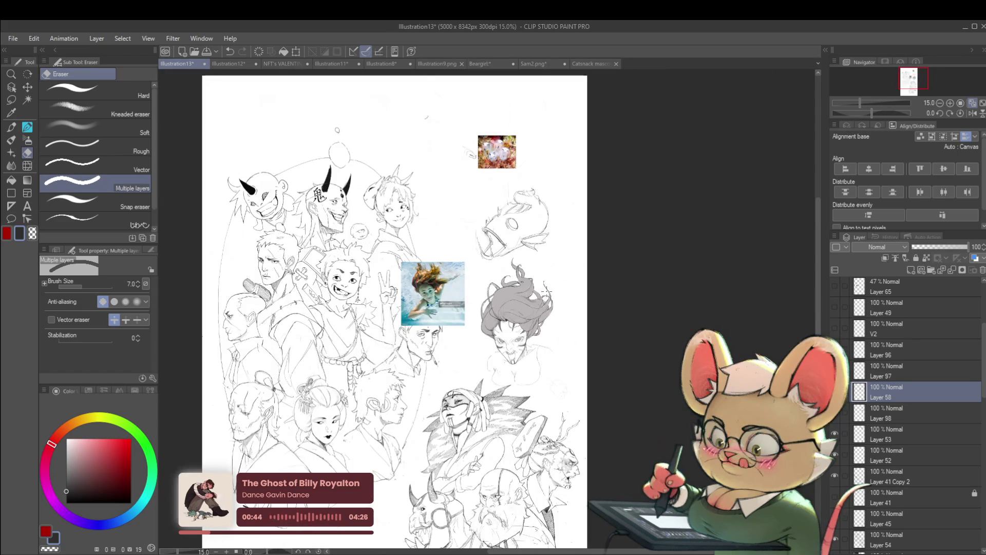
pyautogui.click(972, 114)
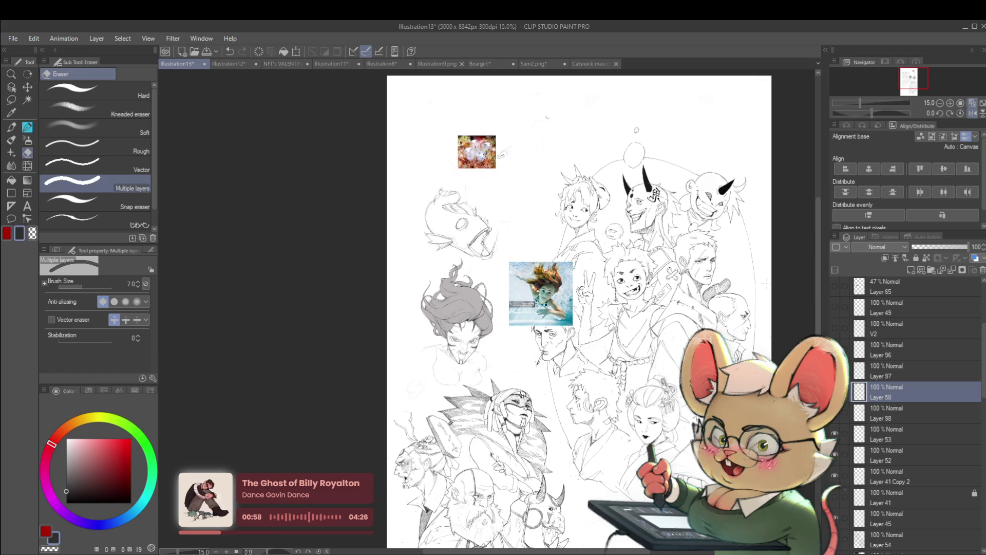
# Step: Erase leftover lines in the lower floating hair, resizing the eraser for finer detail
pyautogui.scroll(5, 435, 286)
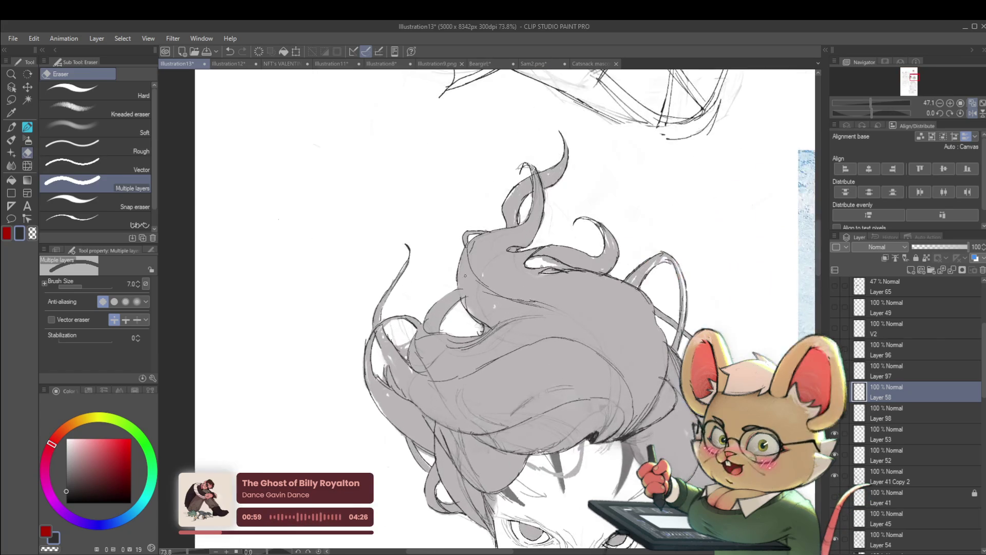
pyautogui.scroll(2, 410, 304)
pyautogui.press(']')
pyautogui.press(']')
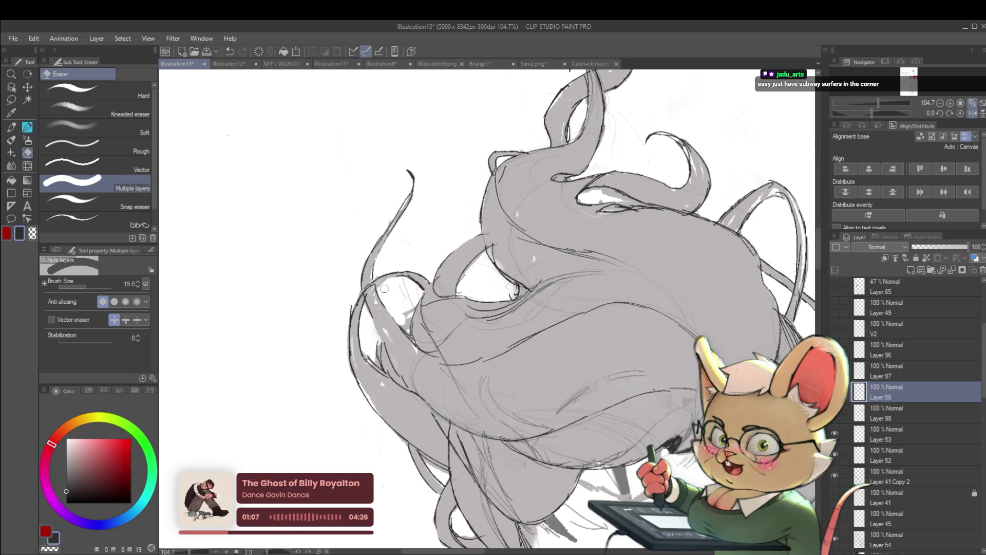
pyautogui.moveTo(407, 293); pyautogui.dragTo(399, 274)
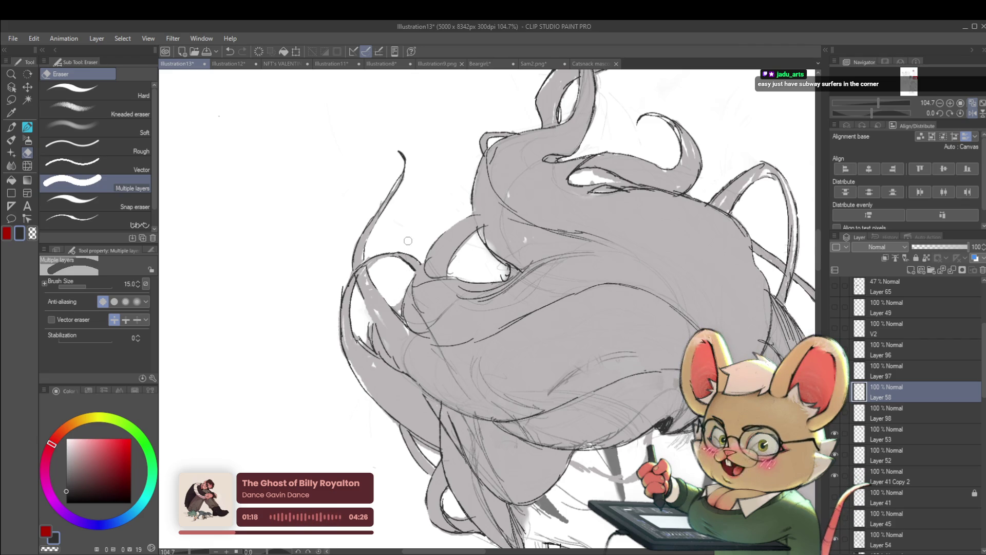
pyautogui.press('[')
pyautogui.press('[')
pyautogui.press('[')
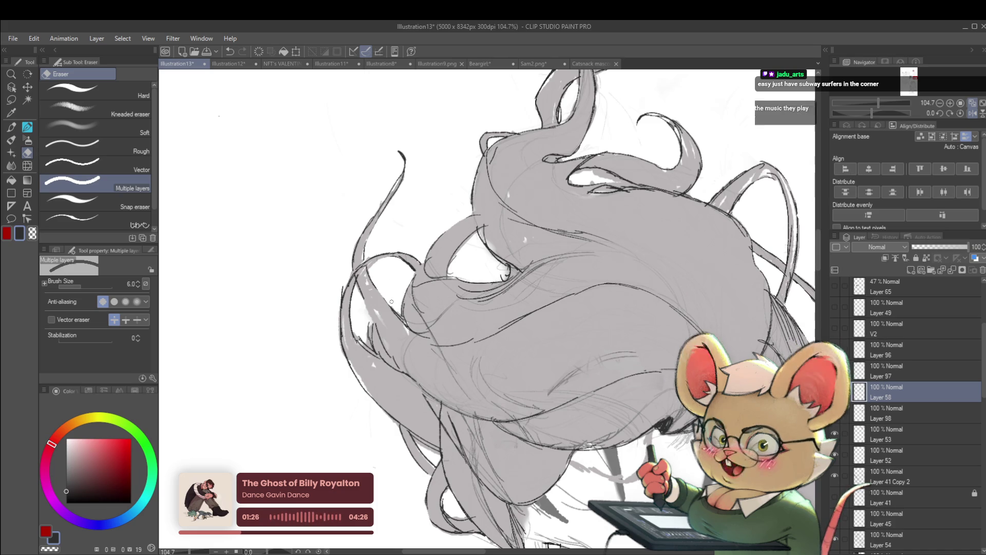
pyautogui.scroll(-5, 378, 278)
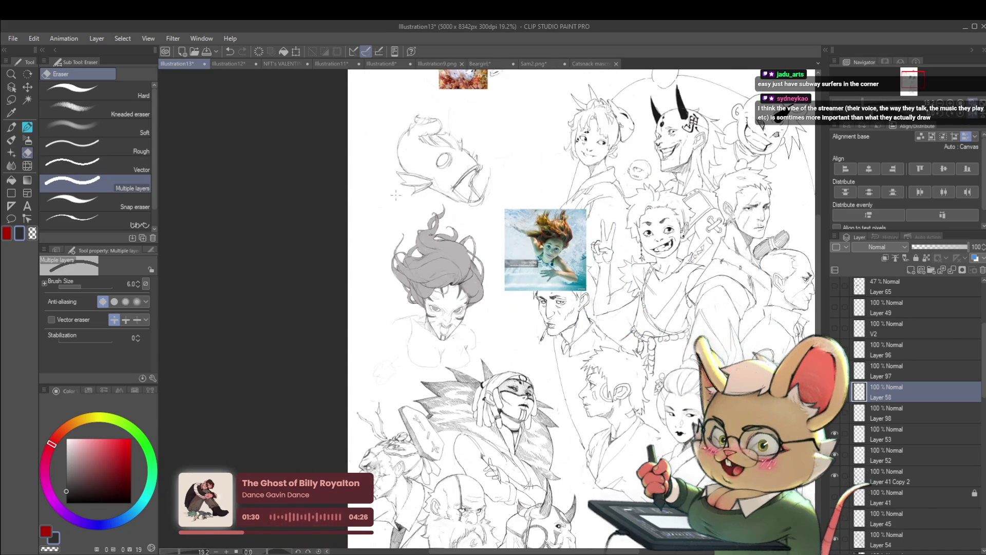
# Step: Review the whole sheet flipped horizontally and back, then switch to the size-40 pencil
pyautogui.click(953, 113)
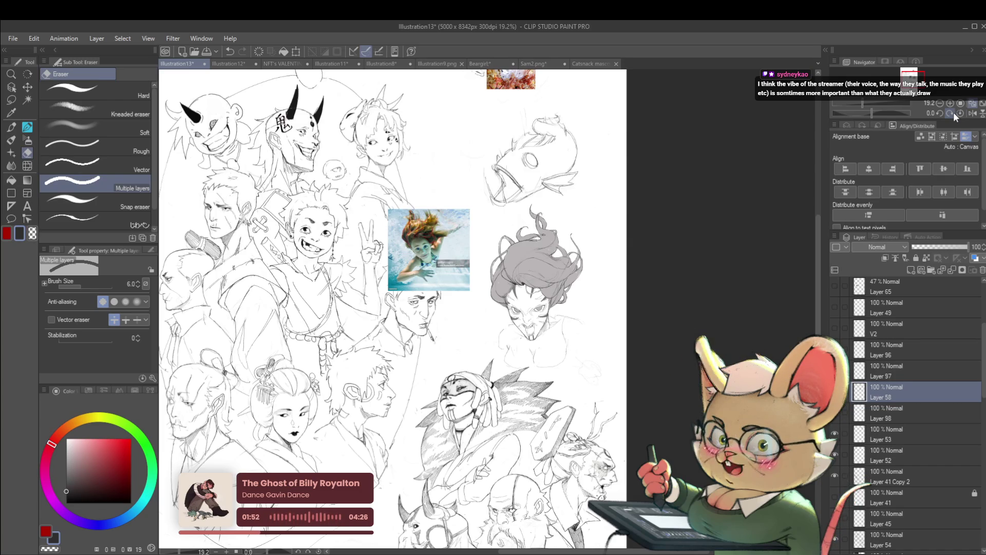
pyautogui.scroll(-3, 604, 235)
pyautogui.scroll(-1, 604, 235)
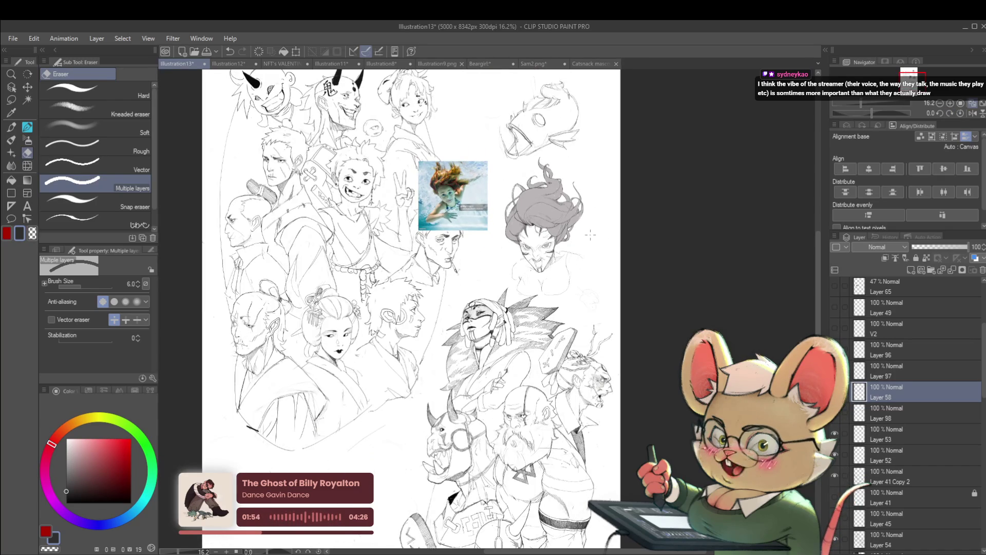
pyautogui.click(971, 114)
pyautogui.scroll(3, 508, 262)
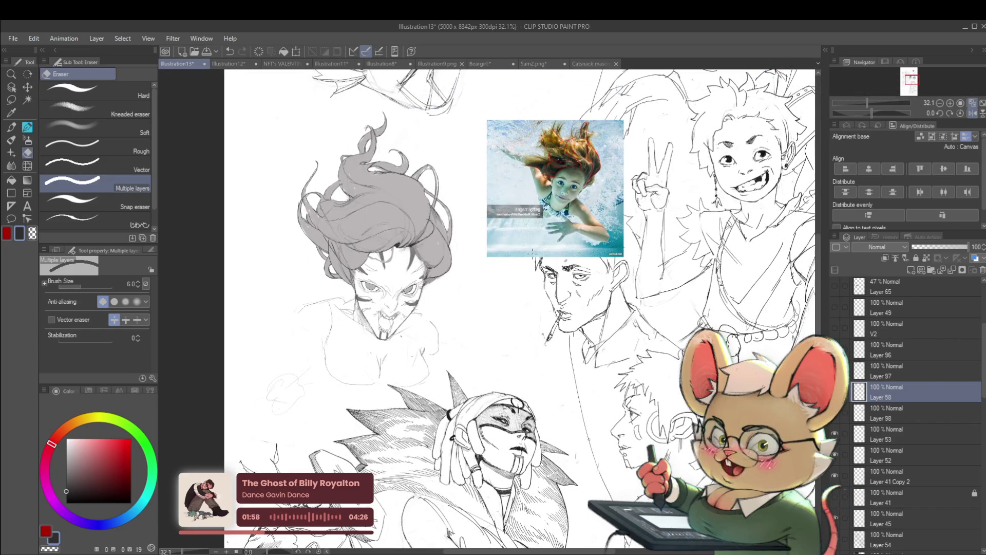
pyautogui.press('p')
pyautogui.scroll(3, 427, 190)
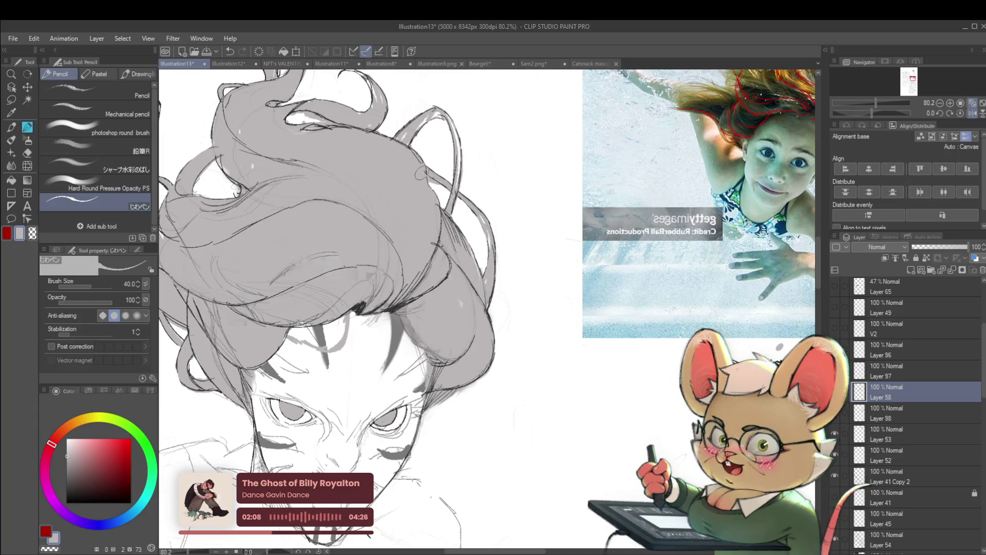
# Step: Pencil on Layer 97 and mirror the view to check the face proportions
pyautogui.click(879, 376)
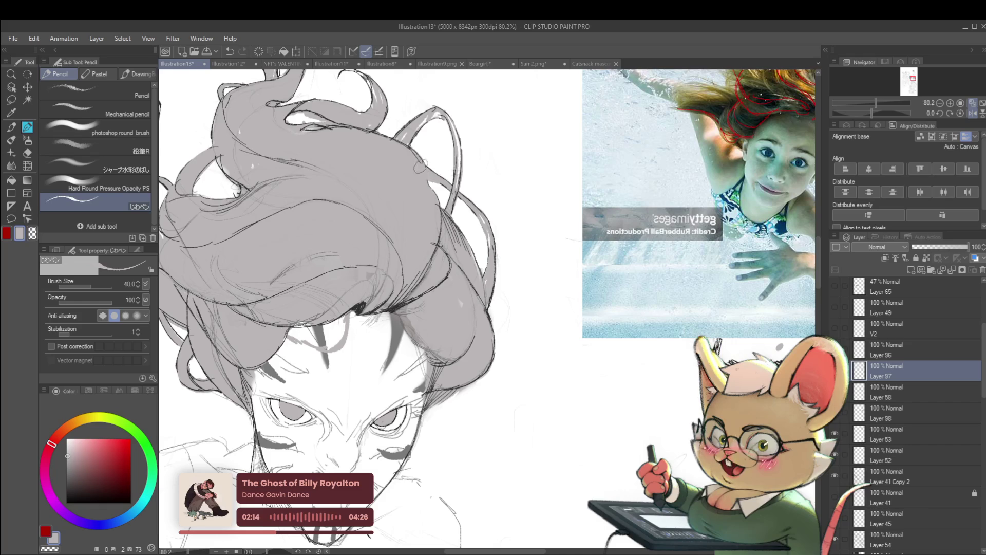
pyautogui.scroll(-4, 424, 165)
pyautogui.scroll(-2, 416, 149)
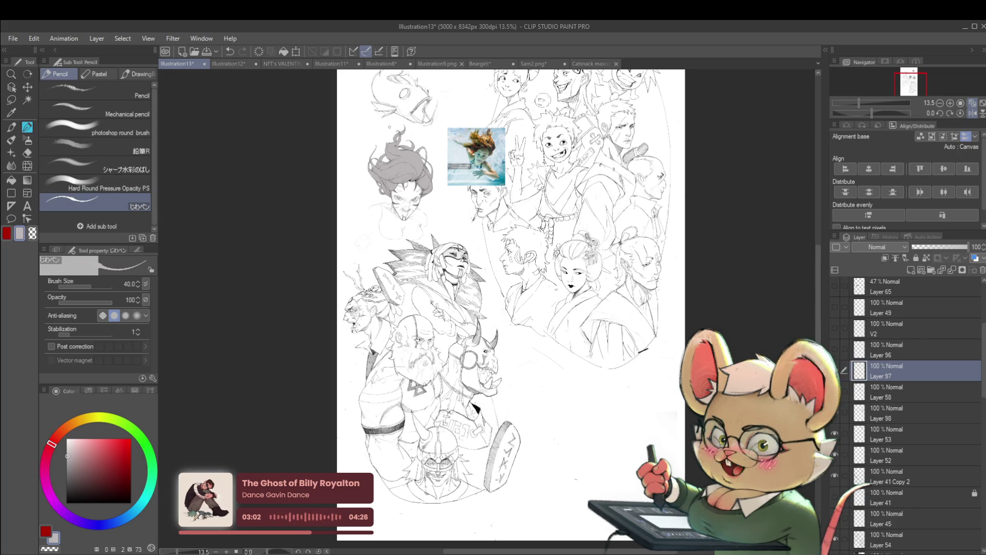
pyautogui.click(969, 113)
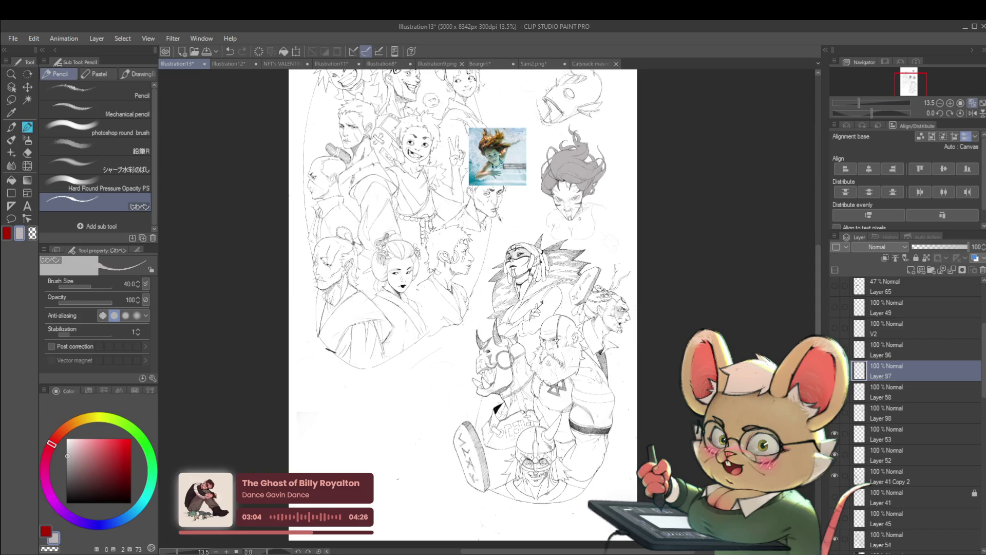
pyautogui.scroll(4, 581, 237)
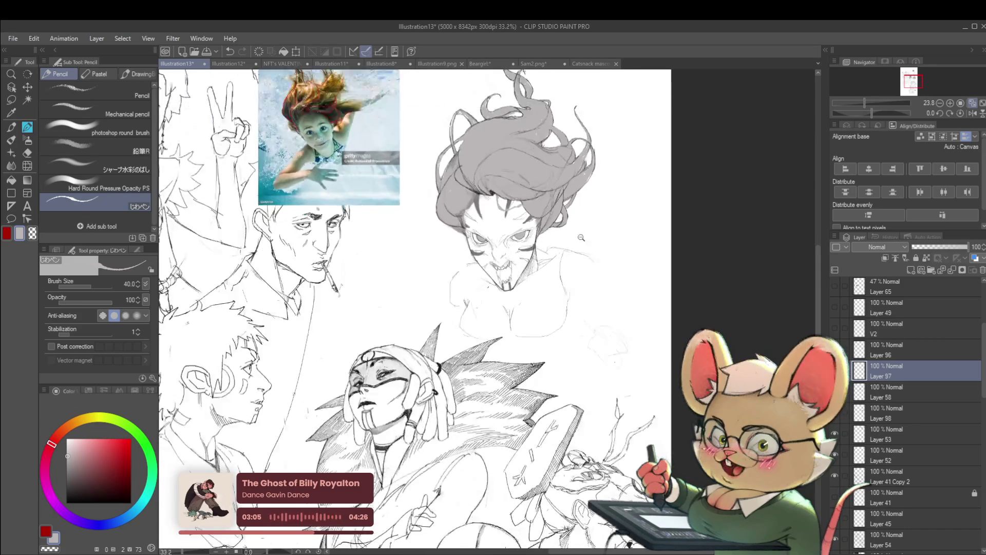
pyautogui.scroll(2, 581, 237)
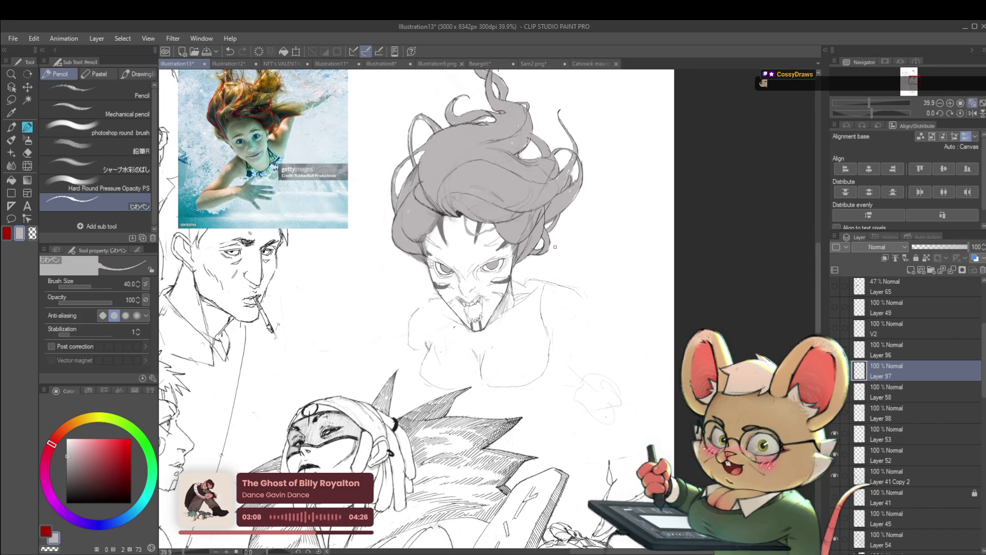
# Step: Undo the last change, unflip the view, nudge the sheet, and mirror it again
pyautogui.hotkey('ctrl', 'z')
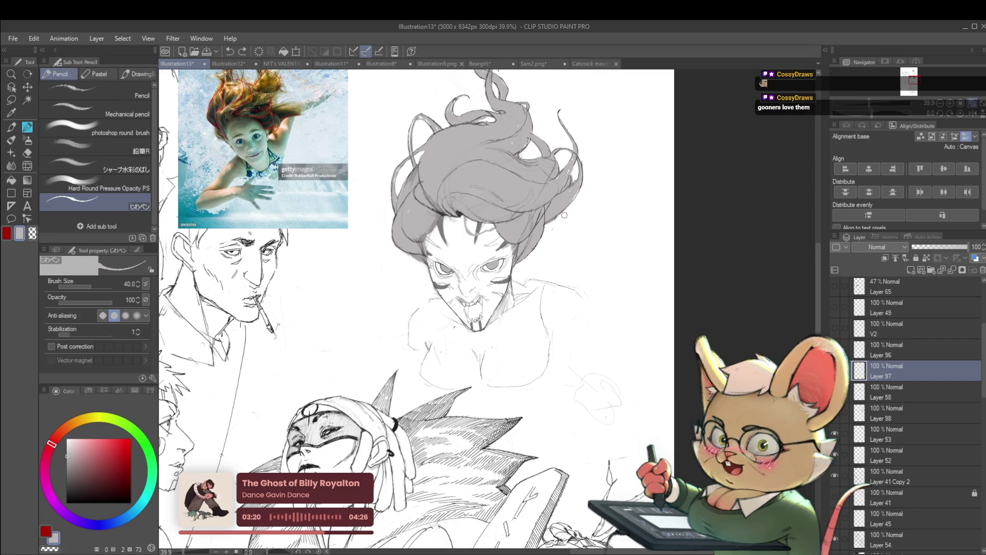
pyautogui.scroll(-5, 553, 219)
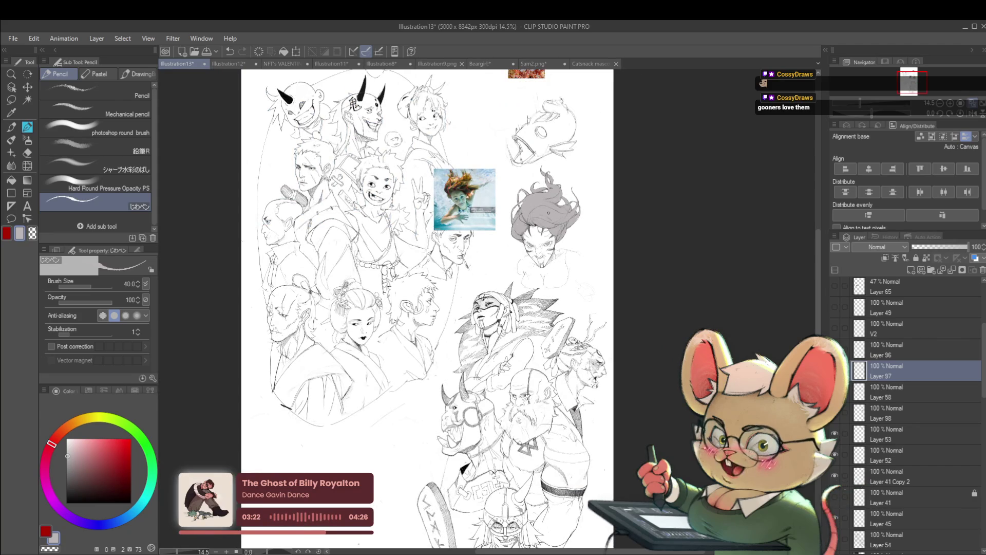
pyautogui.click(971, 114)
pyautogui.scroll(3, 448, 259)
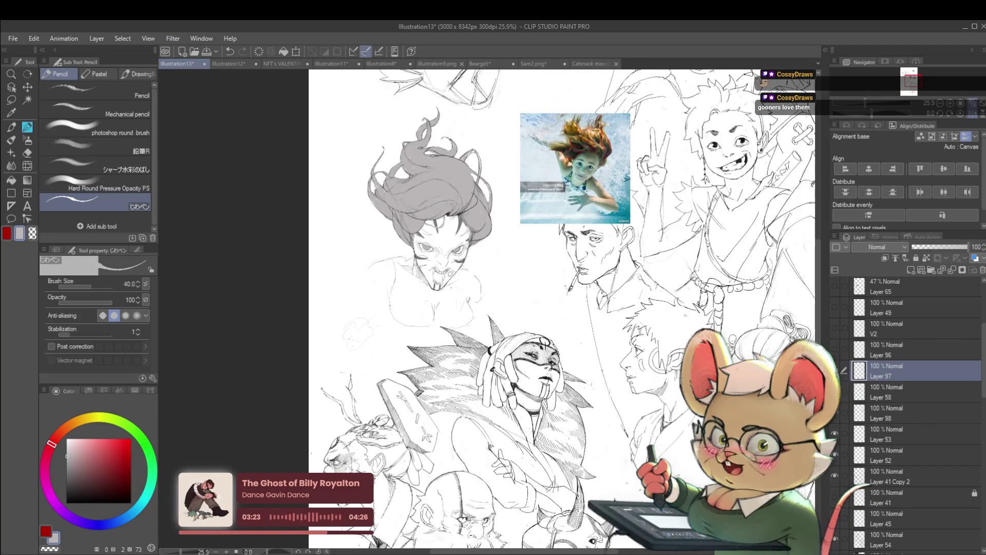
pyautogui.moveTo(453, 284); pyautogui.dragTo(468, 295)
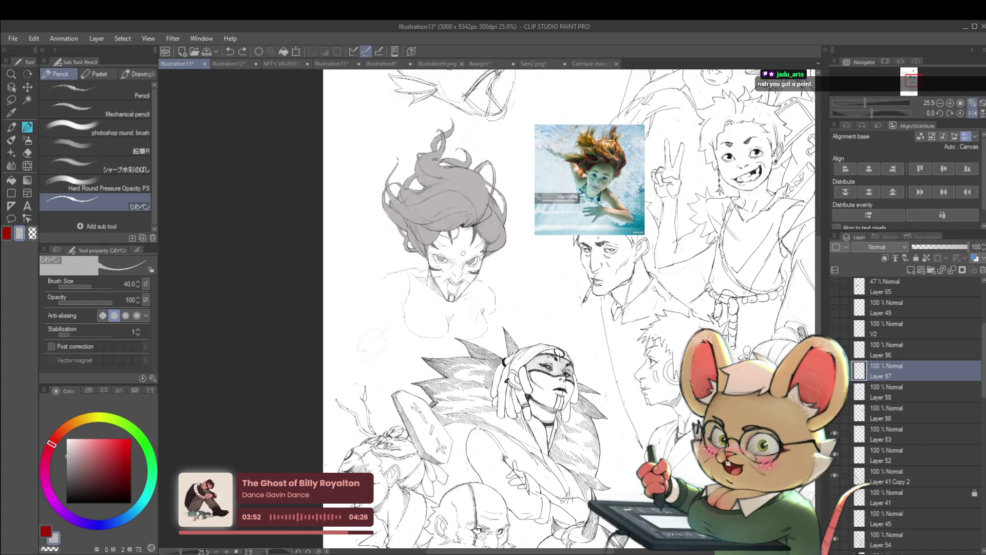
pyautogui.click(973, 113)
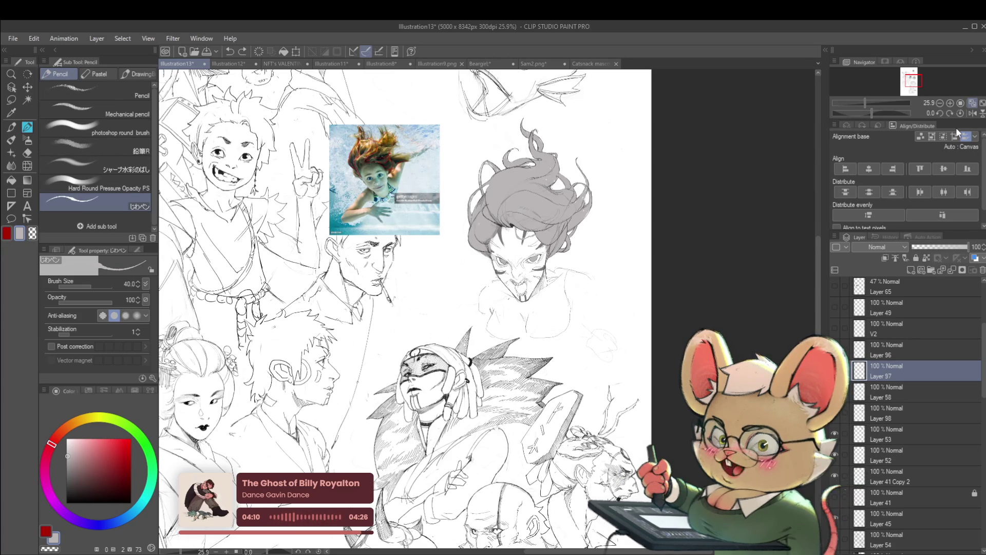
pyautogui.scroll(5, 621, 252)
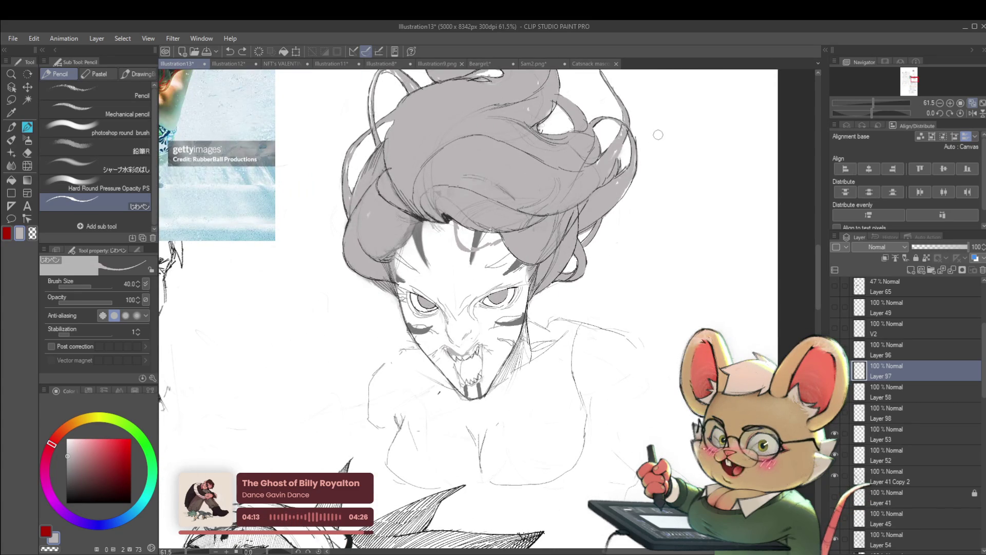
# Step: Pan and zoom over the top of the grey hair and the area beside the head
pyautogui.moveTo(627, 165); pyautogui.dragTo(619, 224)
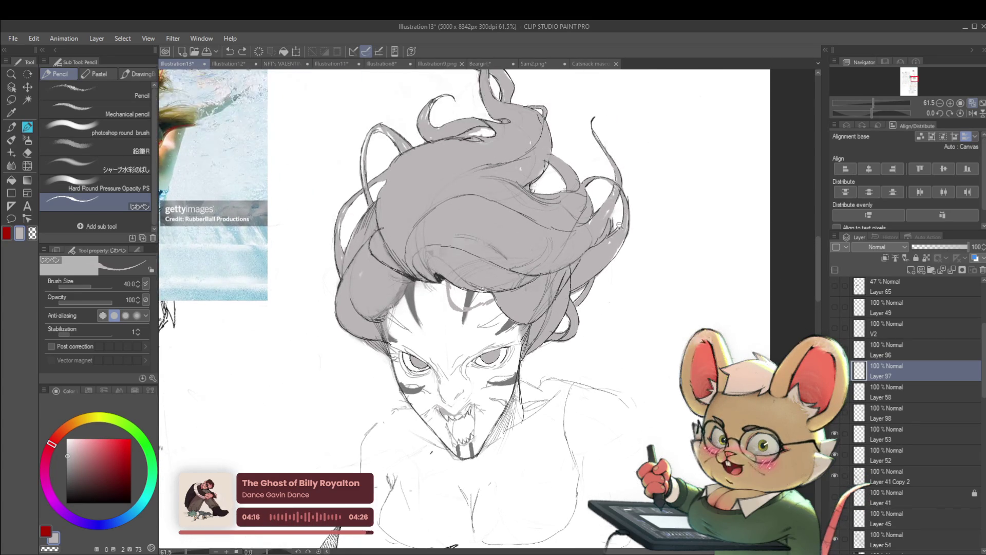
pyautogui.scroll(3, 620, 225)
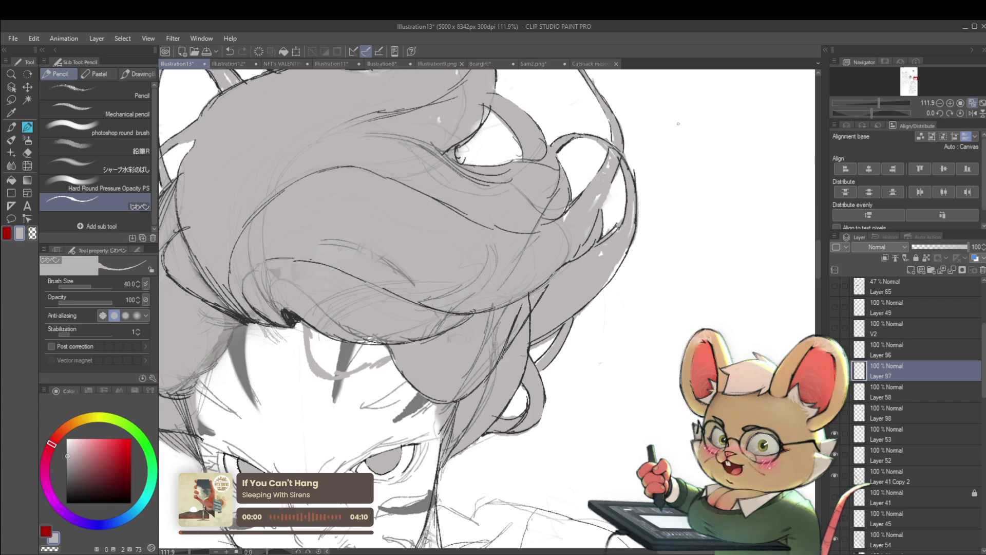
pyautogui.scroll(-2, 678, 124)
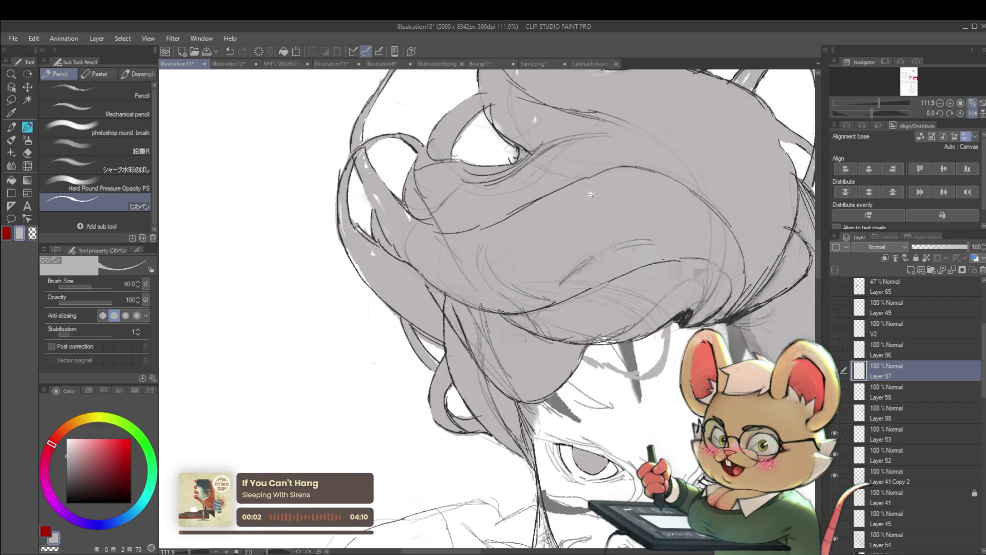
pyautogui.scroll(-2, 570, 192)
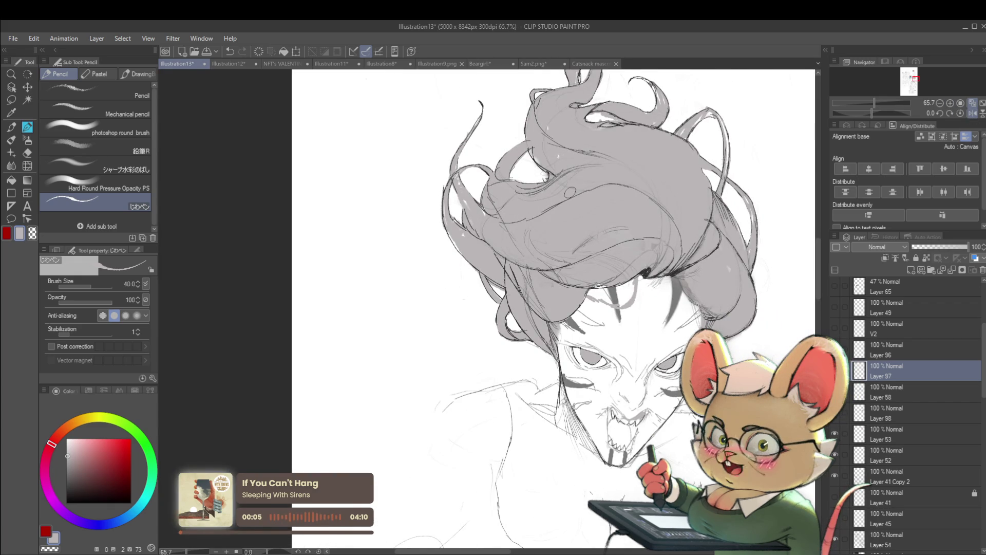
pyautogui.moveTo(512, 205)
pyautogui.mouseDown()
pyautogui.moveTo(516, 256)
pyautogui.moveTo(473, 282)
pyautogui.mouseUp()
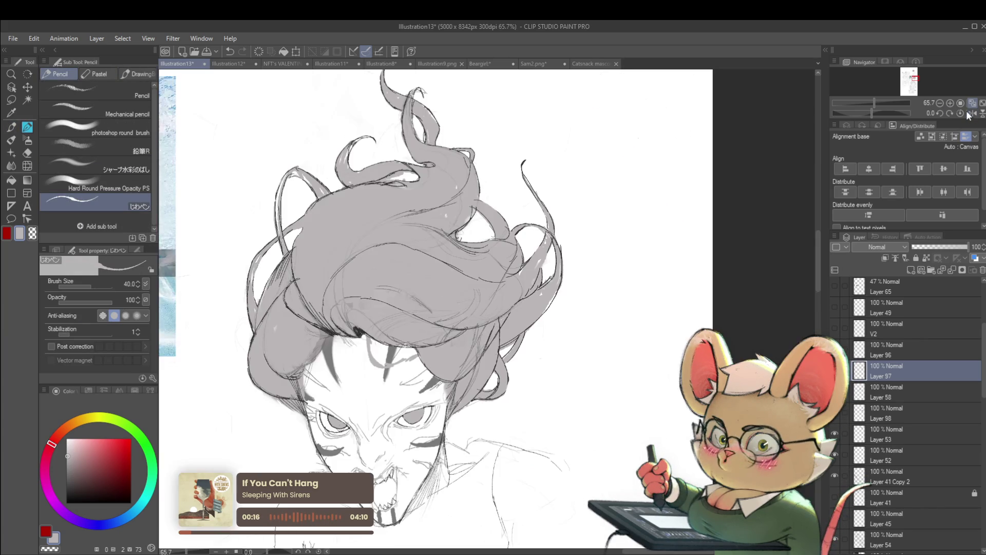
pyautogui.moveTo(941, 247); pyautogui.dragTo(669, 232)
pyautogui.scroll(-5, 668, 232)
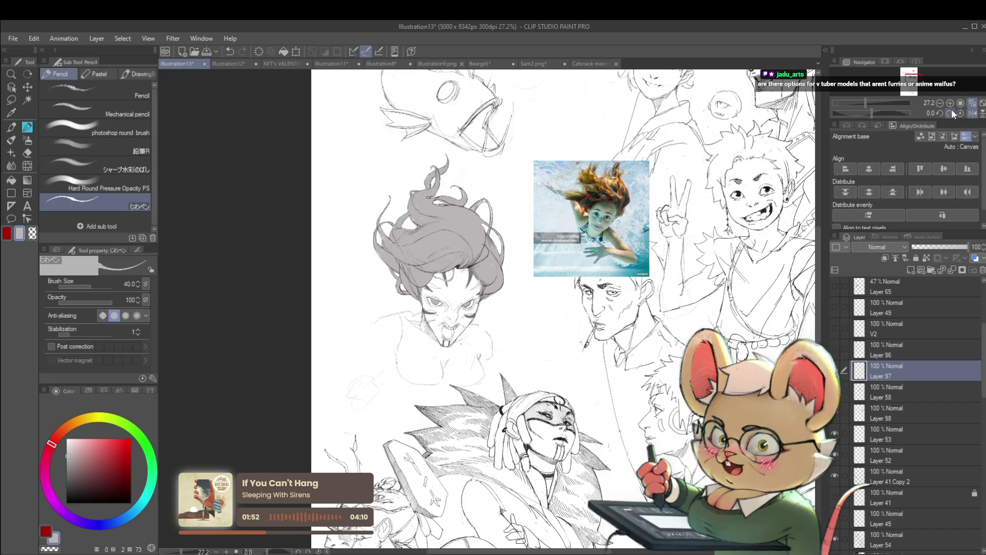
pyautogui.click(972, 114)
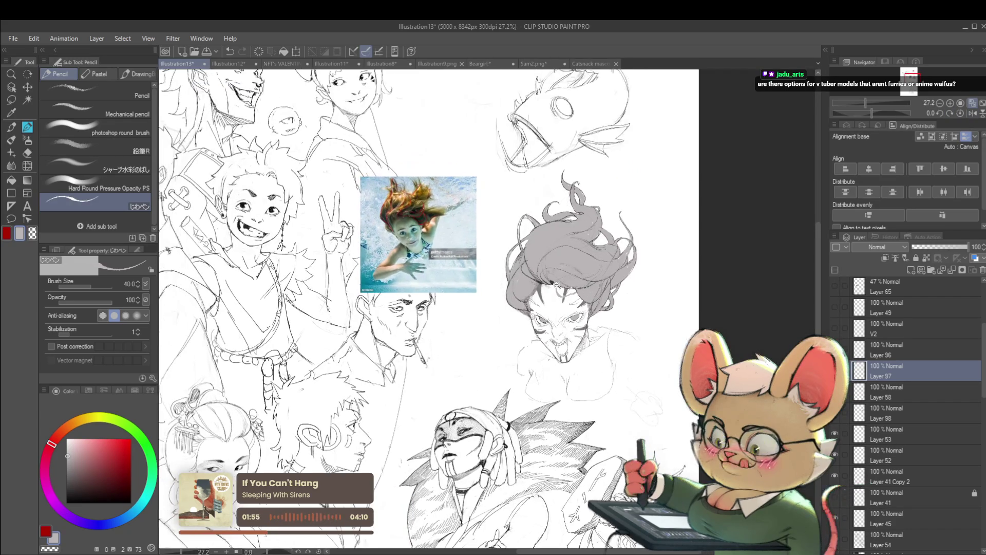
pyautogui.scroll(5, 541, 276)
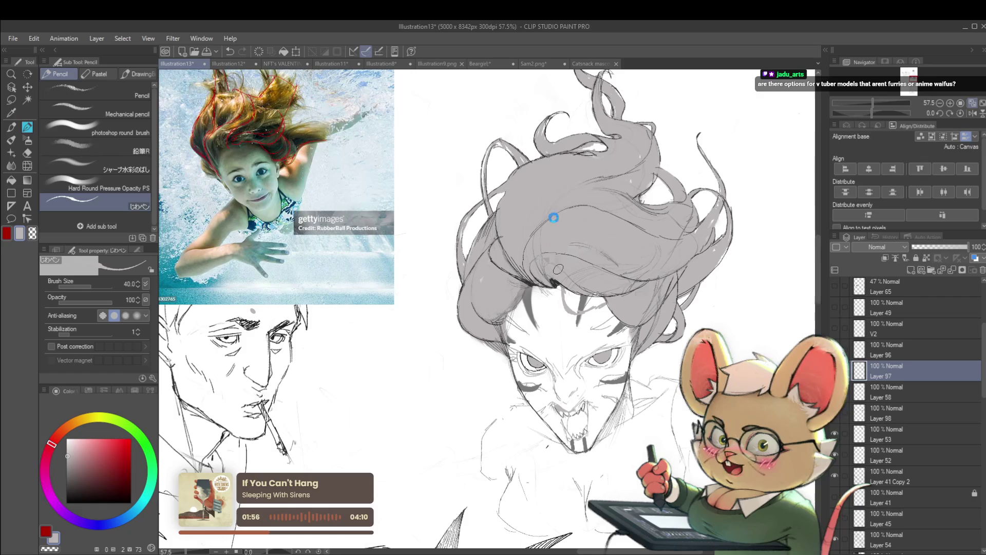
pyautogui.scroll(-2, 566, 282)
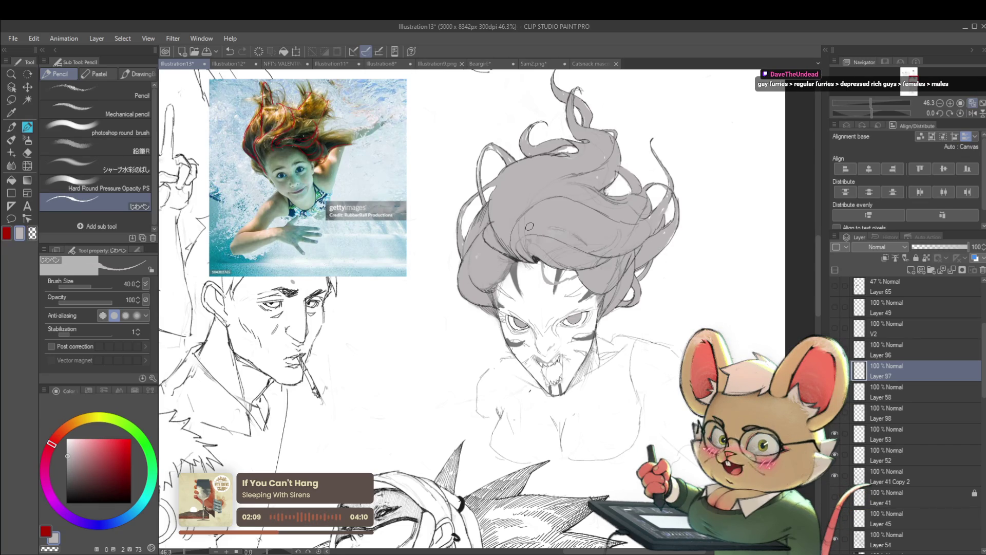
pyautogui.moveTo(555, 221); pyautogui.dragTo(563, 230)
pyautogui.scroll(1, 594, 272)
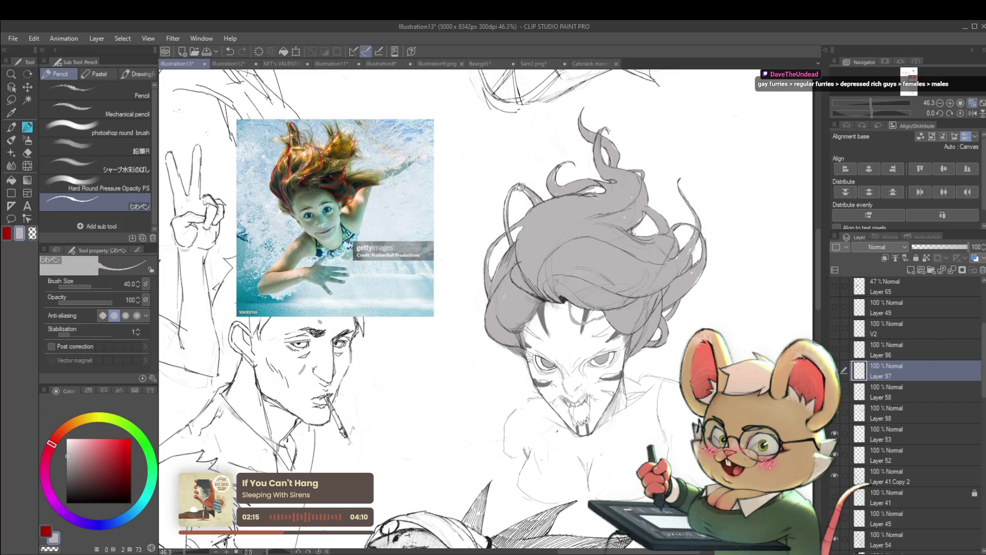
pyautogui.scroll(2, 518, 189)
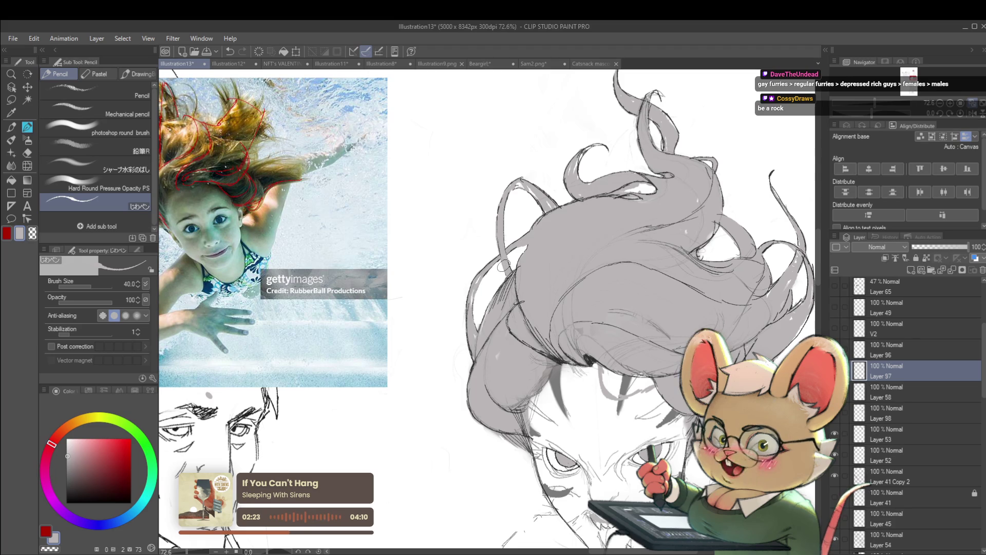
pyautogui.scroll(-5, 503, 266)
pyautogui.scroll(4, 502, 211)
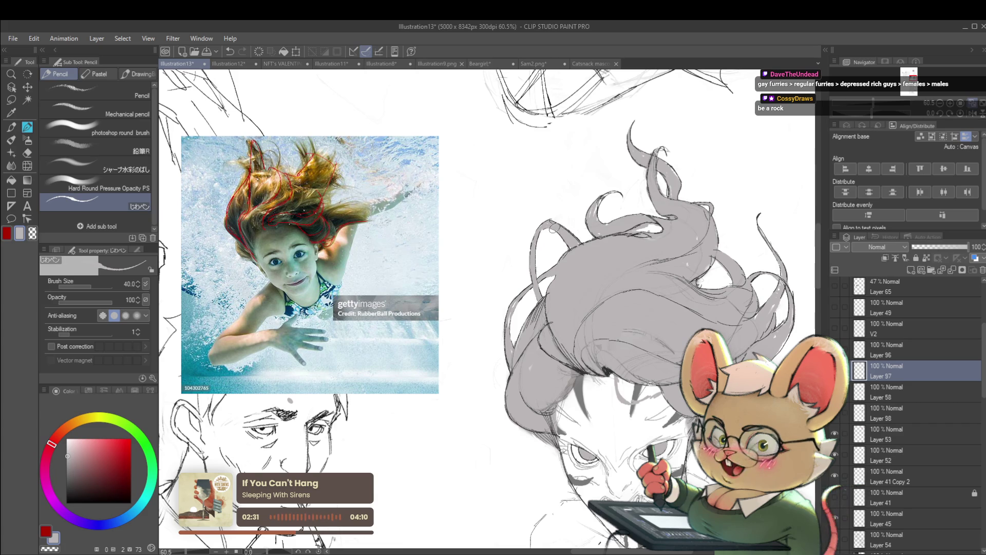
pyautogui.scroll(-2, 538, 234)
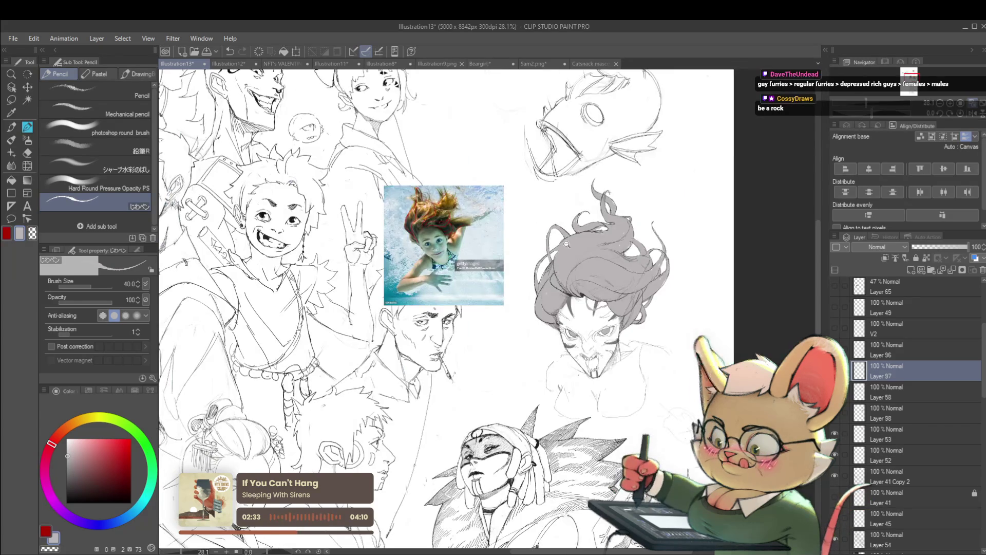
pyautogui.scroll(-2, 538, 235)
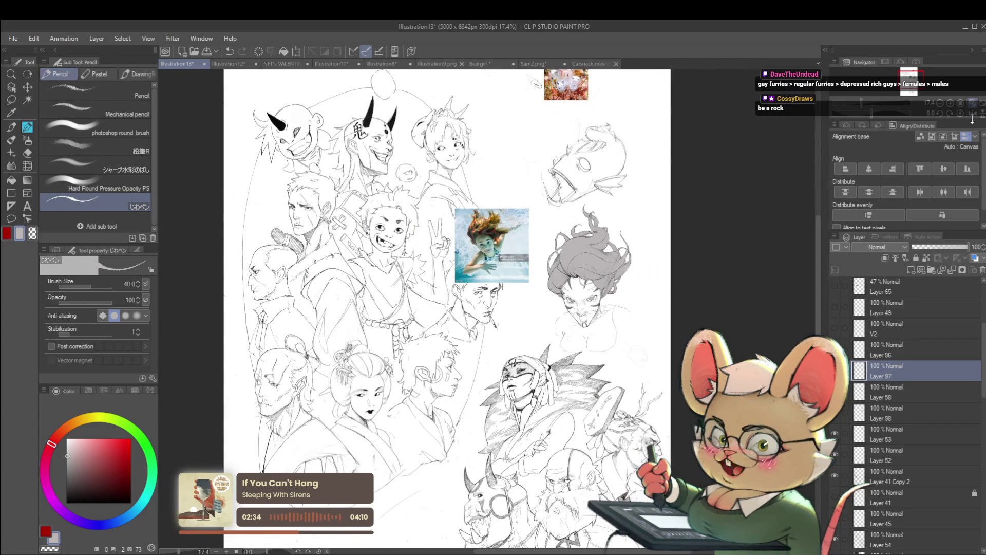
pyautogui.click(971, 115)
pyautogui.scroll(3, 411, 248)
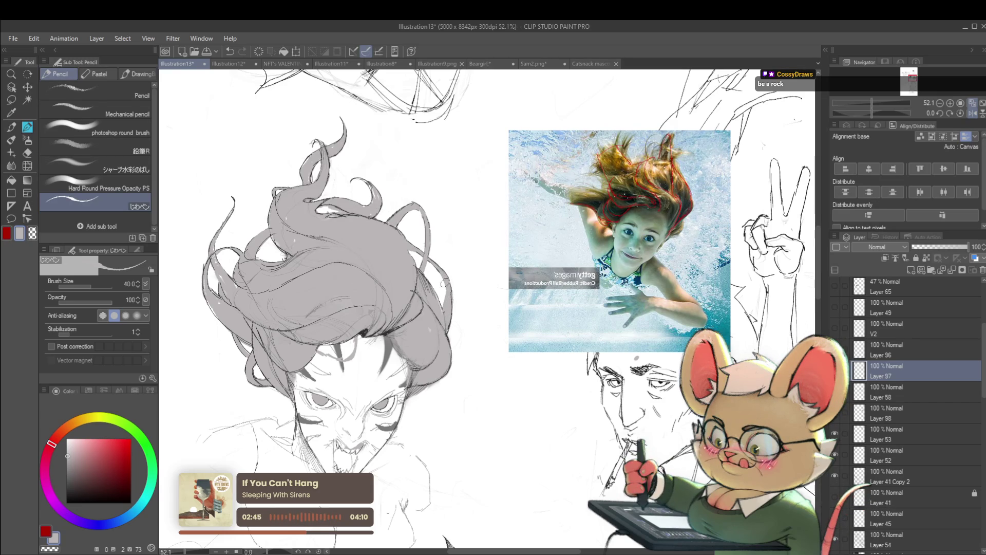
pyautogui.scroll(-3, 446, 297)
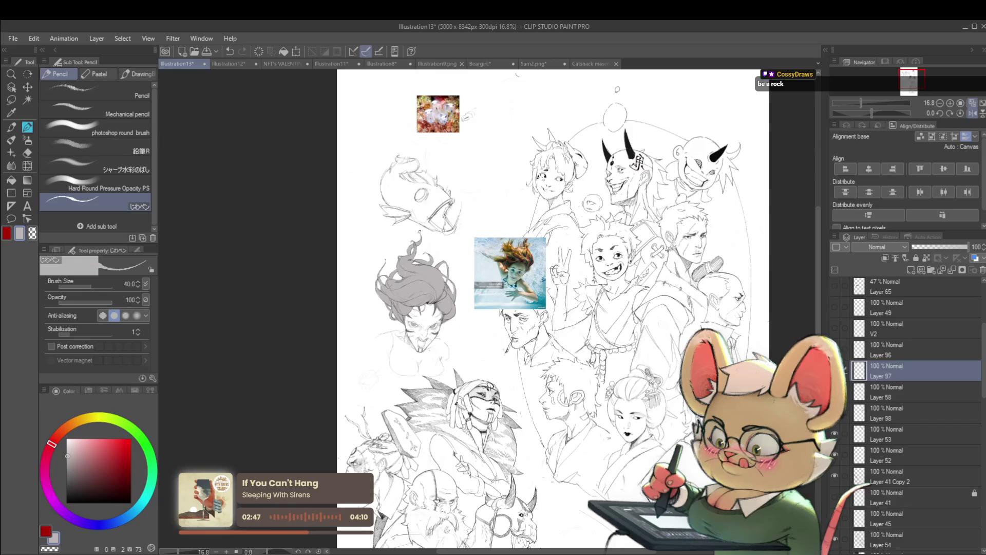
pyautogui.scroll(3, 420, 232)
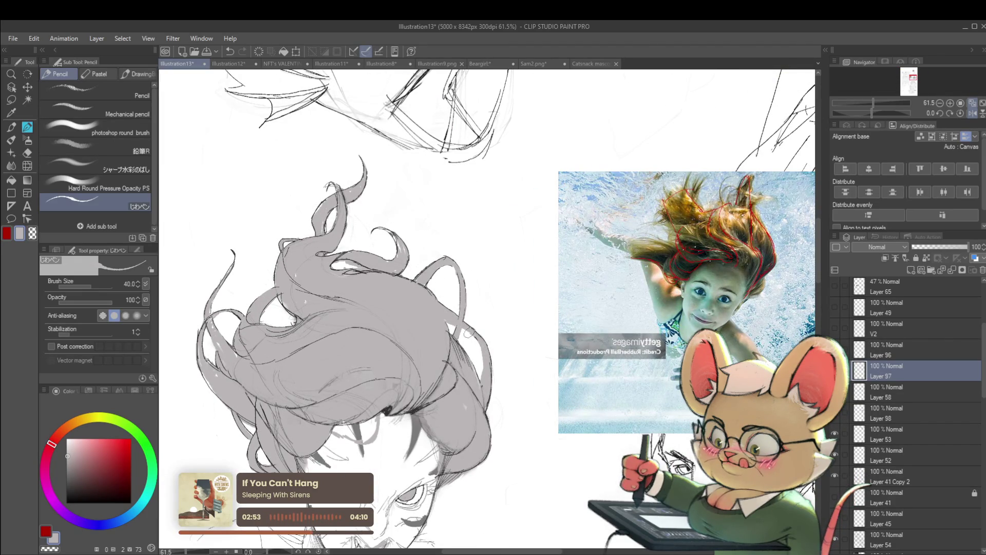
pyautogui.scroll(-4, 468, 332)
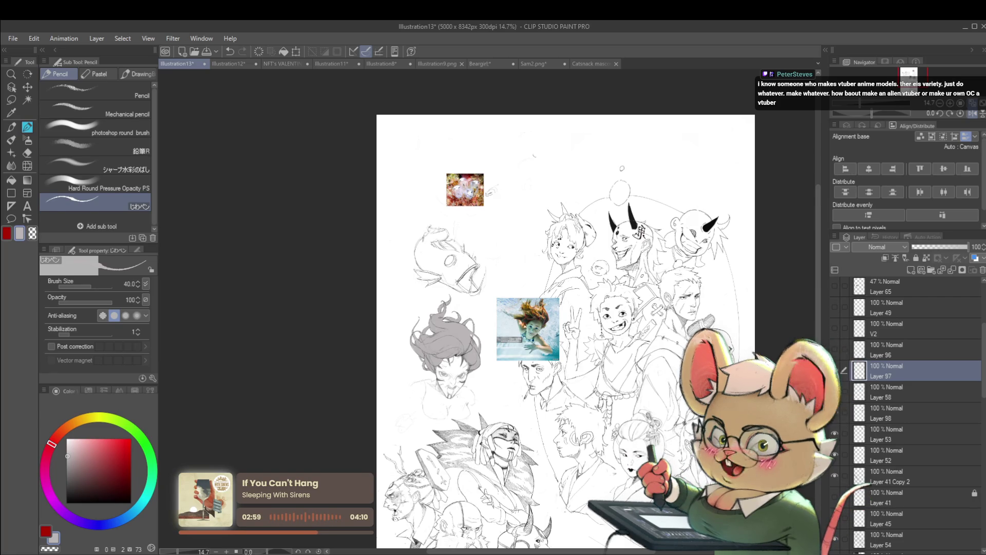
pyautogui.scroll(3, 481, 336)
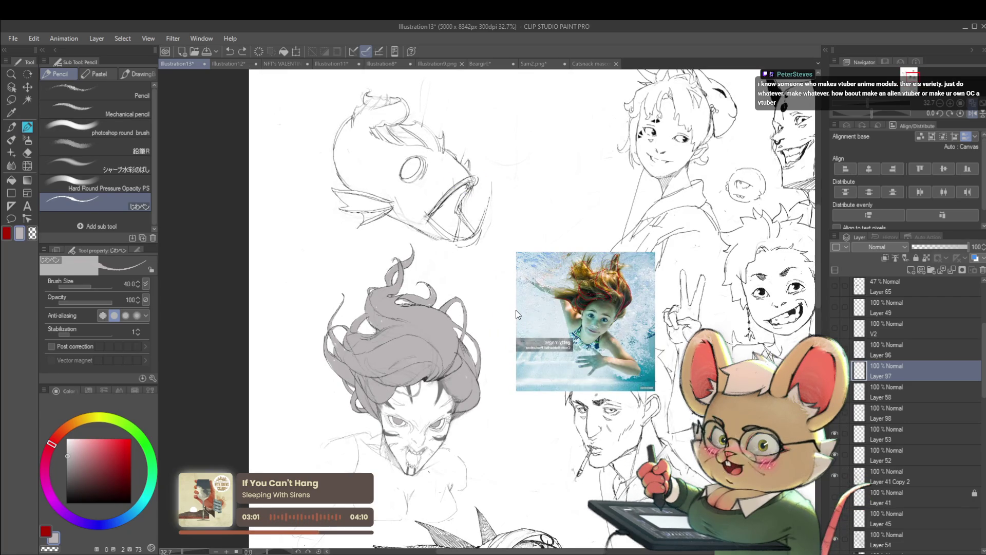
pyautogui.hscroll(5, 515, 310)
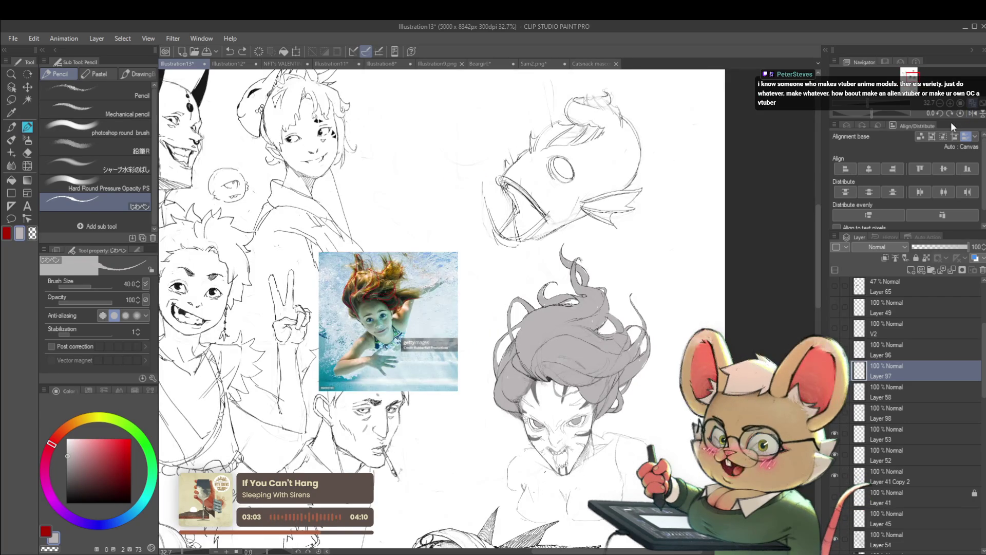
pyautogui.moveTo(74, 487); pyautogui.dragTo(66, 496)
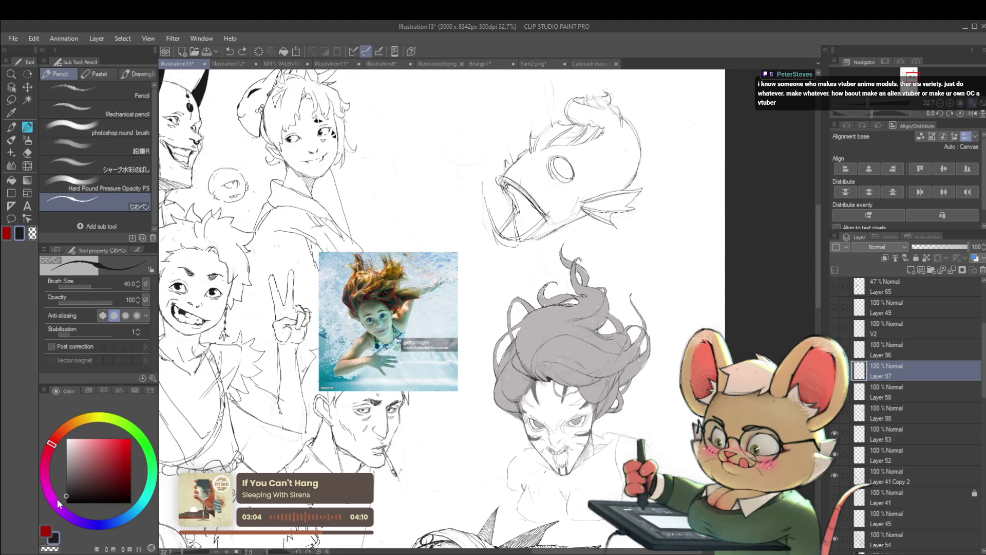
# Step: Set the near-black brush to size 20, check the hair sketch, and mirror the canvas
pyautogui.scroll(2, 505, 328)
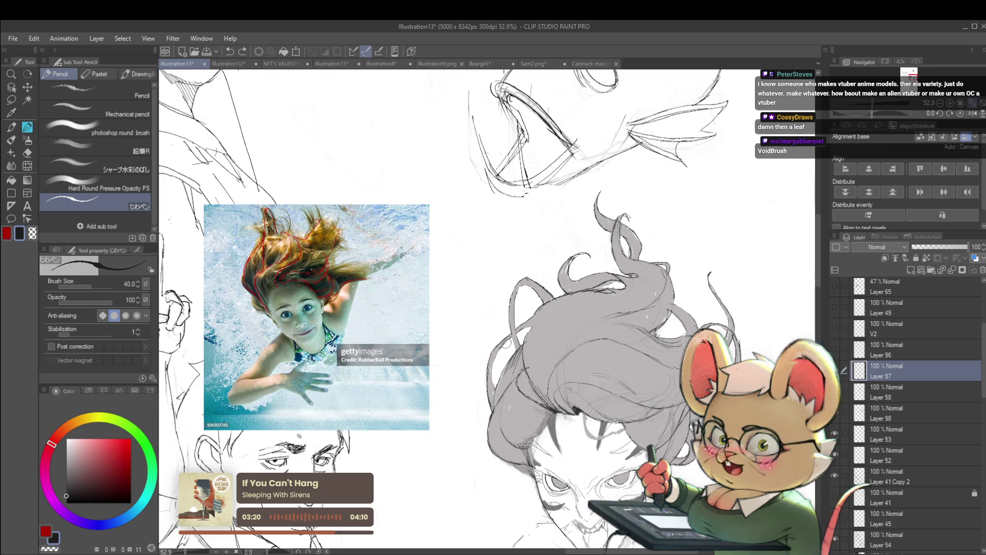
pyautogui.press('[')
pyautogui.press('[')
pyautogui.press('[')
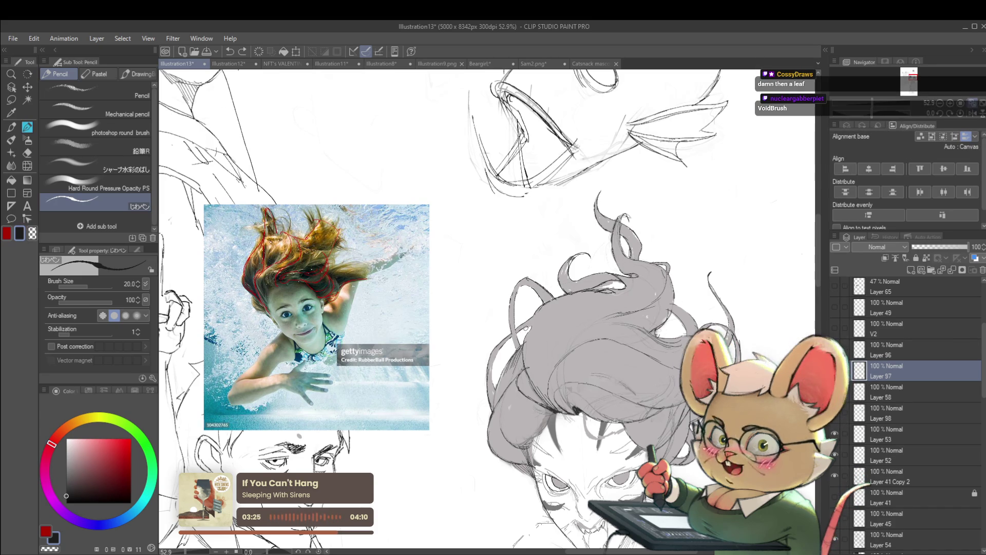
pyautogui.scroll(2, 523, 329)
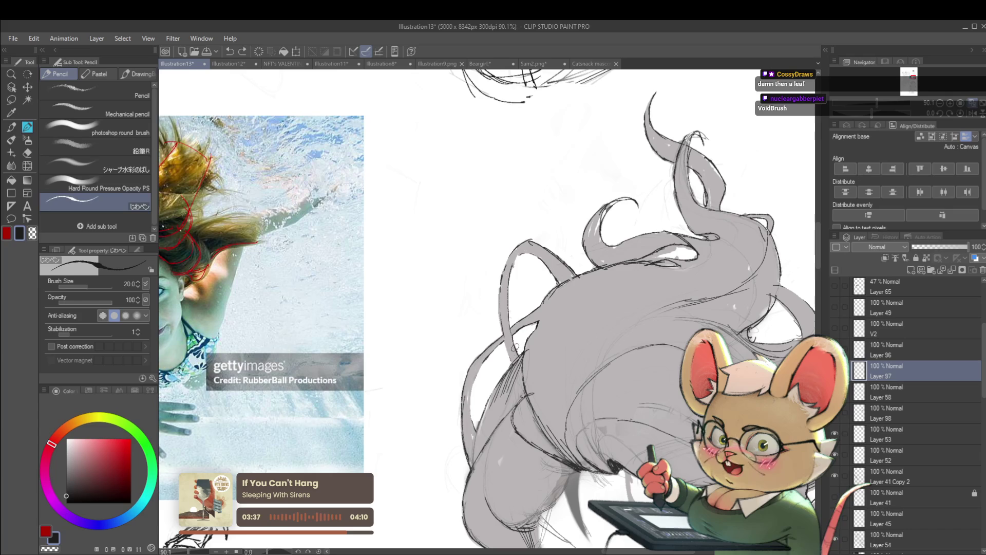
pyautogui.hotkey('ctrl', '-')
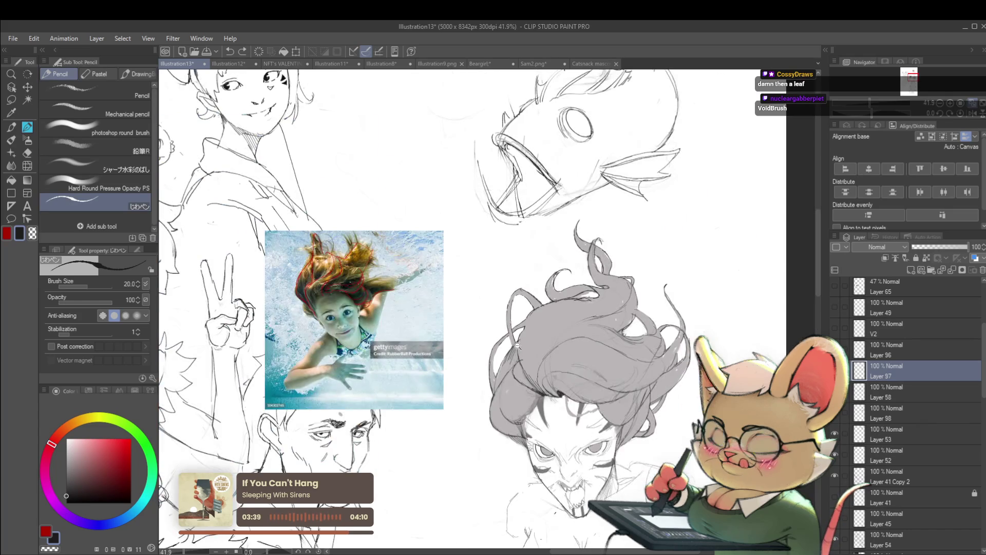
pyautogui.hotkey('ctrl', '+')
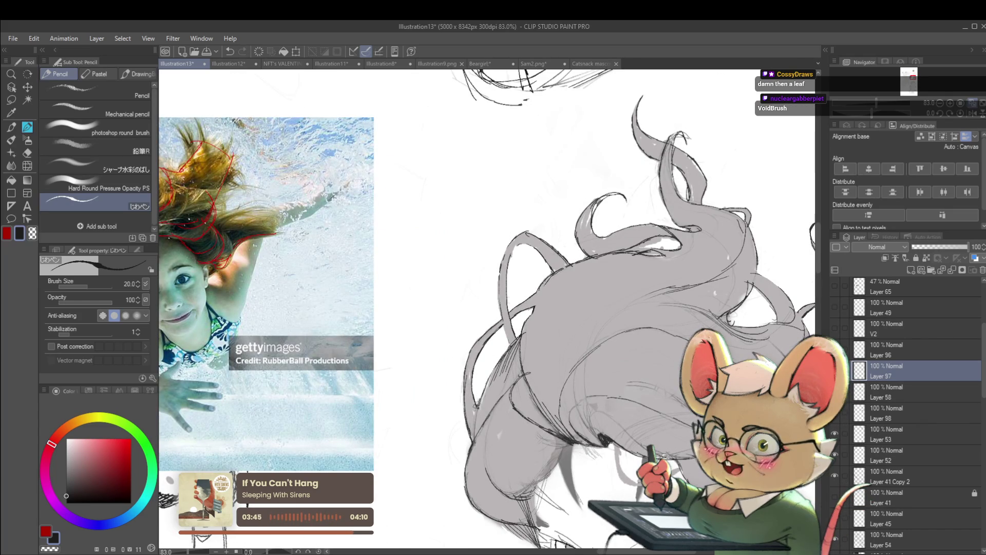
pyautogui.scroll(-5, 477, 405)
pyautogui.moveTo(520, 355); pyautogui.dragTo(499, 310)
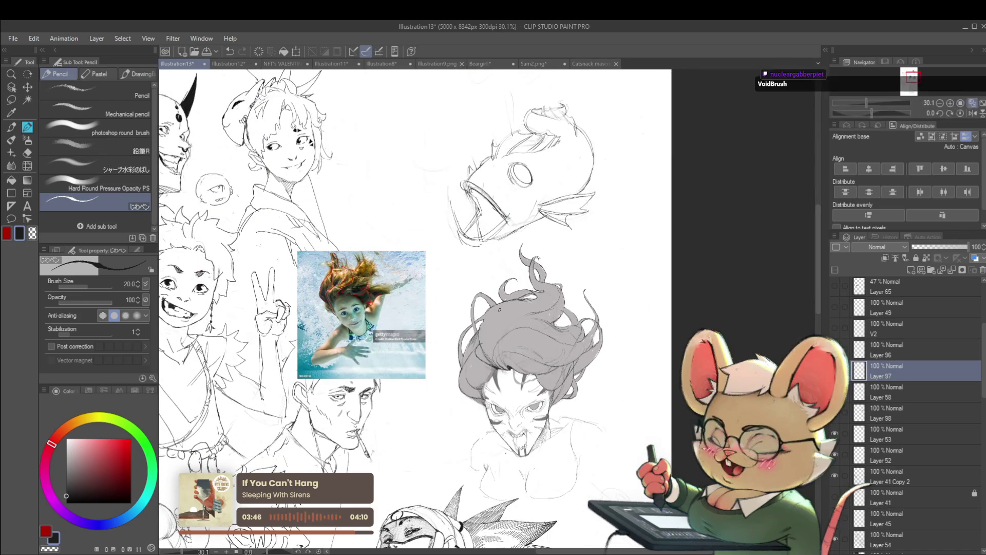
pyautogui.click(972, 113)
pyautogui.scroll(3, 457, 296)
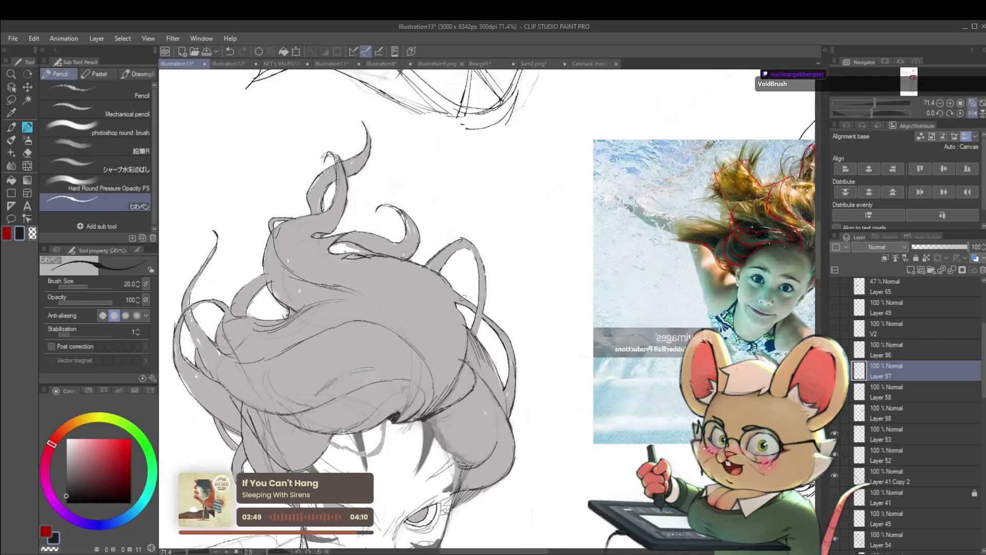
# Step: Return the canvas view to unmirrored and zoom around the sketches
pyautogui.scroll(2, 466, 296)
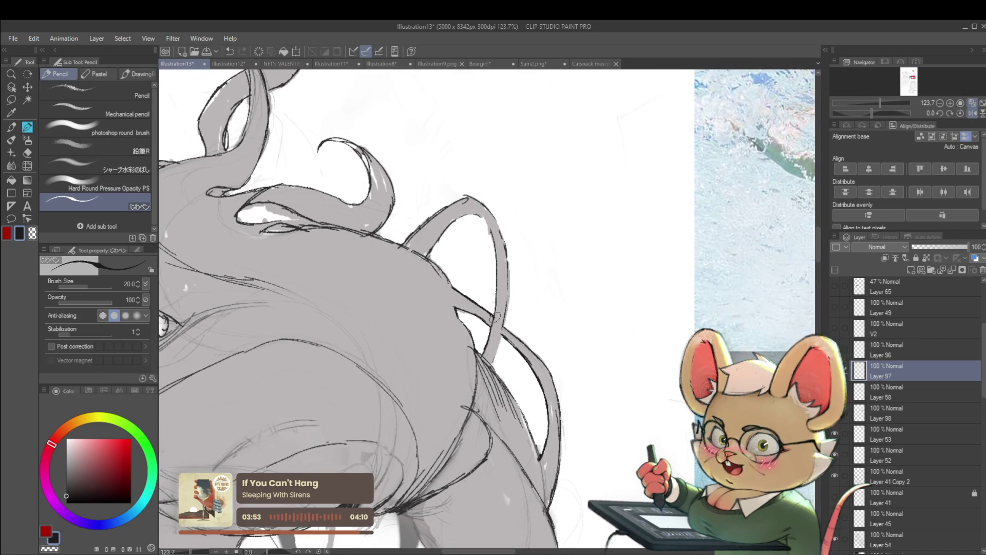
pyautogui.scroll(-3, 489, 314)
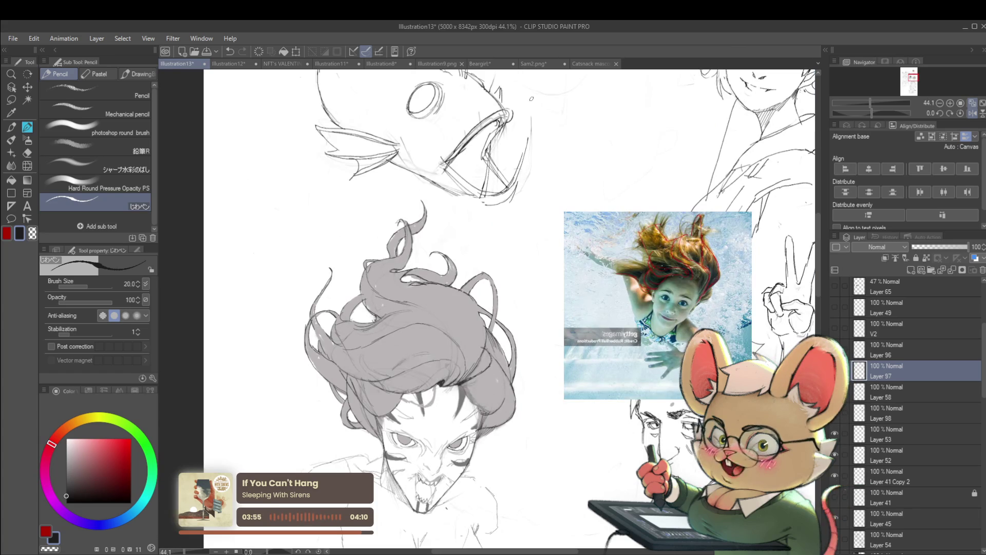
pyautogui.click(972, 114)
pyautogui.scroll(2, 485, 303)
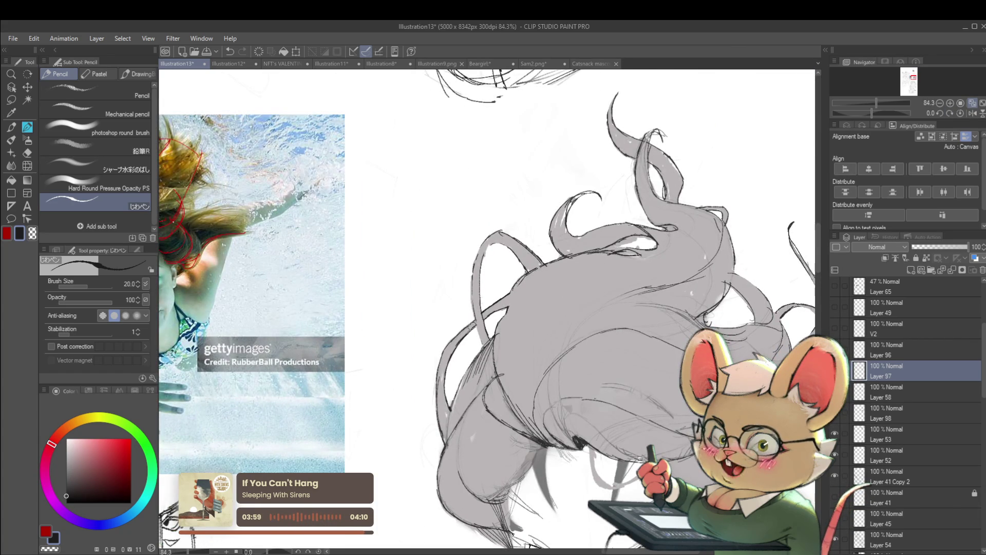
pyautogui.scroll(2, 471, 323)
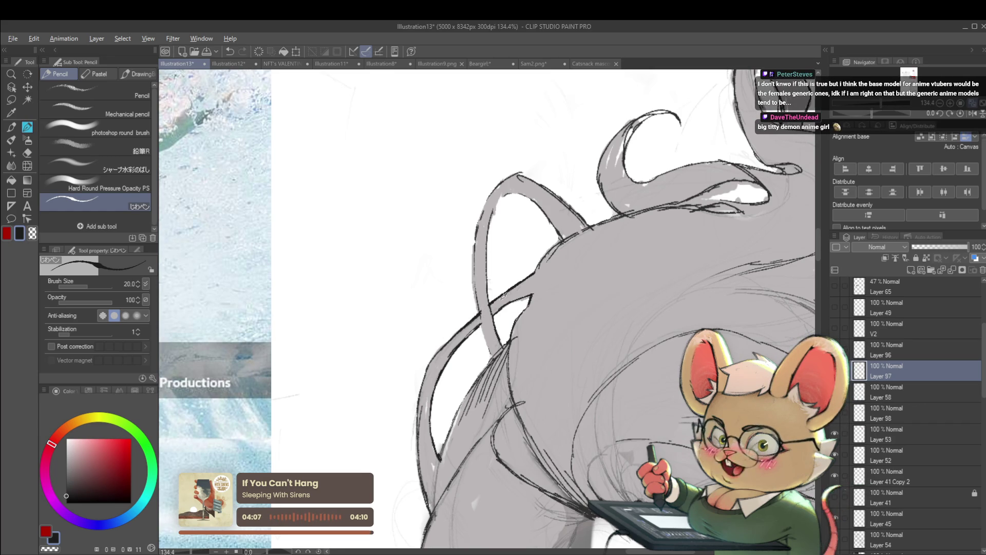
# Step: Switch the drawing colour to light grey and mirror the view again
pyautogui.keyDown('alt'); pyautogui.click(488, 306); pyautogui.keyUp('alt')
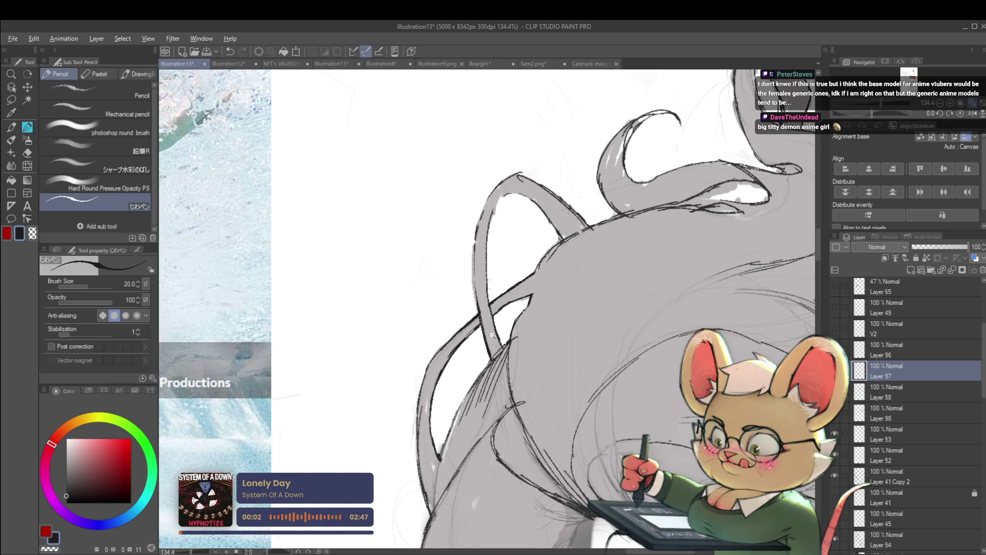
pyautogui.scroll(-10, 491, 358)
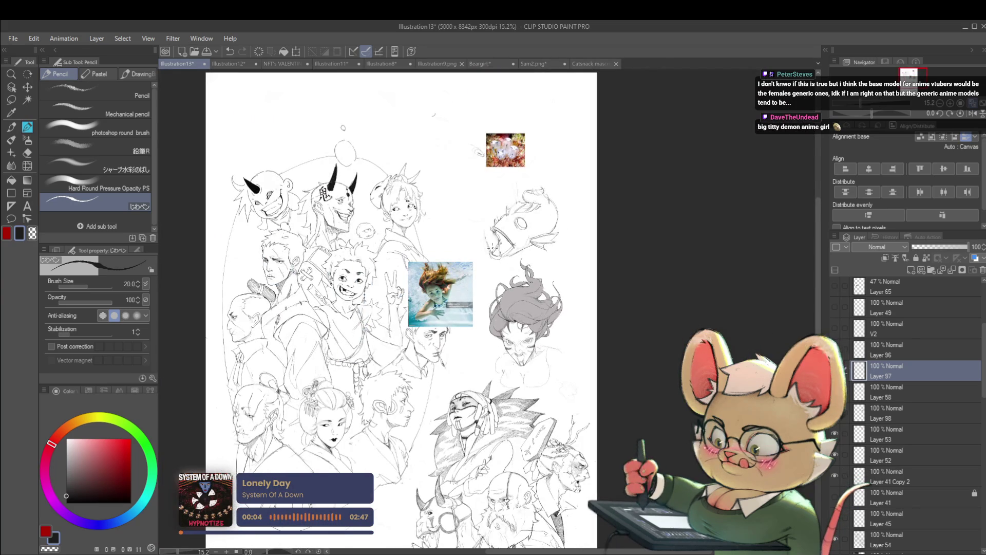
pyautogui.scroll(6, 497, 305)
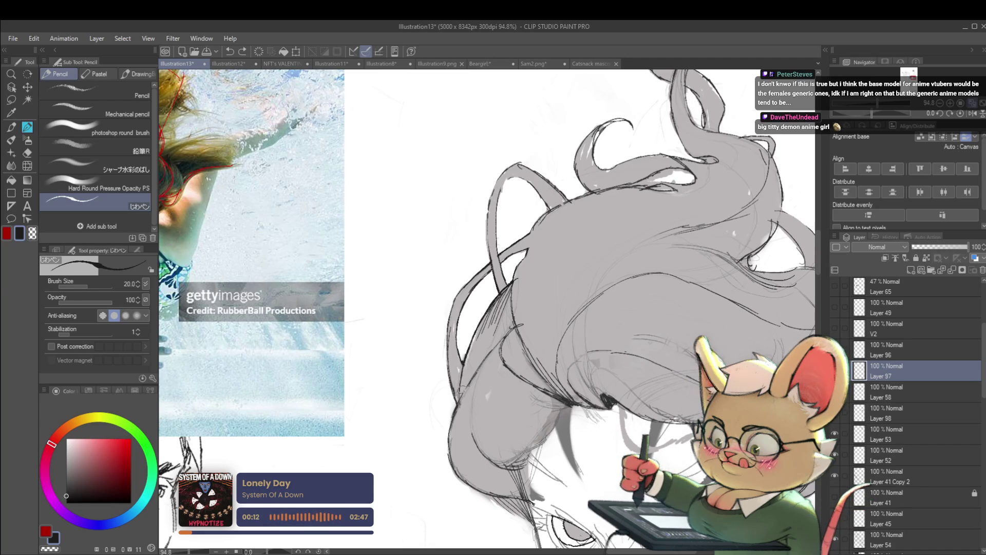
pyautogui.scroll(-8, 488, 308)
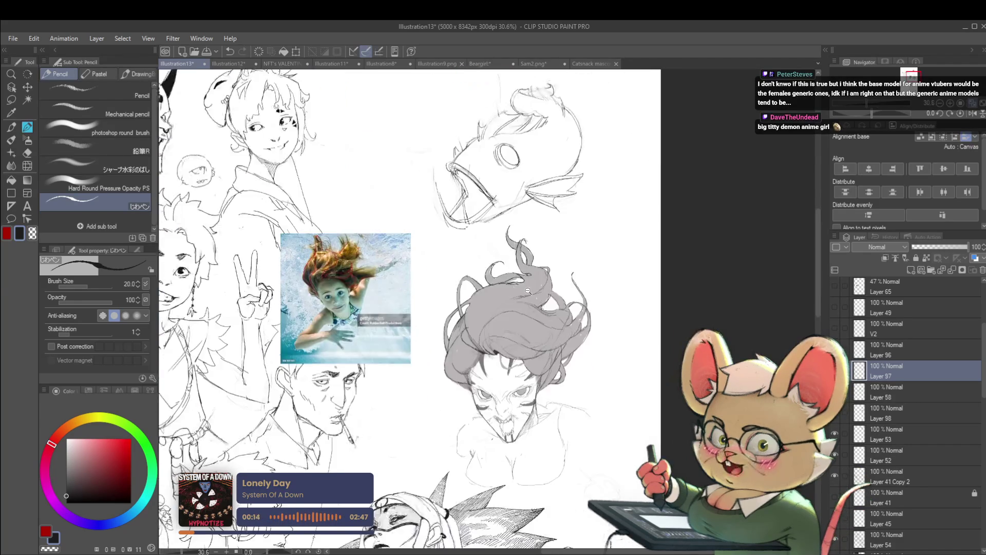
pyautogui.click(972, 113)
pyautogui.scroll(4, 587, 328)
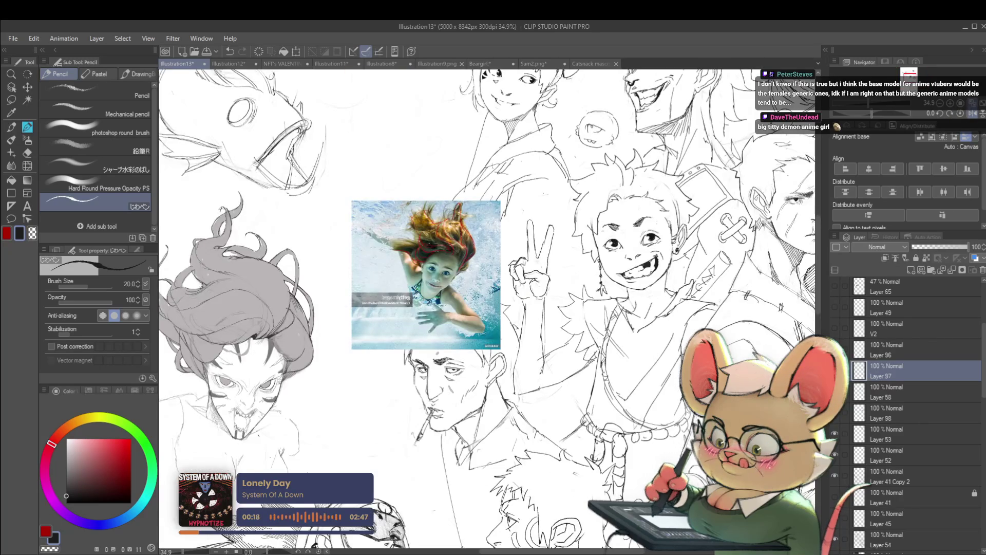
pyautogui.scroll(3, 295, 308)
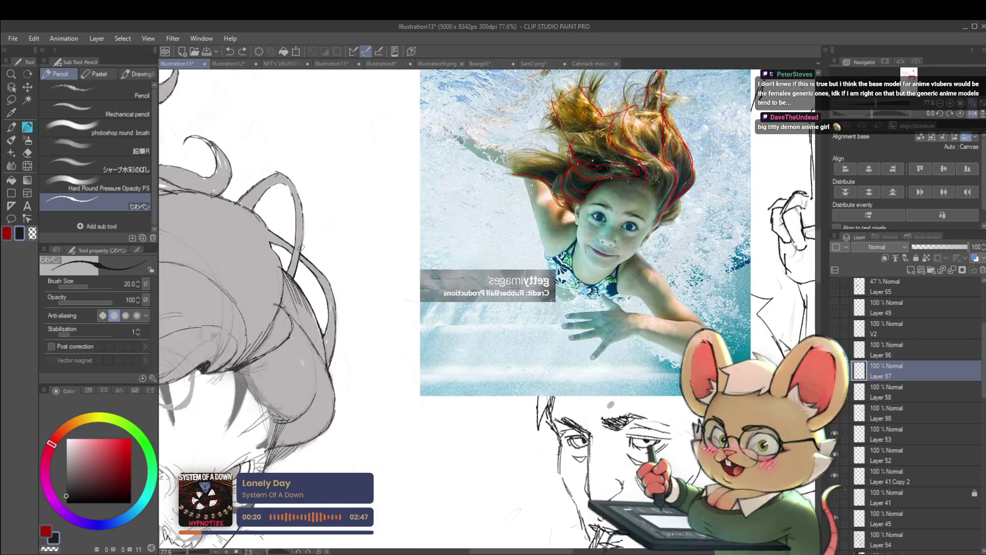
# Step: Switch to the Soft eraser at size 40 and zoom out to the whole page
pyautogui.press('e')
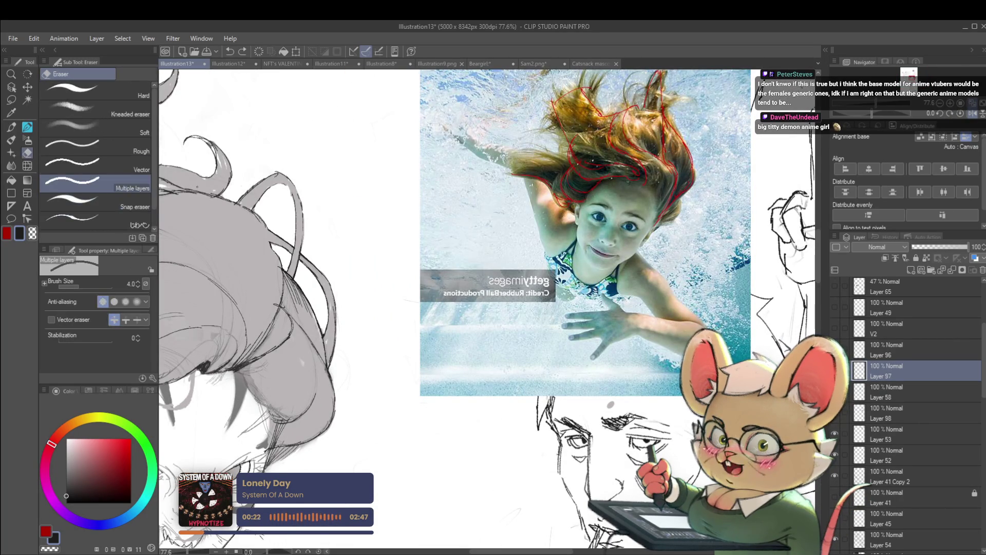
pyautogui.click(131, 121)
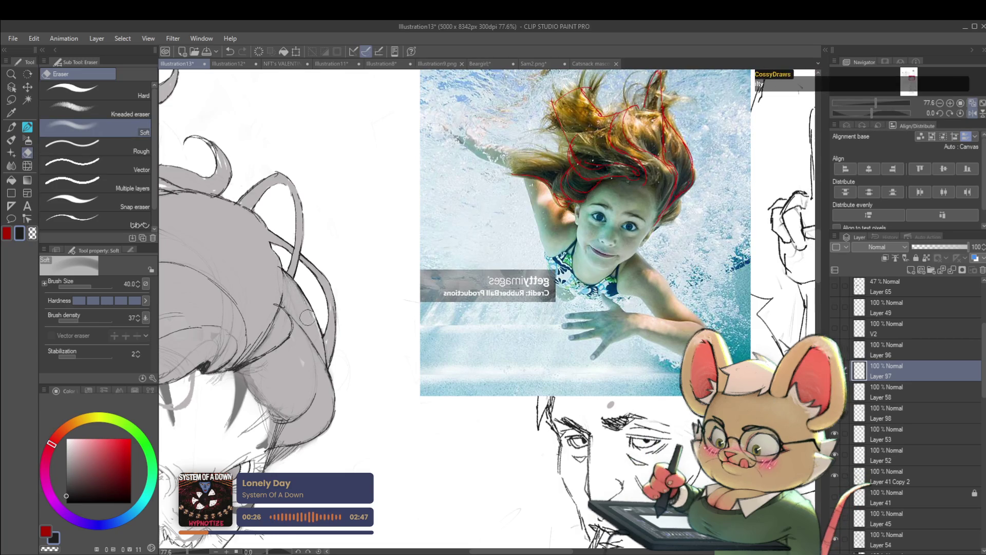
pyautogui.scroll(-2, 282, 277)
pyautogui.scroll(-3, 282, 277)
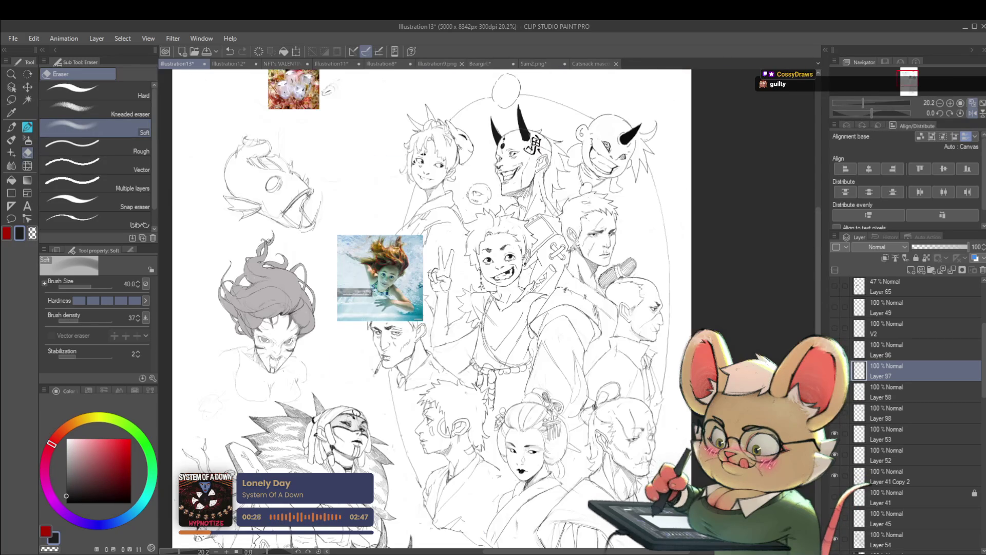
# Step: Mirror the canvas and add pencil strokes to the grey floating hair
pyautogui.click(971, 114)
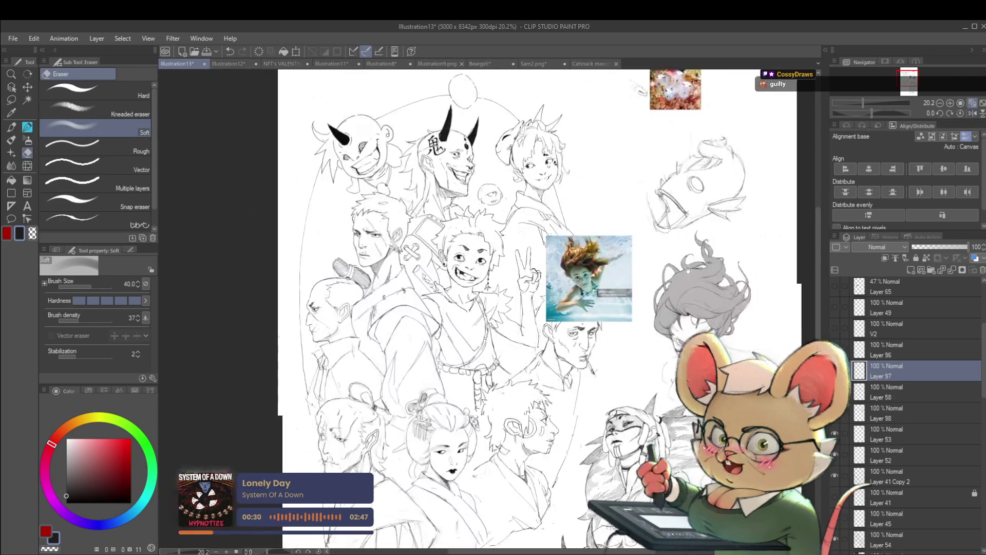
pyautogui.scroll(3, 552, 257)
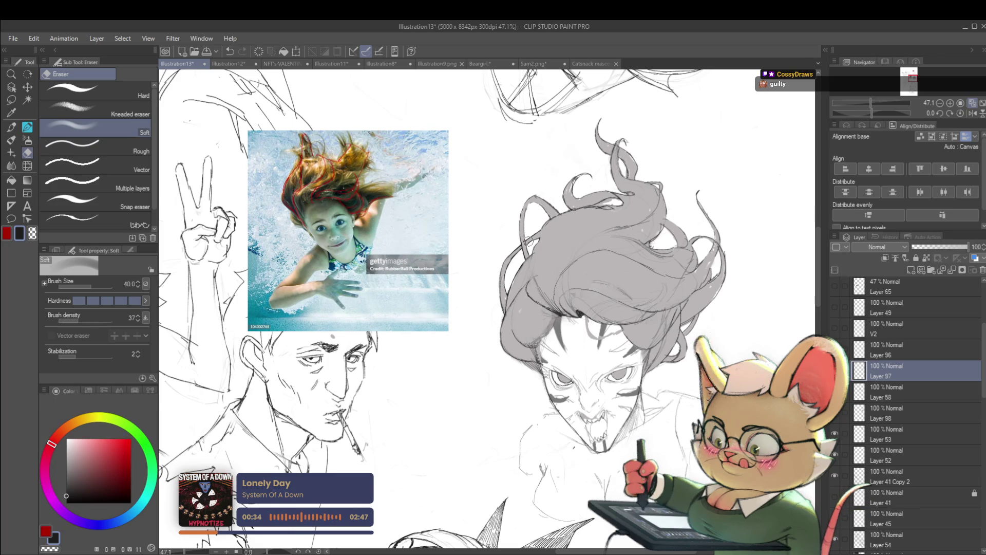
pyautogui.press('p')
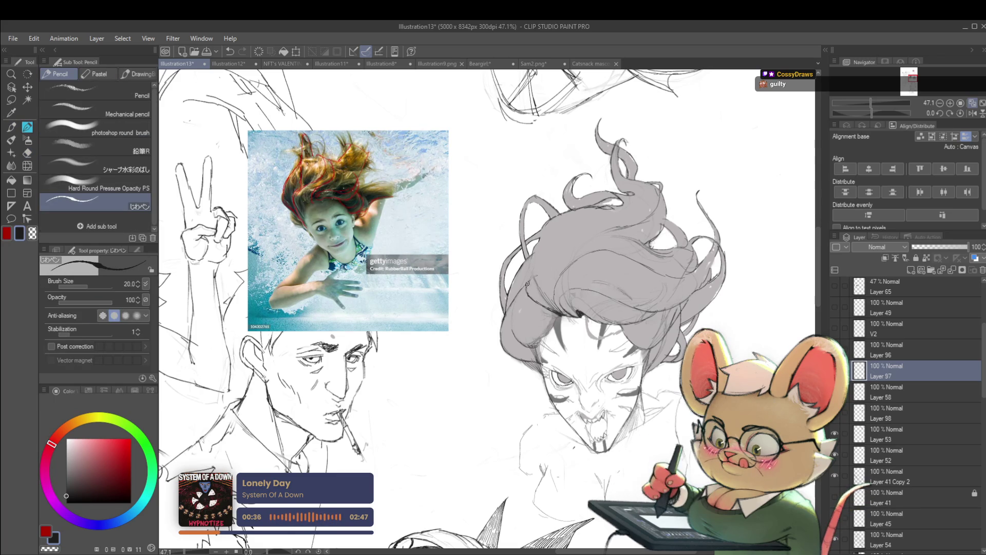
pyautogui.moveTo(529, 290)
pyautogui.mouseDown()
pyautogui.moveTo(552, 253)
pyautogui.moveTo(575, 255)
pyautogui.mouseUp()
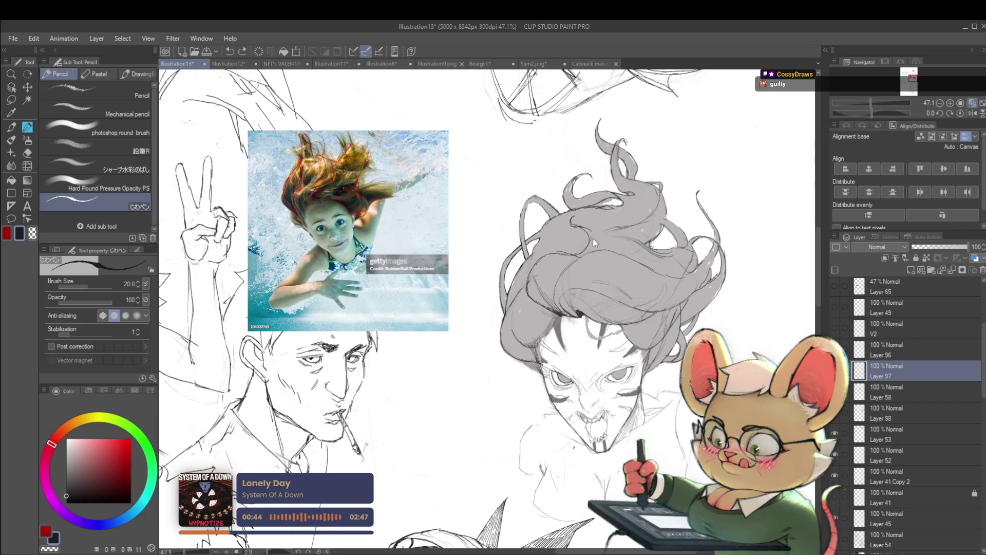
pyautogui.scroll(-5, 593, 242)
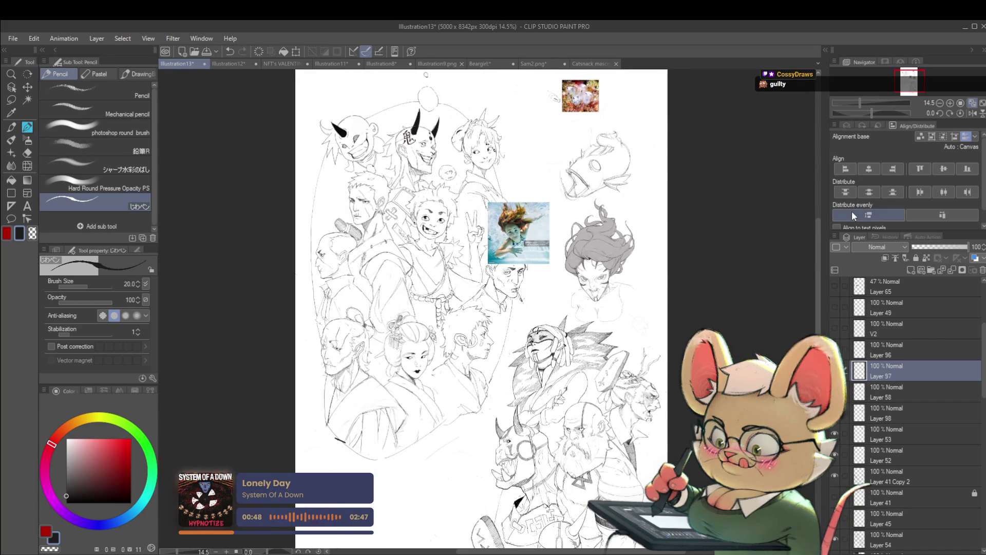
# Step: Flip the canvas back, bring the hair sketch into view, and zoom out
pyautogui.click(972, 113)
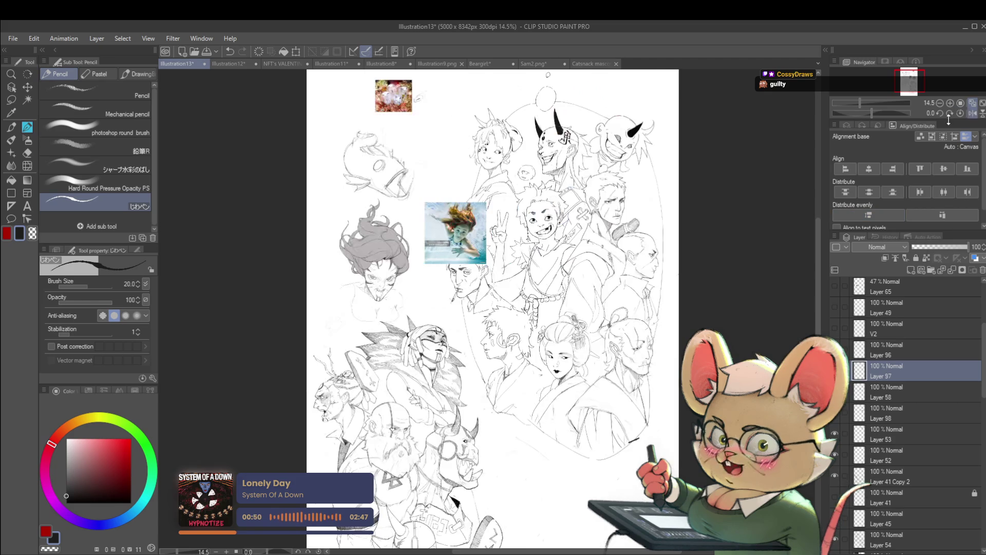
pyautogui.scroll(2, 380, 242)
pyautogui.moveTo(415, 245); pyautogui.dragTo(556, 241)
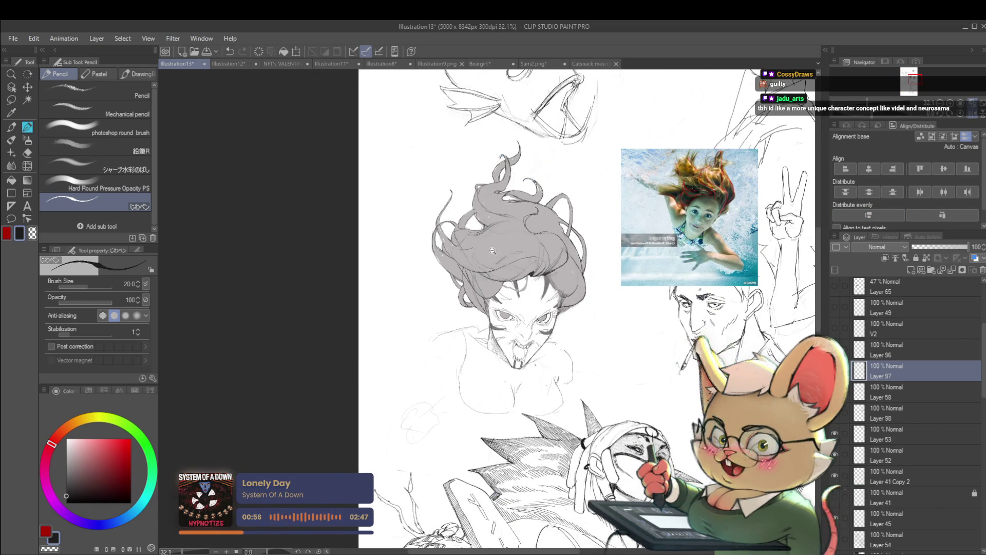
pyautogui.scroll(-2, 506, 249)
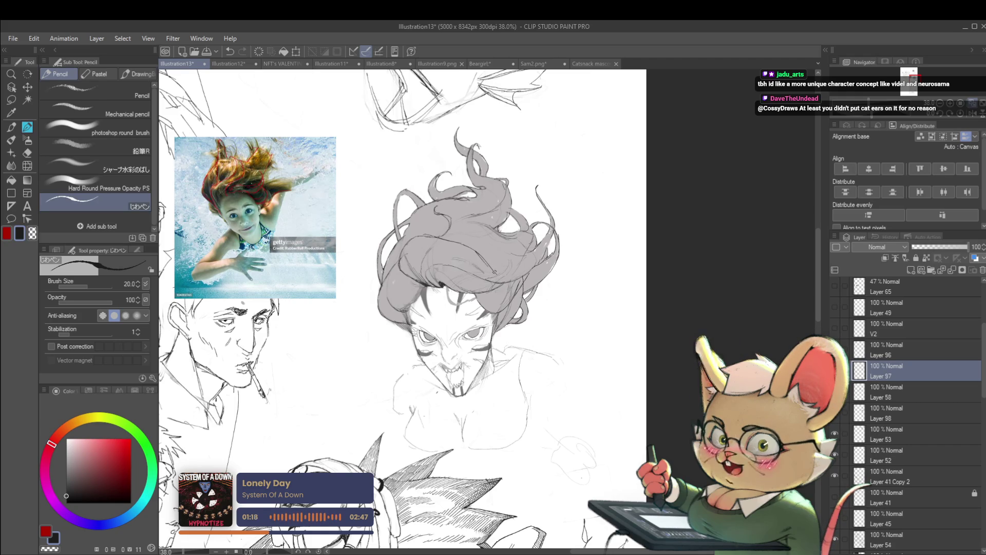
pyautogui.scroll(-4, 517, 276)
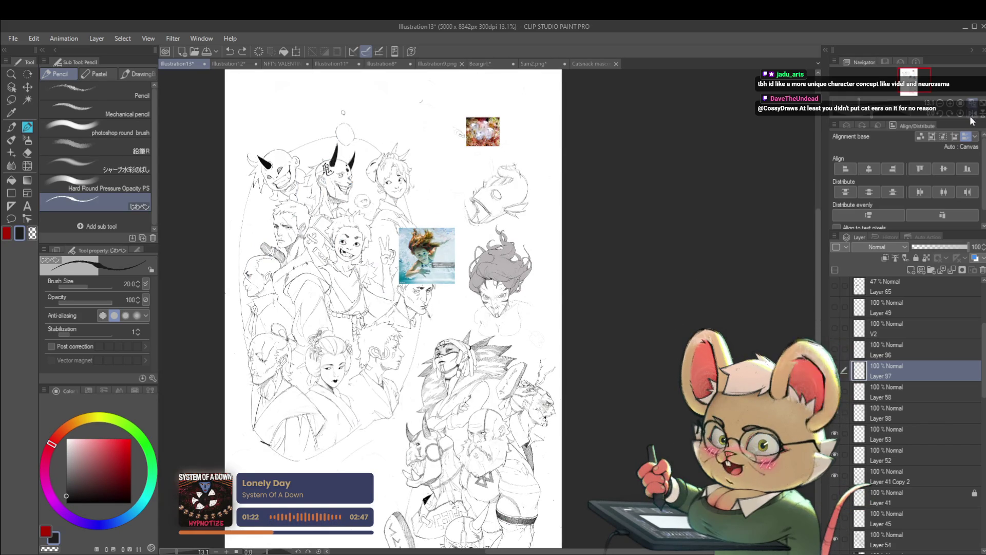
# Step: Flip the sheet with H and back, then zoom to about 105% on the grey hair
pyautogui.press('h')
pyautogui.scroll(3, 490, 256)
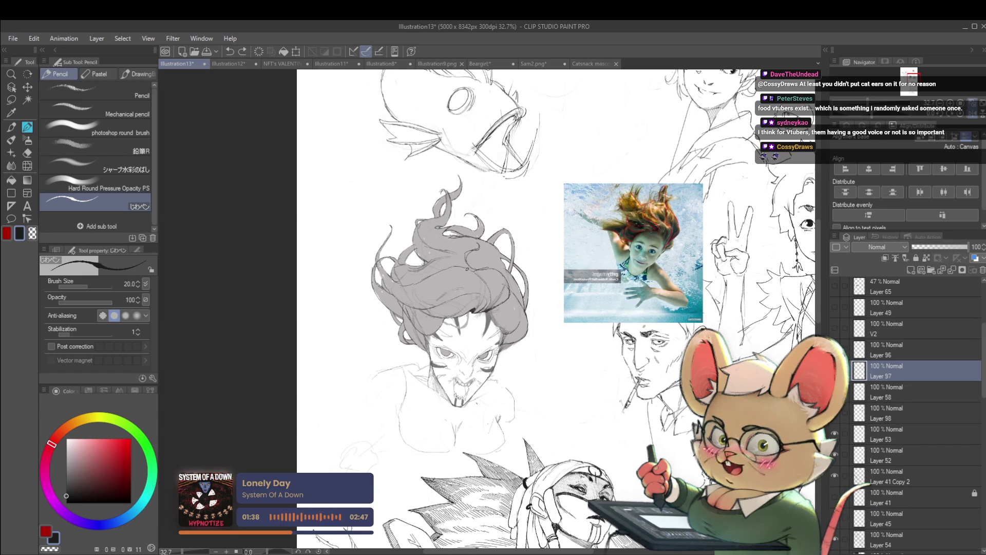
pyautogui.press('h')
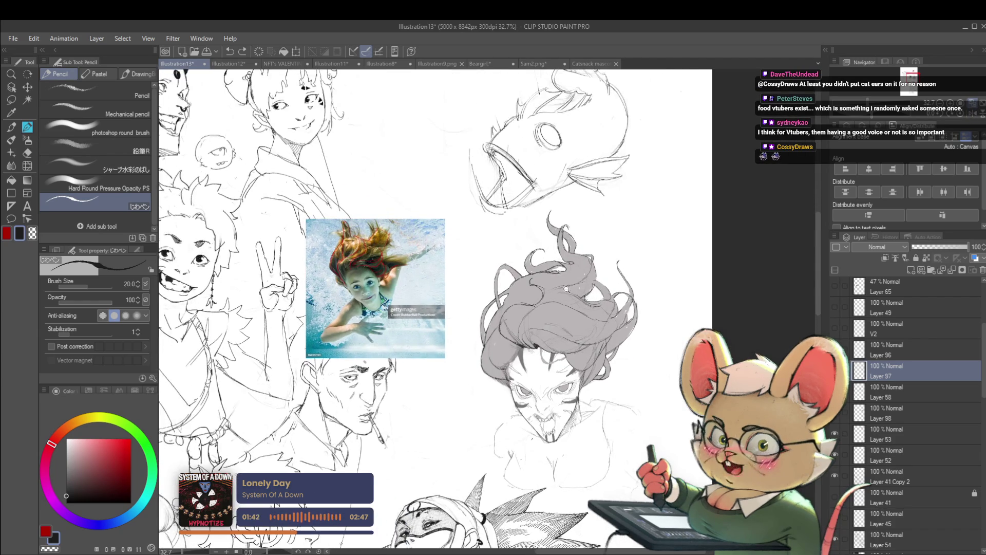
pyautogui.scroll(3, 567, 290)
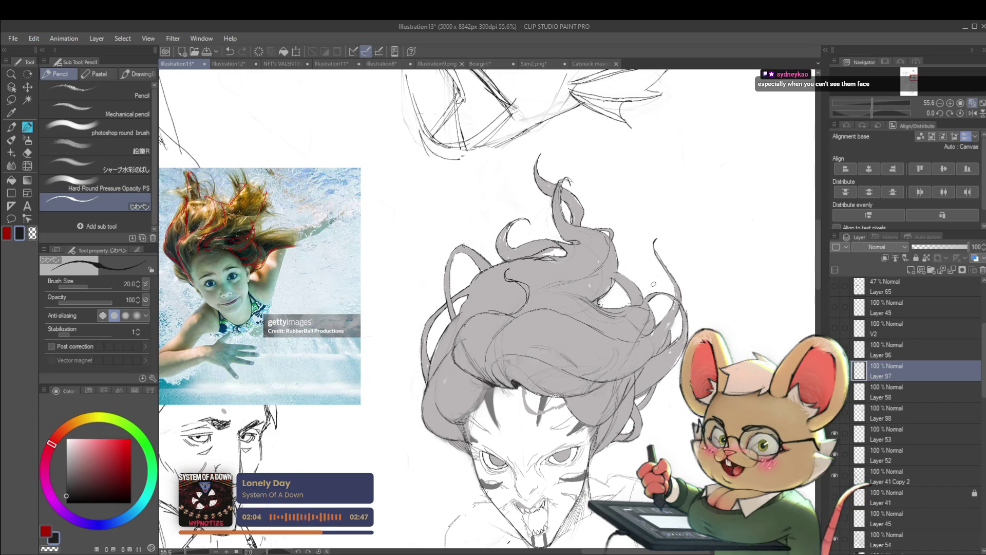
pyautogui.scroll(-2, 575, 284)
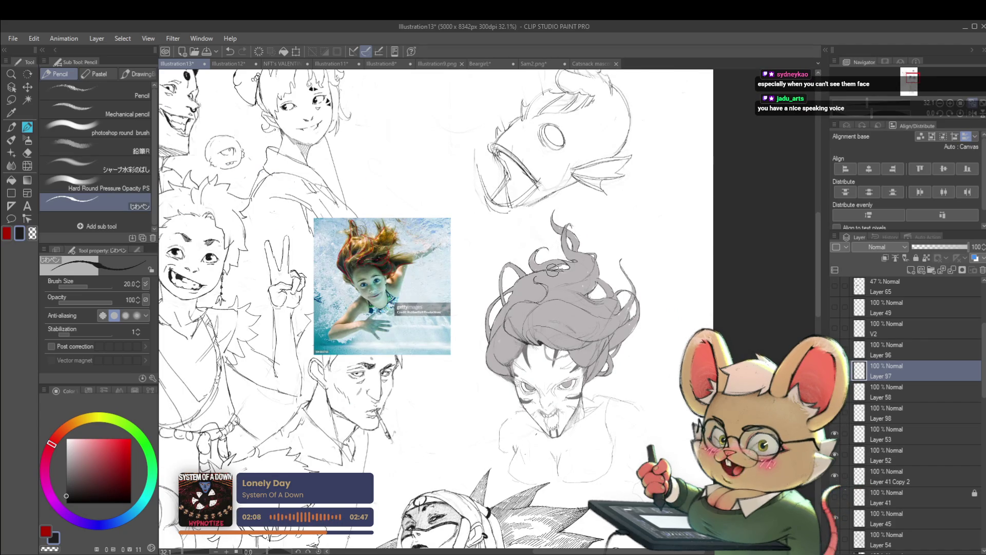
pyautogui.moveTo(605, 228)
pyautogui.mouseDown()
pyautogui.moveTo(463, 203)
pyautogui.moveTo(484, 163)
pyautogui.mouseUp()
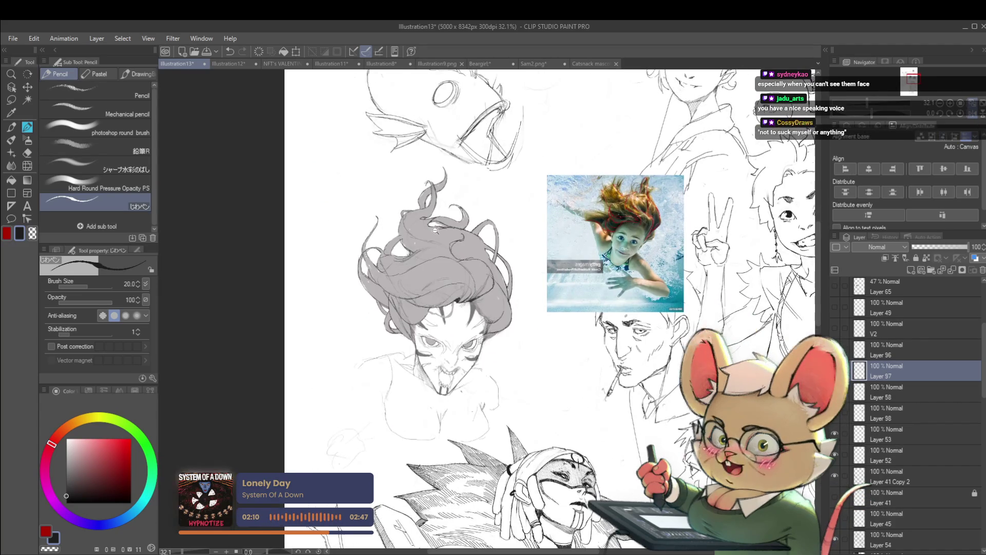
pyautogui.scroll(4, 464, 202)
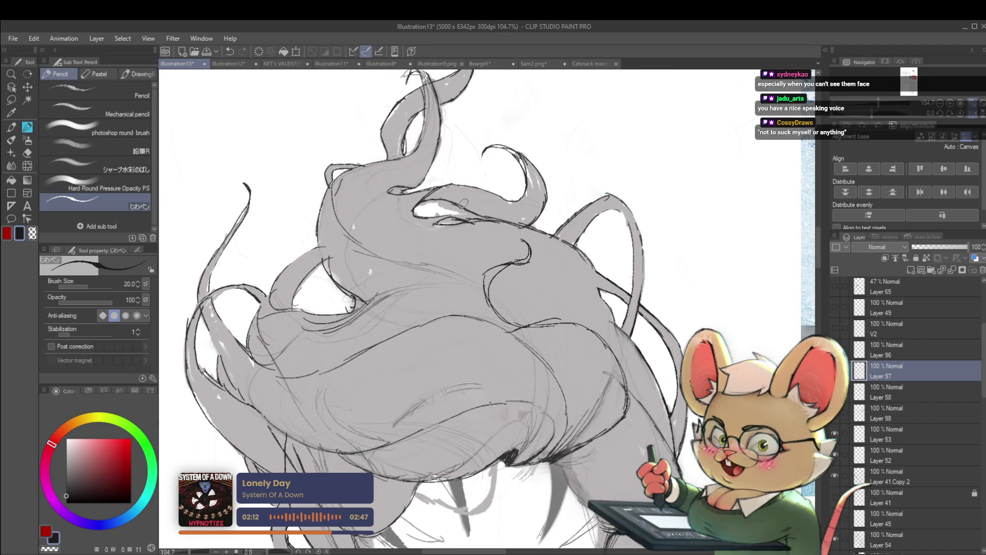
# Step: Erase the stray mark in the grey hair using the Multiple layers eraser at size 7
pyautogui.moveTo(463, 203); pyautogui.dragTo(504, 172)
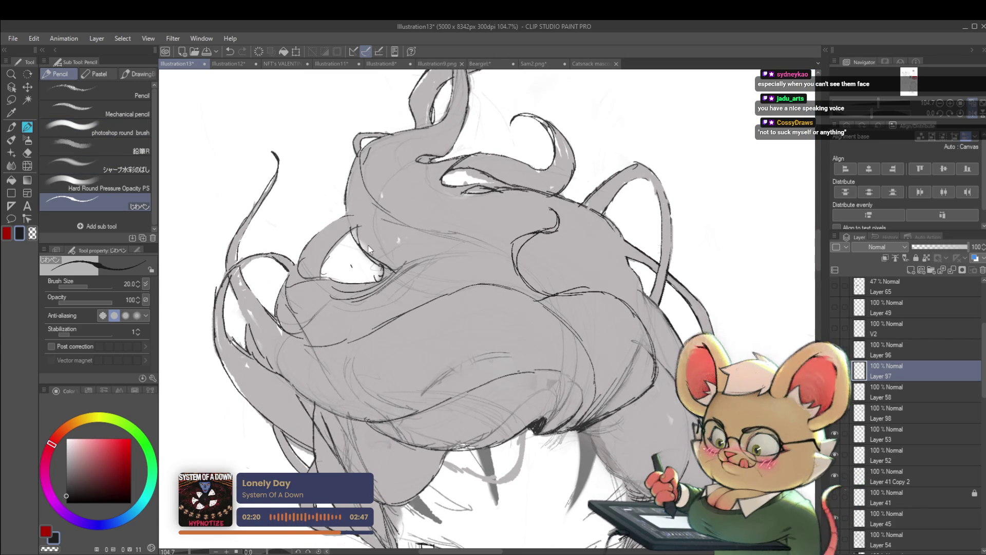
pyautogui.press('e')
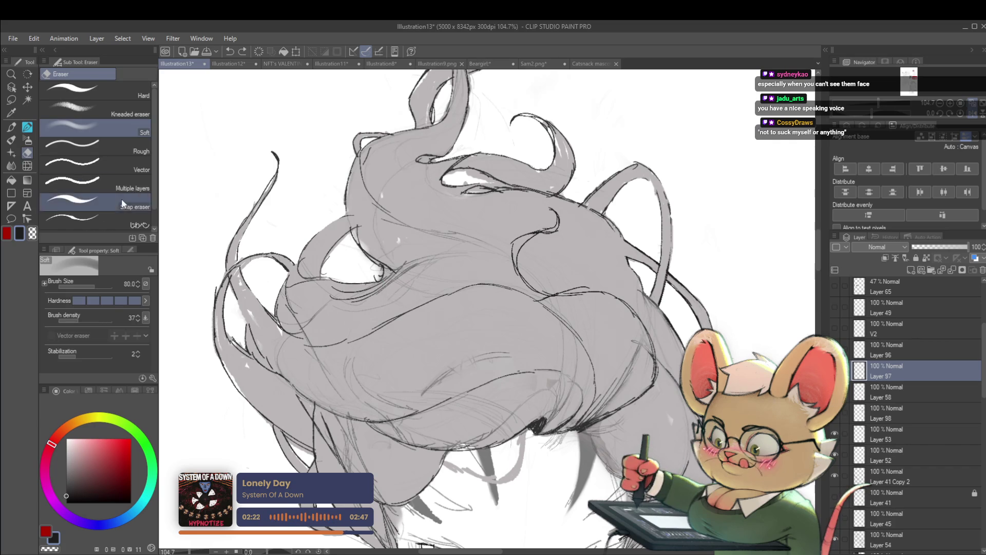
pyautogui.click(131, 185)
pyautogui.press('alt')
pyautogui.scroll(2, 461, 181)
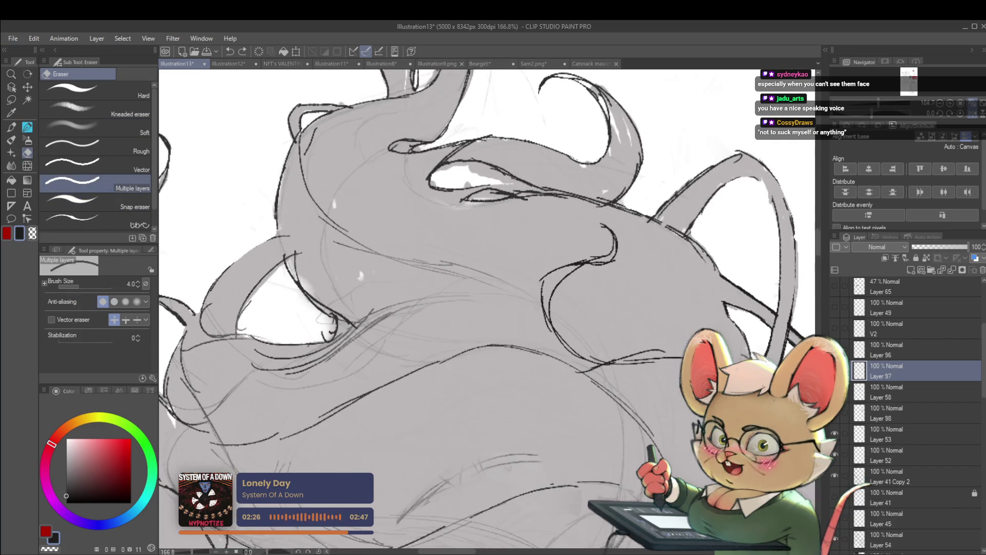
pyautogui.press(']')
pyautogui.press(']')
pyautogui.press(']')
pyautogui.moveTo(455, 168)
pyautogui.mouseDown()
pyautogui.moveTo(442, 171)
pyautogui.moveTo(487, 172)
pyautogui.moveTo(441, 183)
pyautogui.mouseUp()
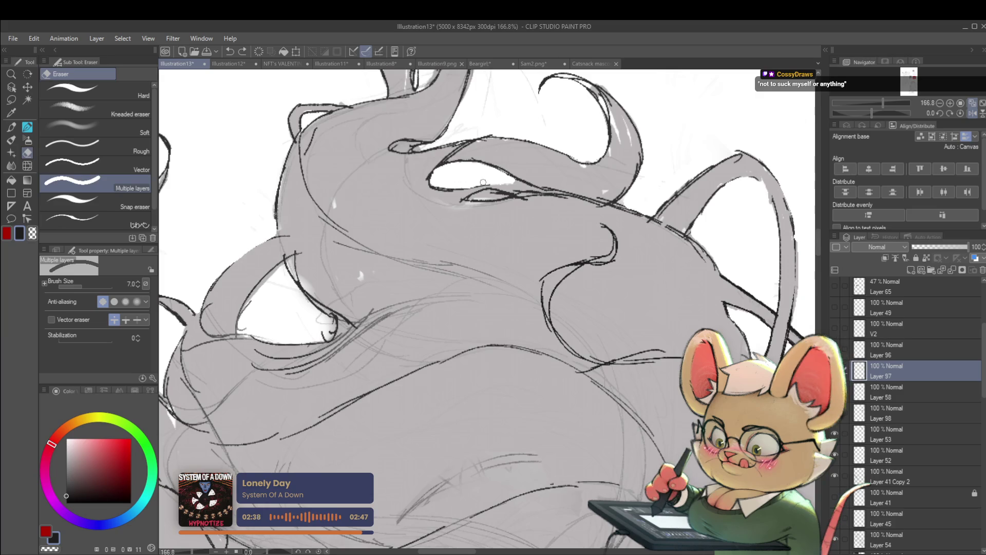
pyautogui.scroll(-10, 473, 184)
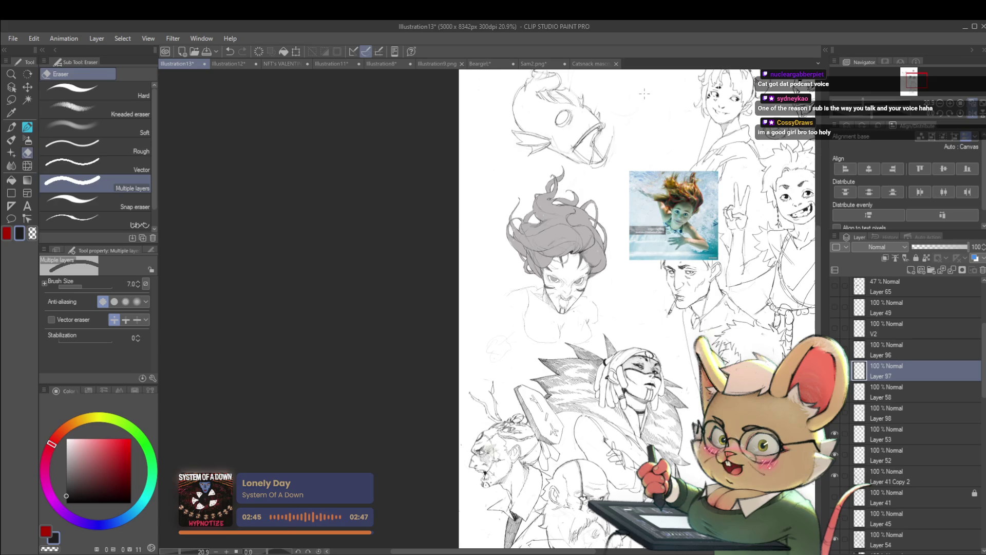
# Step: Mirror the canvas to review the sketch, then flip it back and recentre on the hair and face
pyautogui.click(970, 114)
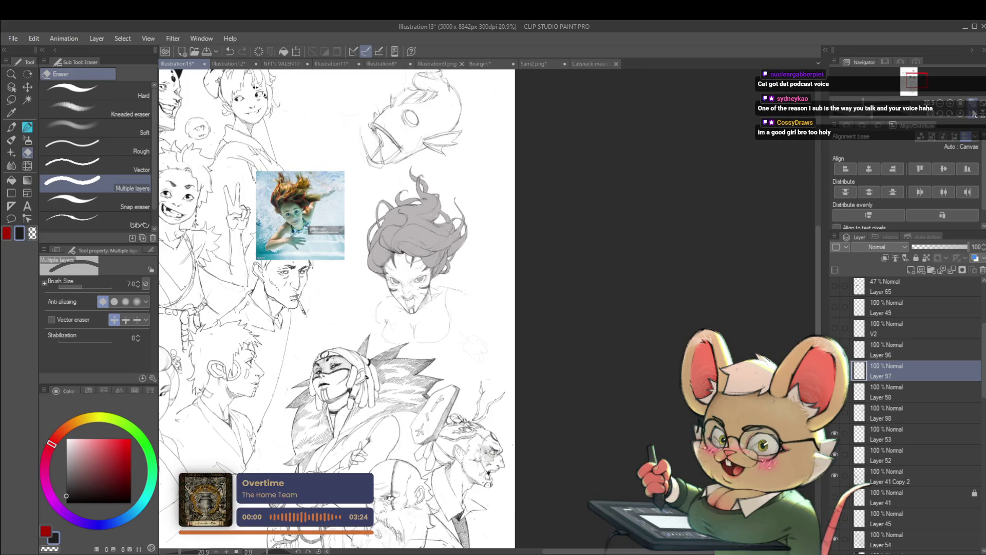
pyautogui.scroll(5, 451, 195)
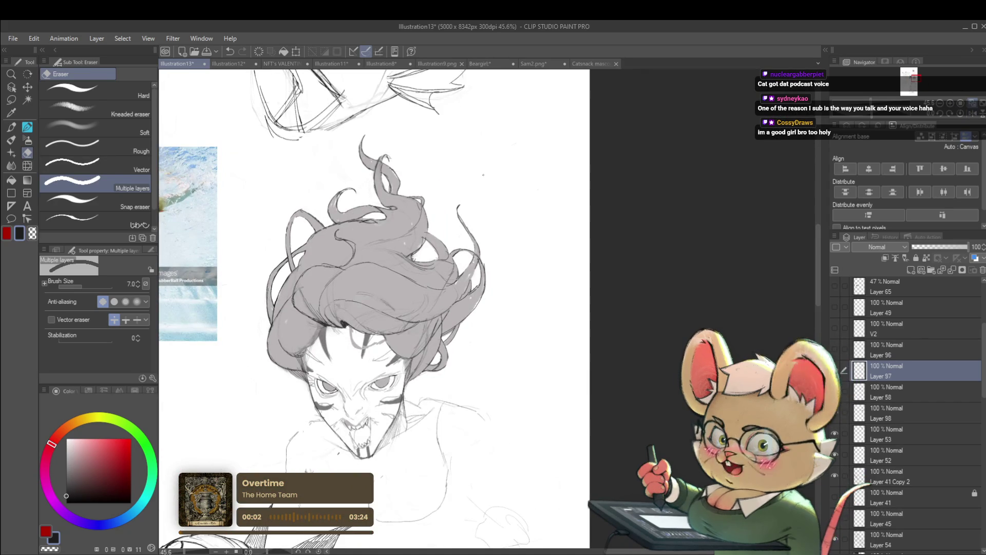
pyautogui.press('h')
pyautogui.moveTo(635, 179); pyautogui.dragTo(556, 143)
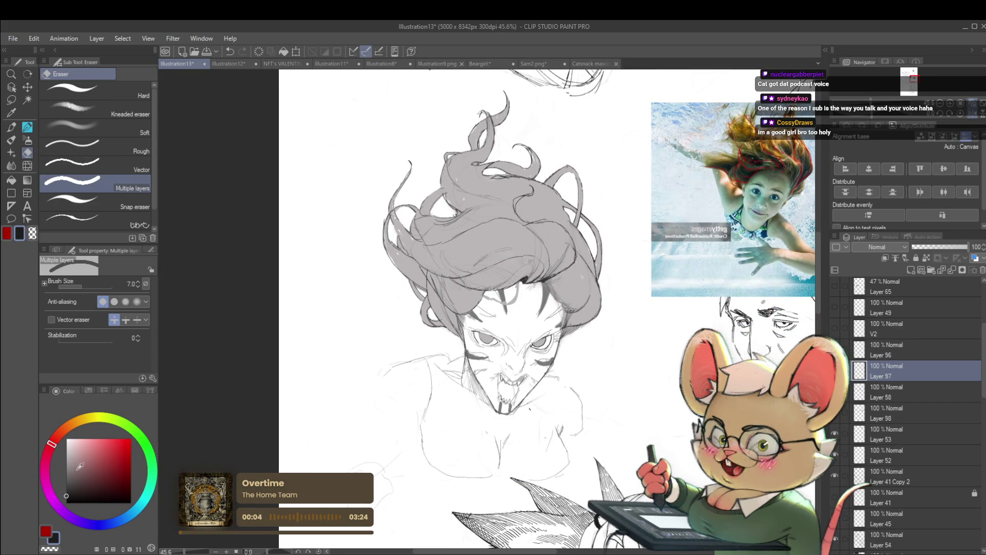
# Step: Return to the pencil, undo the last small hair stroke, and zoom out to the whole sheet
pyautogui.press('p')
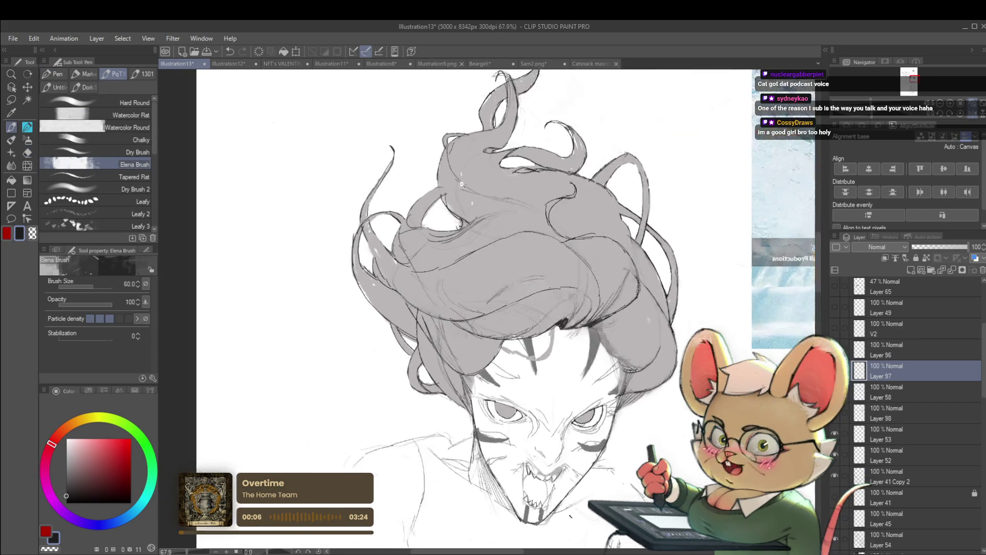
pyautogui.scroll(3, 449, 185)
pyautogui.press('p')
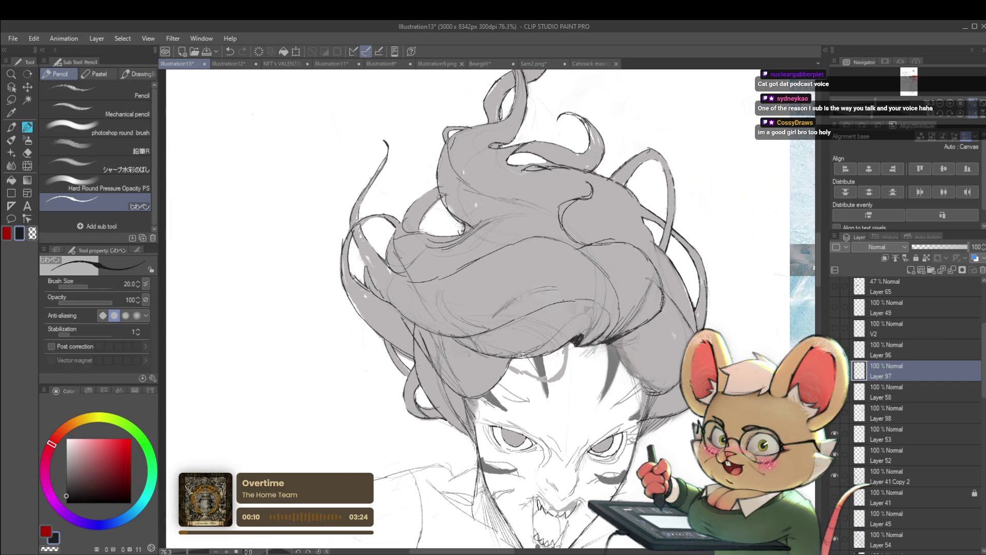
pyautogui.hotkey('ctrl', 'z')
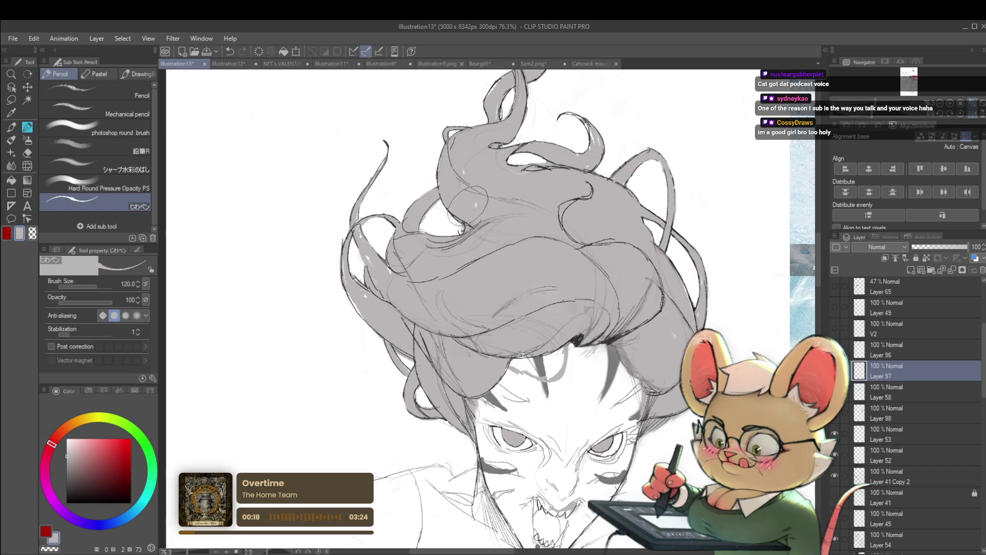
pyautogui.scroll(-5, 490, 308)
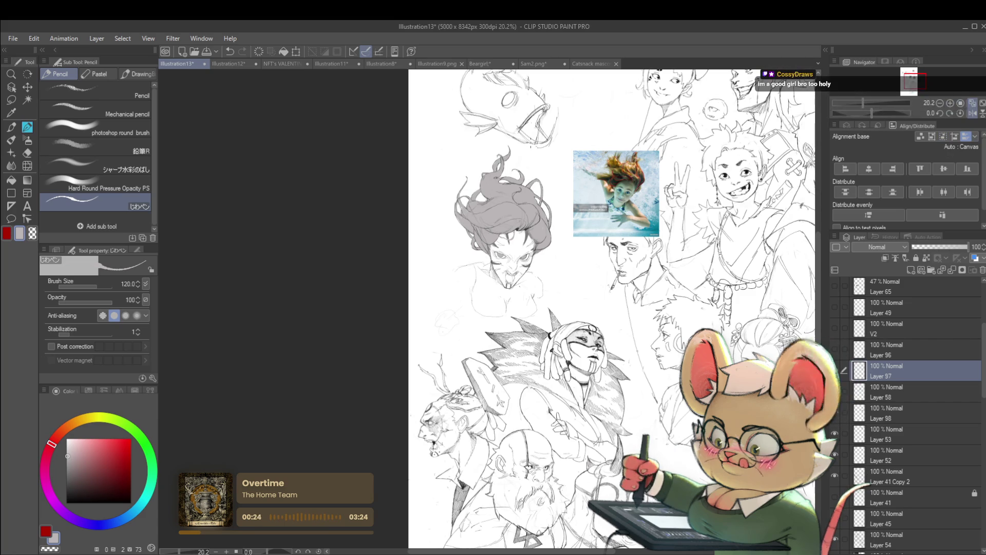
# Step: Draw a small trial curl in the grey hair with the pen brush
pyautogui.scroll(3, 507, 155)
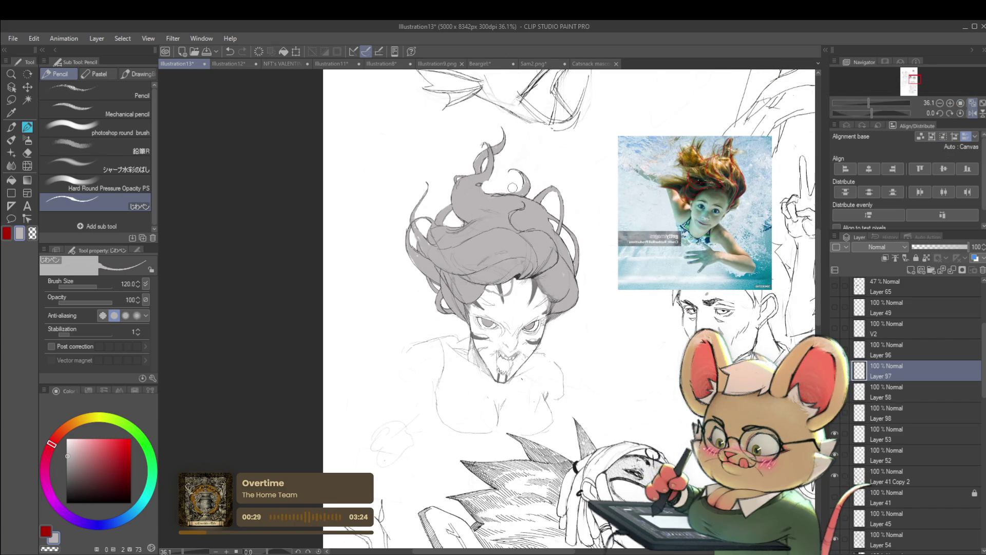
pyautogui.scroll(-3, 512, 187)
pyautogui.scroll(-2, 515, 159)
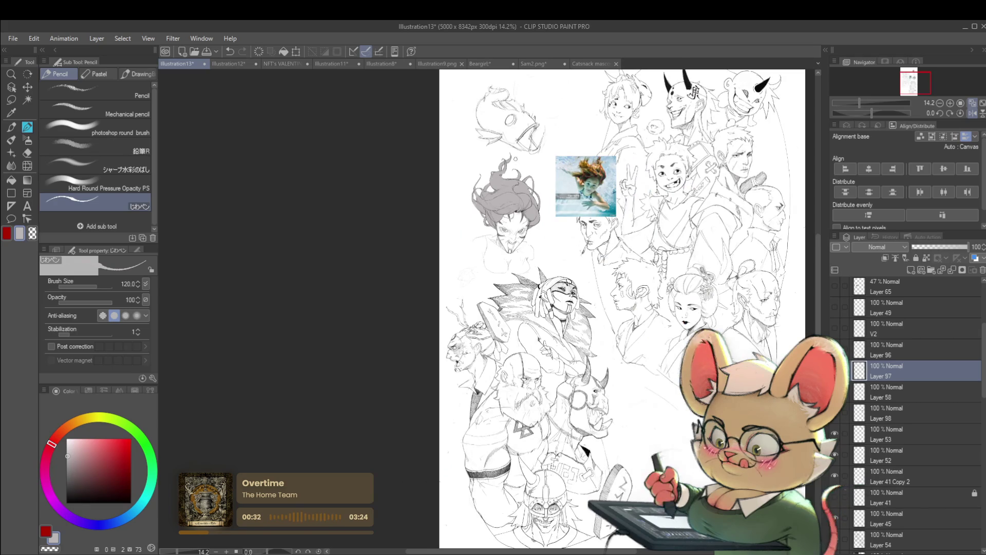
pyautogui.scroll(6, 516, 158)
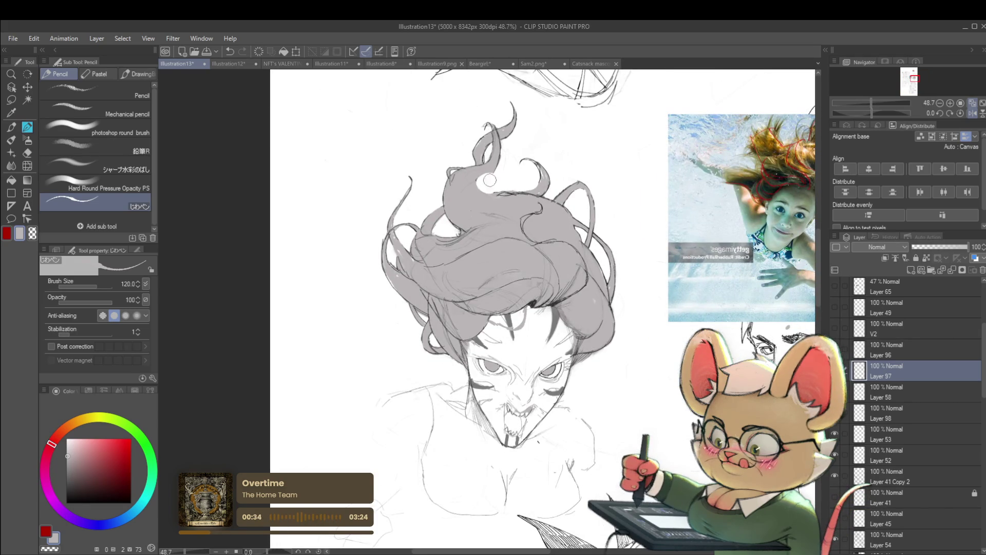
pyautogui.scroll(-4, 488, 183)
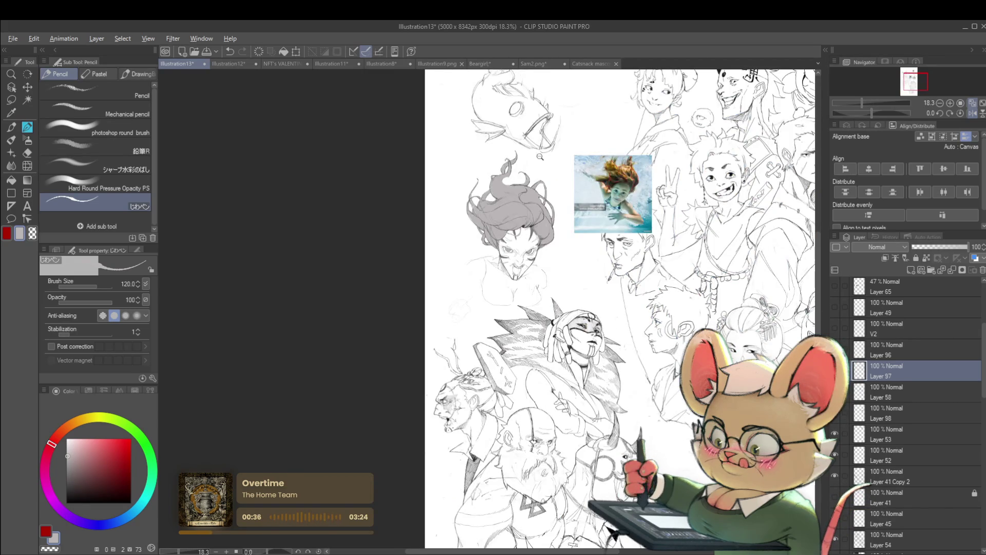
pyautogui.scroll(-2, 540, 156)
pyautogui.scroll(4, 519, 169)
pyautogui.press('p')
pyautogui.press('p')
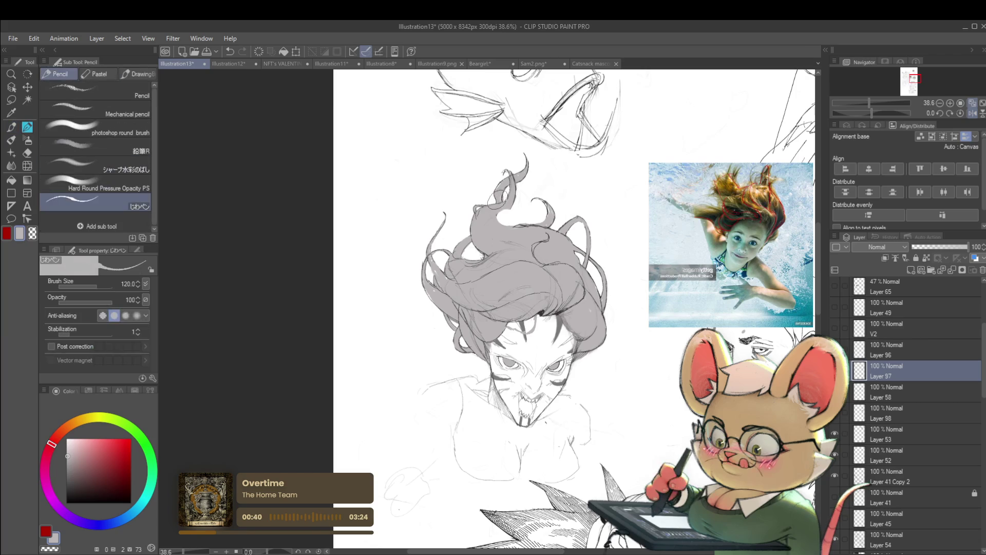
pyautogui.moveTo(513, 206); pyautogui.dragTo(506, 214)
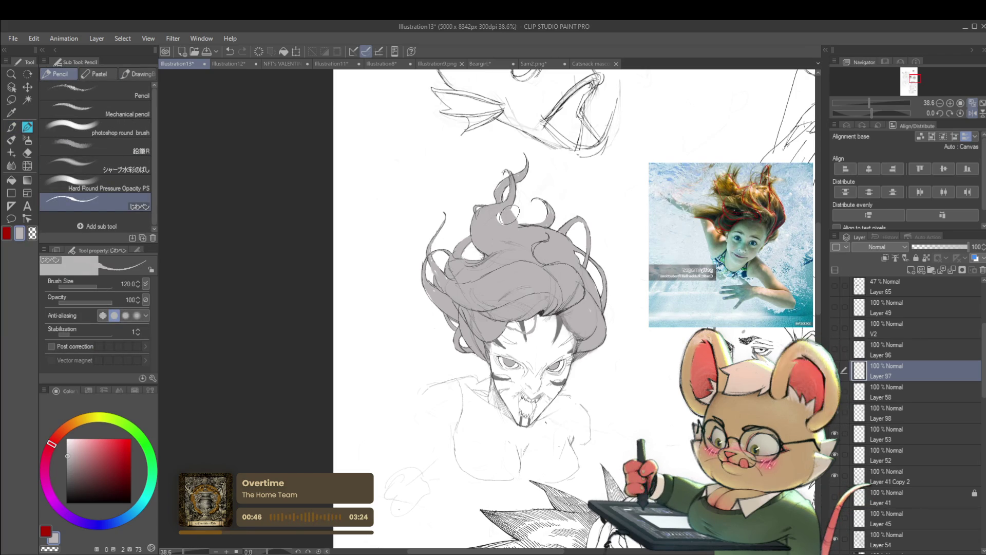
# Step: Undo the curl and mirror the canvas view to check the head's proportions
pyautogui.scroll(-4, 522, 207)
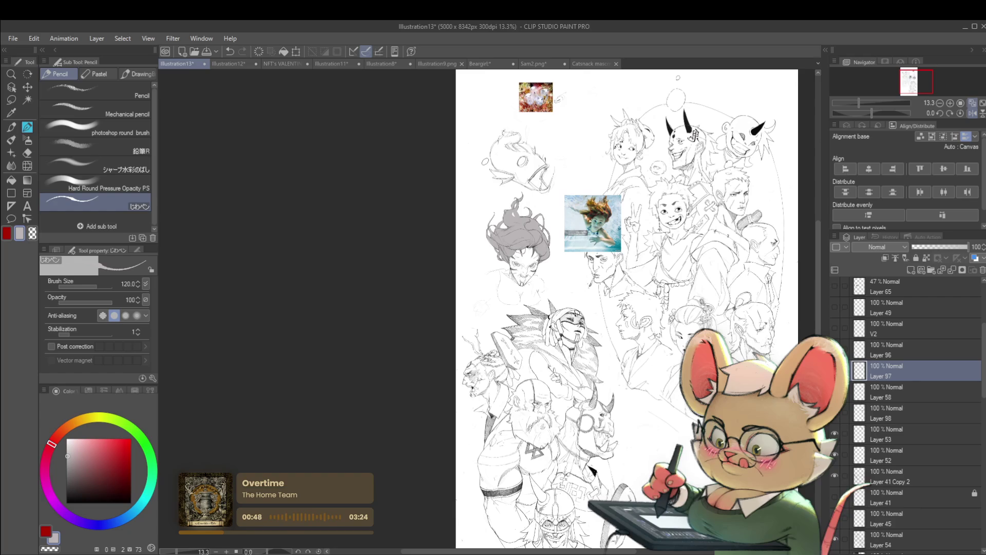
pyautogui.scroll(3, 499, 220)
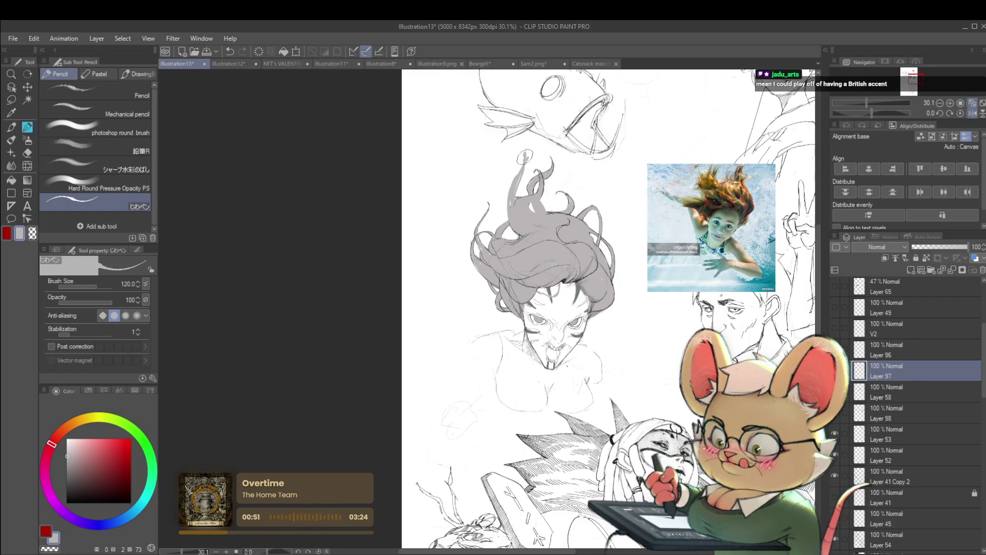
pyautogui.scroll(-3, 522, 144)
pyautogui.hotkey('ctrl', 'z')
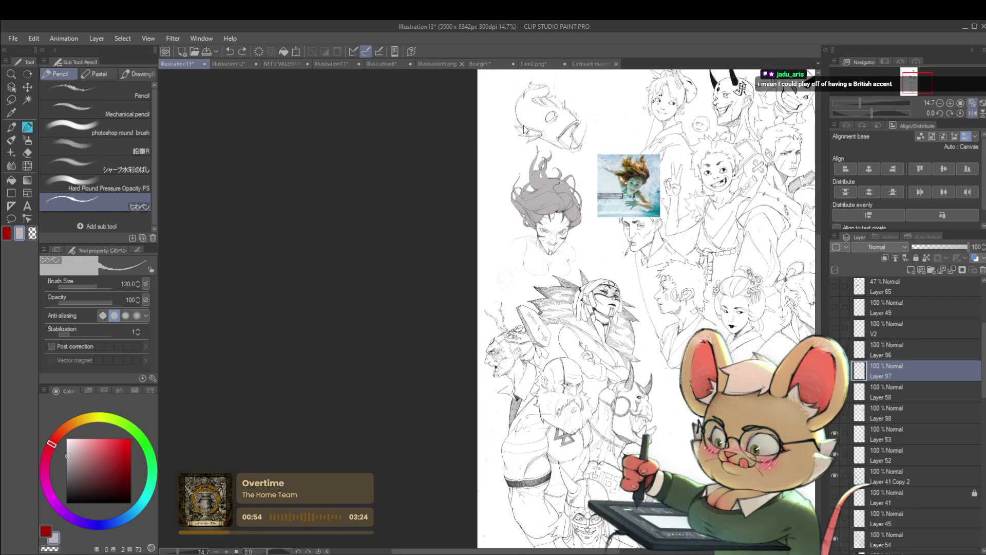
pyautogui.click(968, 113)
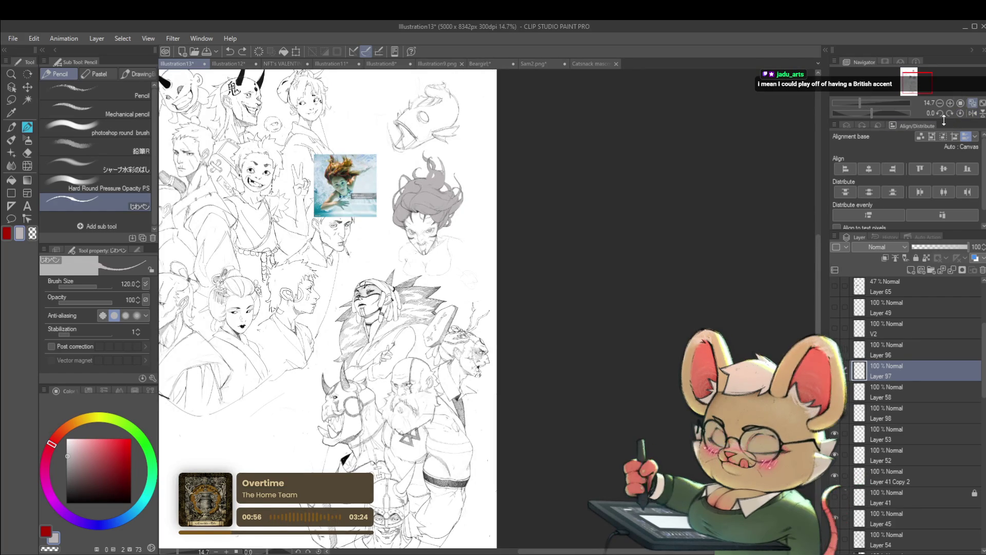
pyautogui.scroll(5, 427, 175)
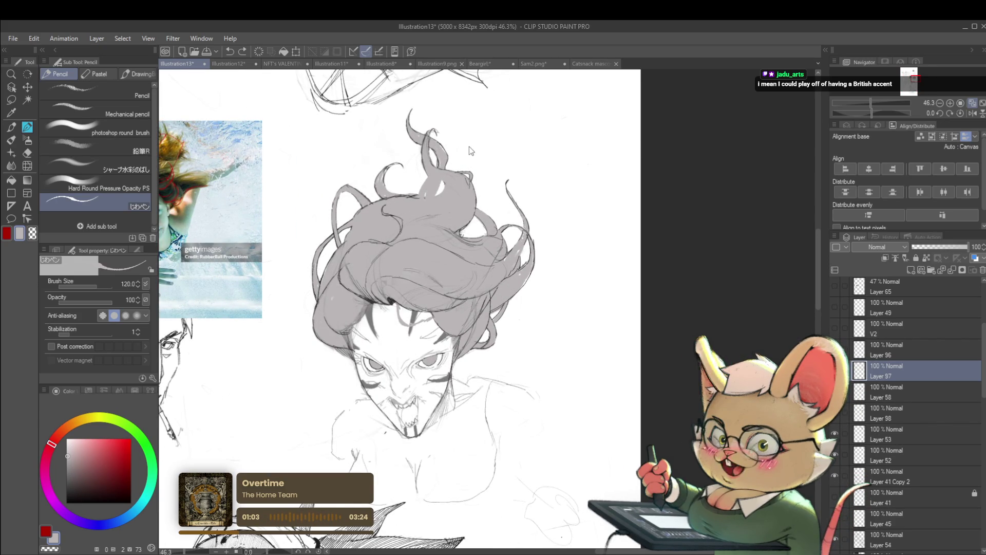
# Step: Flip the canvas view back to normal, then mirror it again to check the hair
pyautogui.click(973, 113)
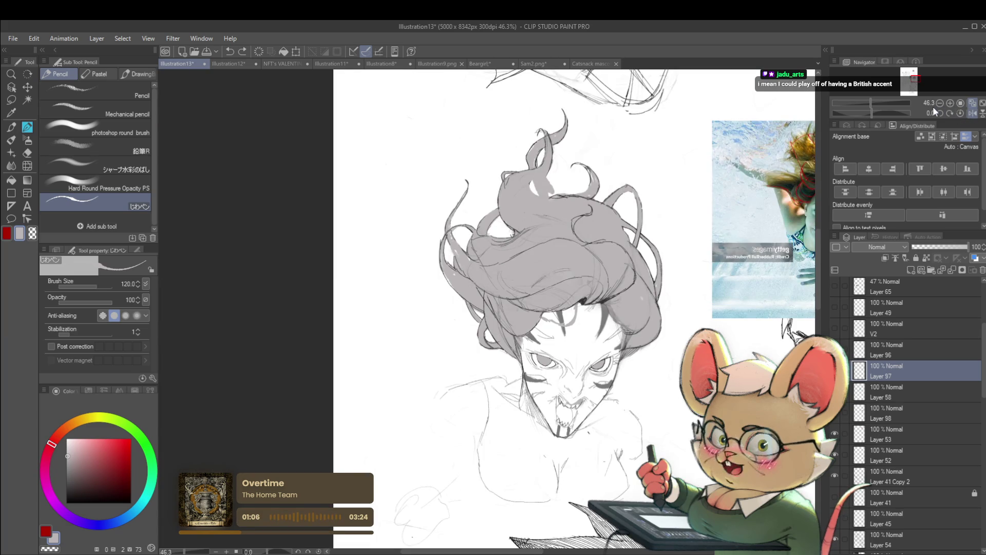
pyautogui.scroll(3, 531, 184)
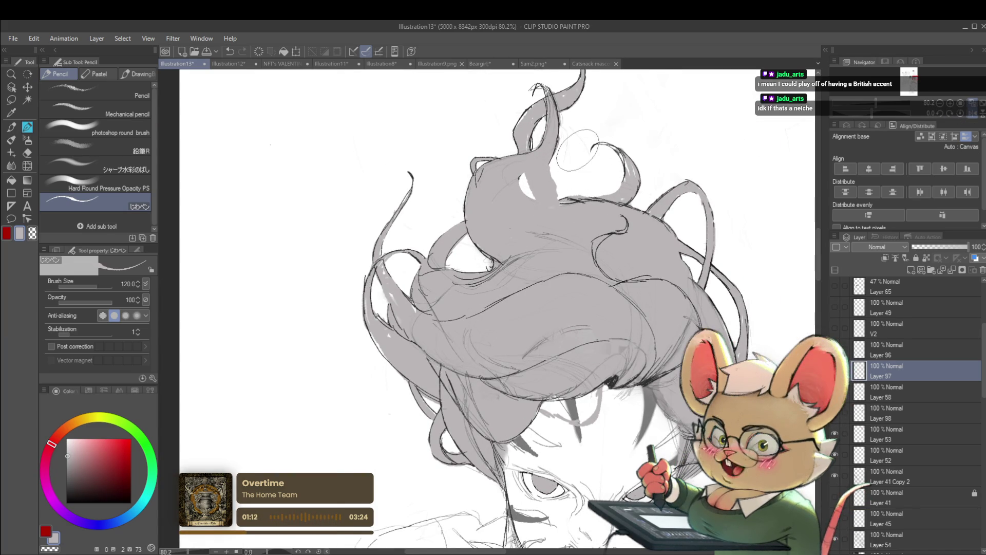
pyautogui.click(969, 118)
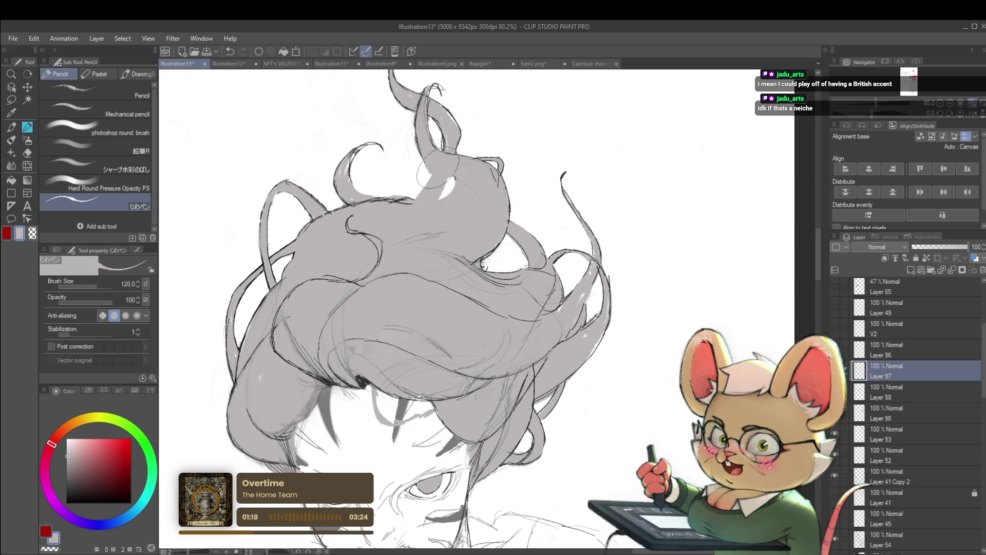
pyautogui.scroll(-5, 477, 308)
pyautogui.scroll(5, 477, 308)
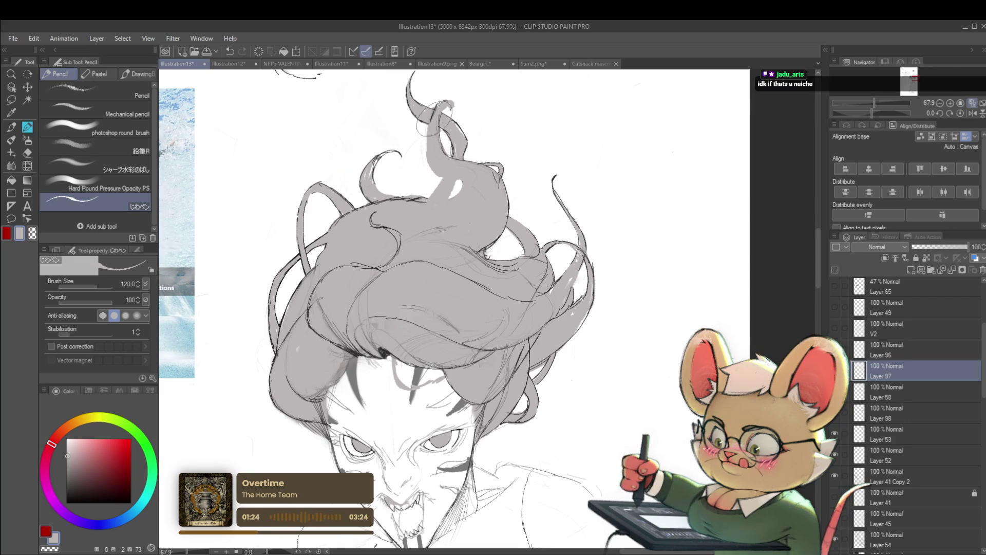
pyautogui.scroll(-5, 467, 123)
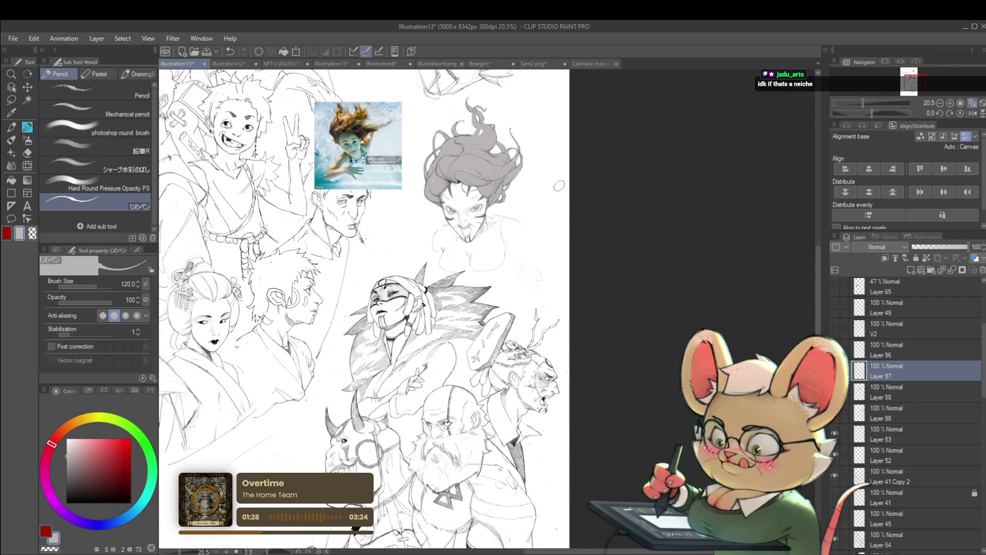
pyautogui.scroll(5, 485, 107)
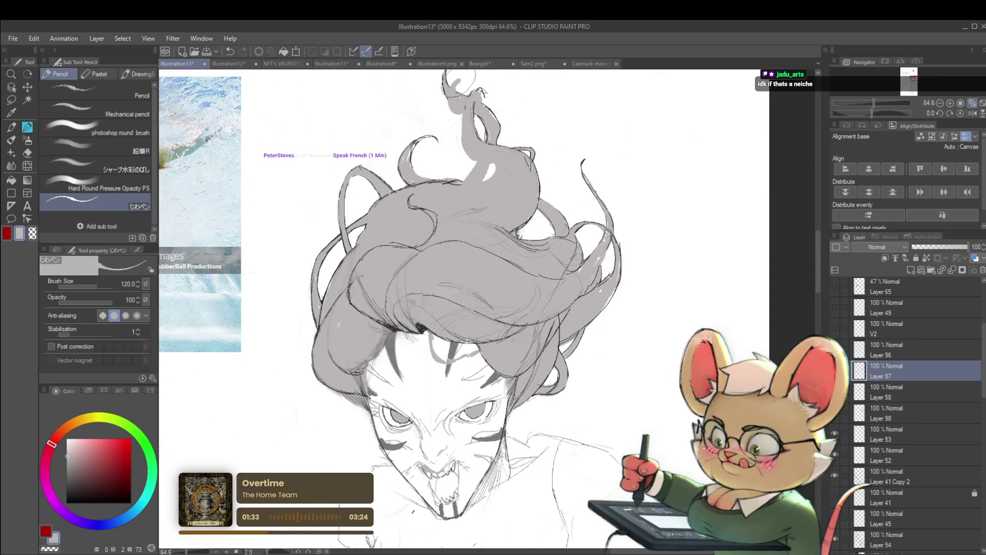
pyautogui.scroll(-5, 461, 82)
pyautogui.scroll(5, 456, 119)
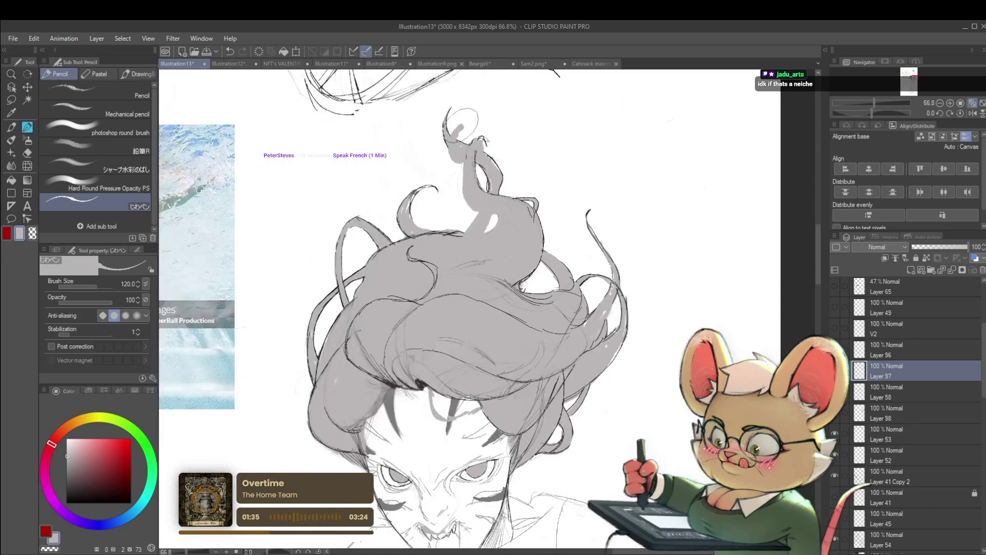
# Step: Restore the unmirrored view and set the pencil brush size to 100
pyautogui.press('[')
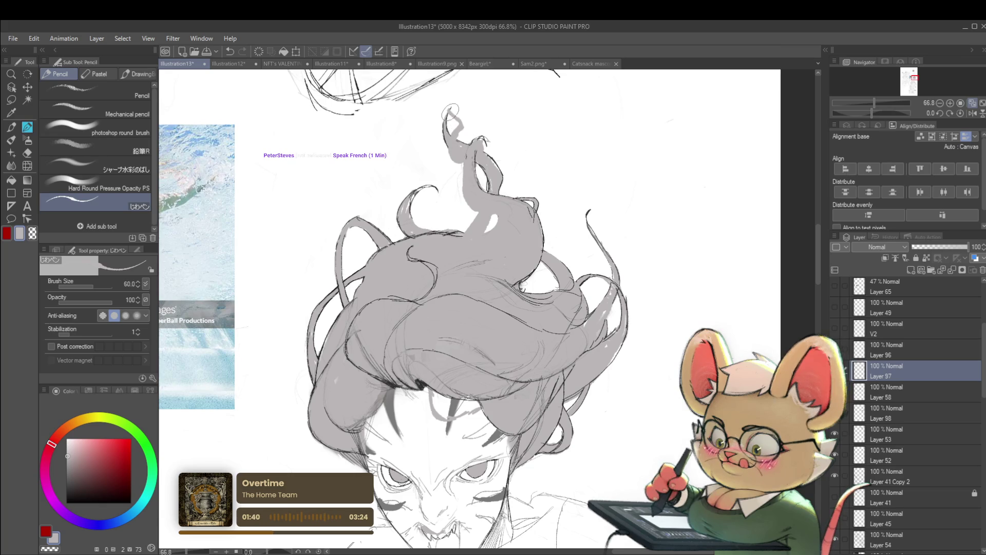
pyautogui.scroll(-5, 458, 111)
pyautogui.scroll(-3, 523, 117)
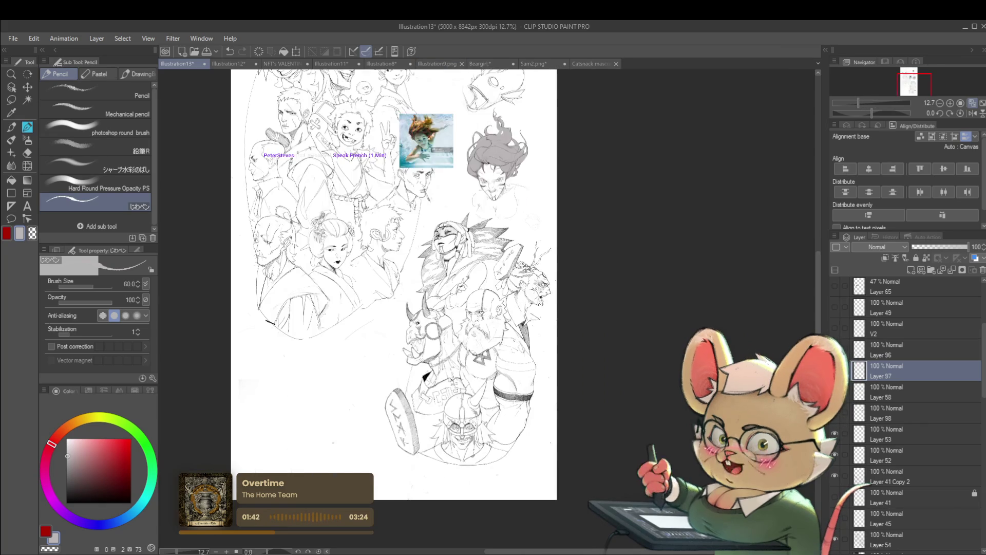
pyautogui.click(973, 114)
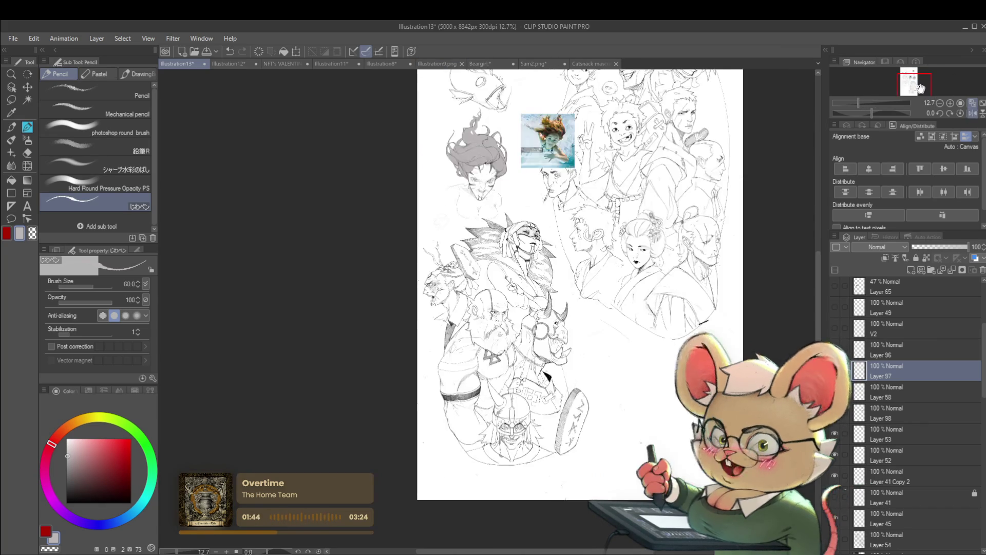
pyautogui.scroll(4, 517, 146)
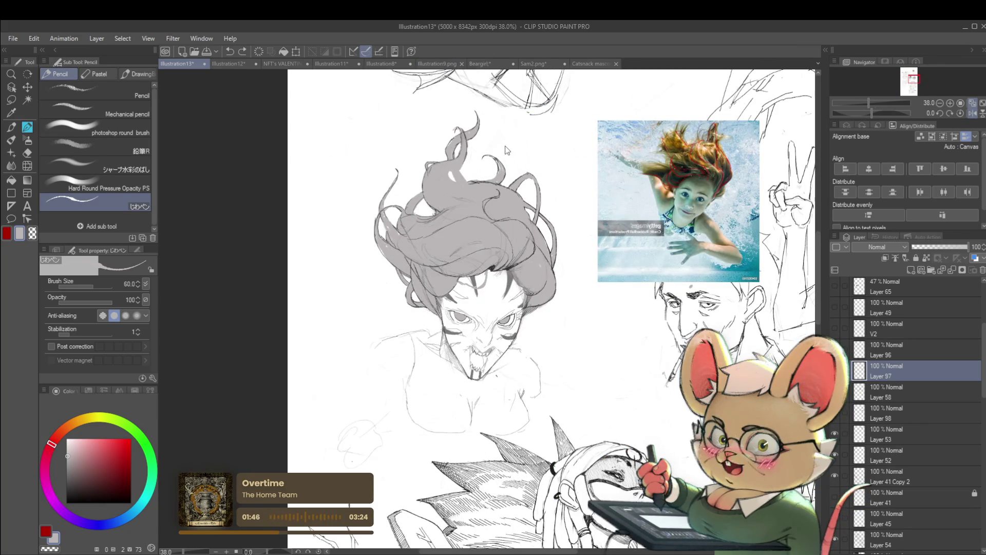
pyautogui.scroll(-3, 520, 187)
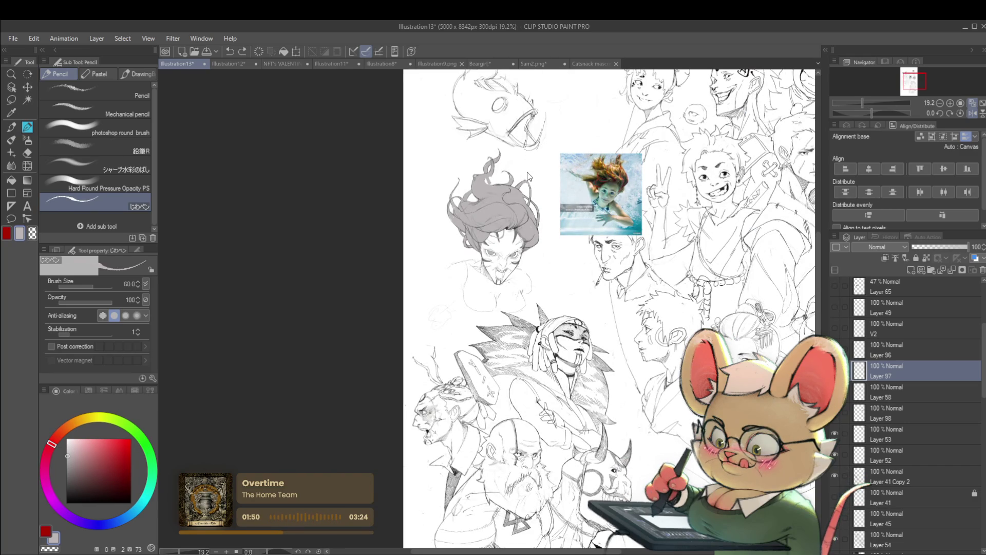
pyautogui.scroll(-2, 536, 132)
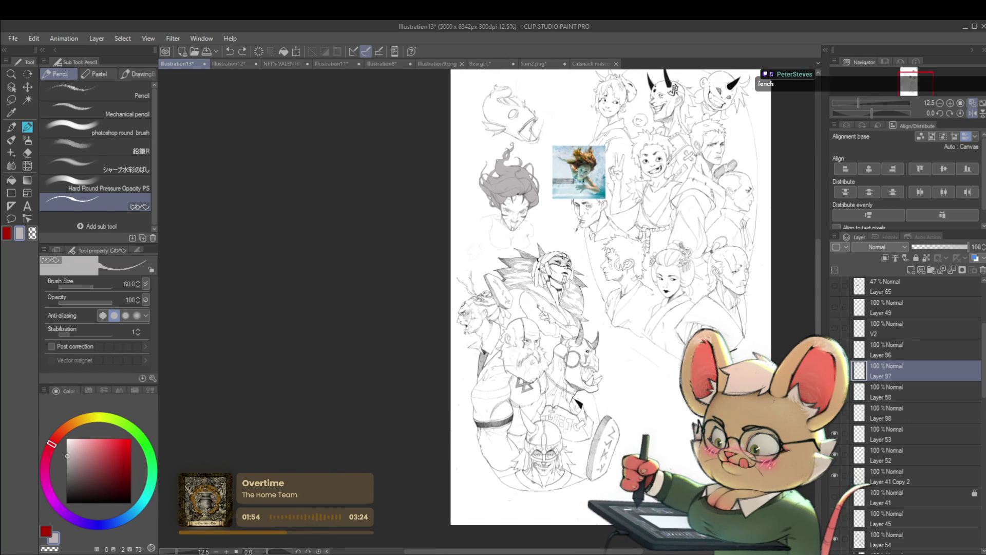
pyautogui.scroll(4, 519, 154)
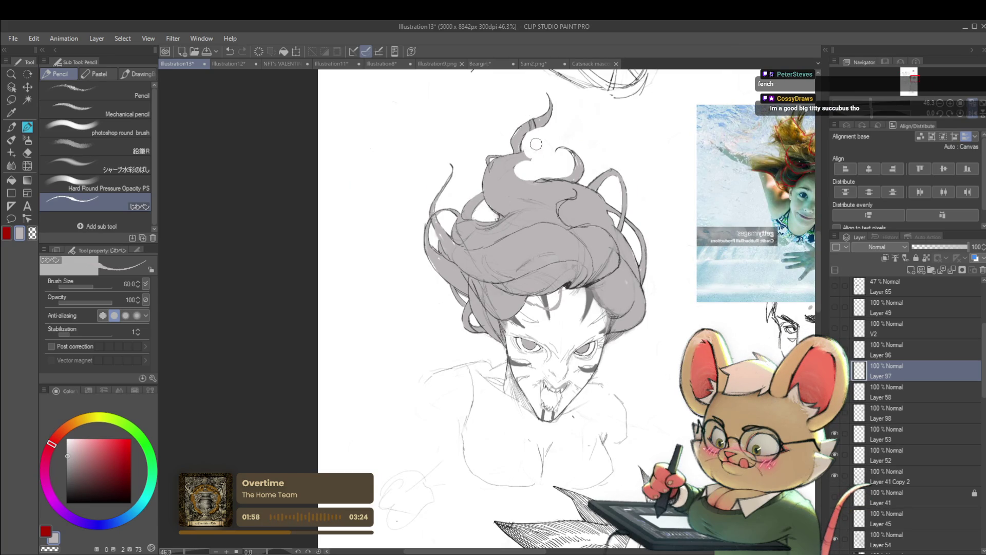
pyautogui.scroll(-3, 536, 144)
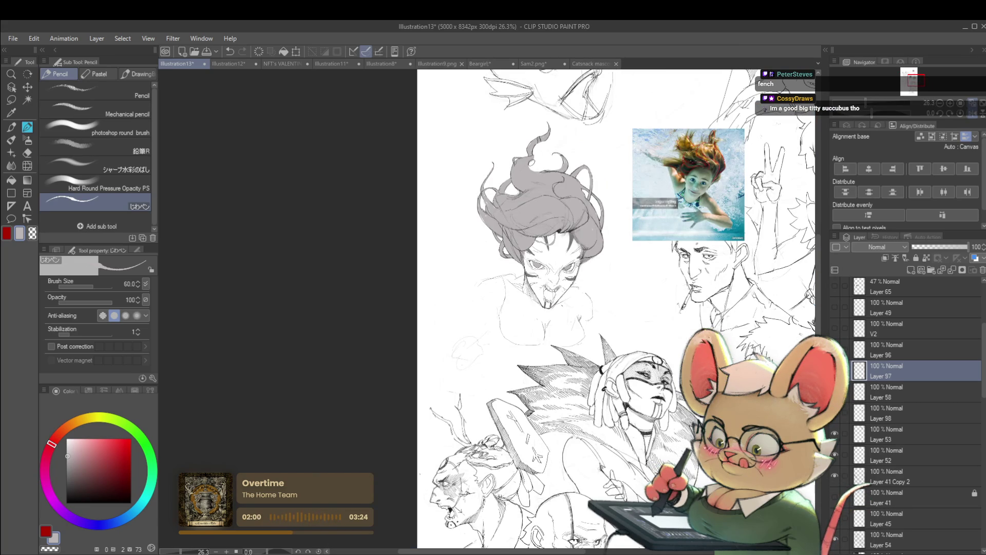
pyautogui.press(']')
pyautogui.press(']')
pyautogui.press(']')
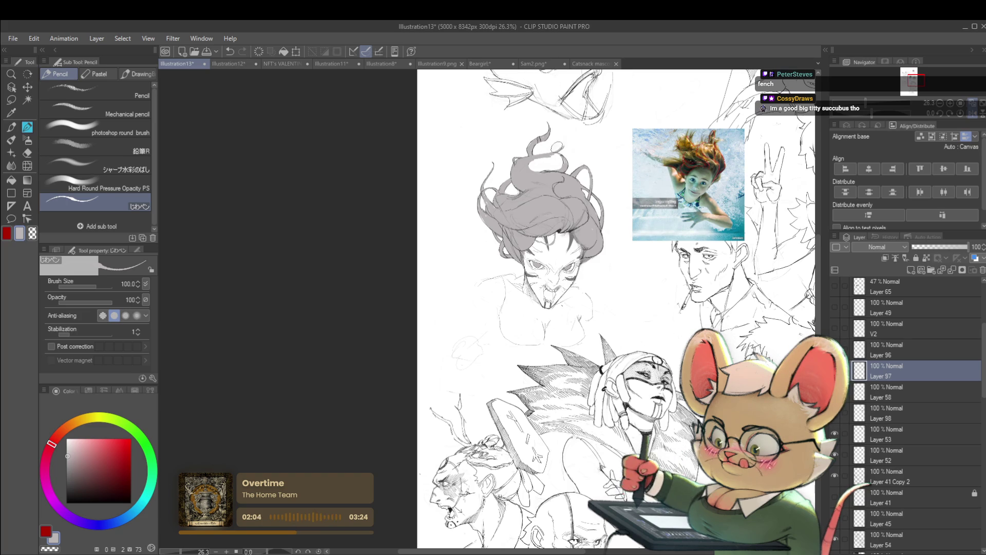
# Step: Pan across the hair sketch and mirror the view horizontally to compare with the swimming reference
pyautogui.scroll(-3, 561, 133)
pyautogui.scroll(5, 584, 179)
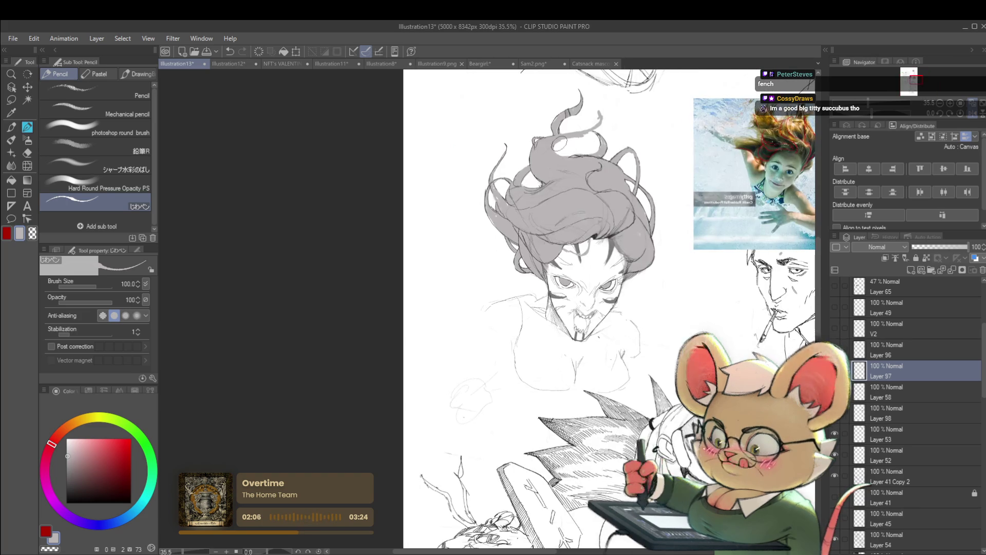
pyautogui.moveTo(583, 179); pyautogui.dragTo(568, 178)
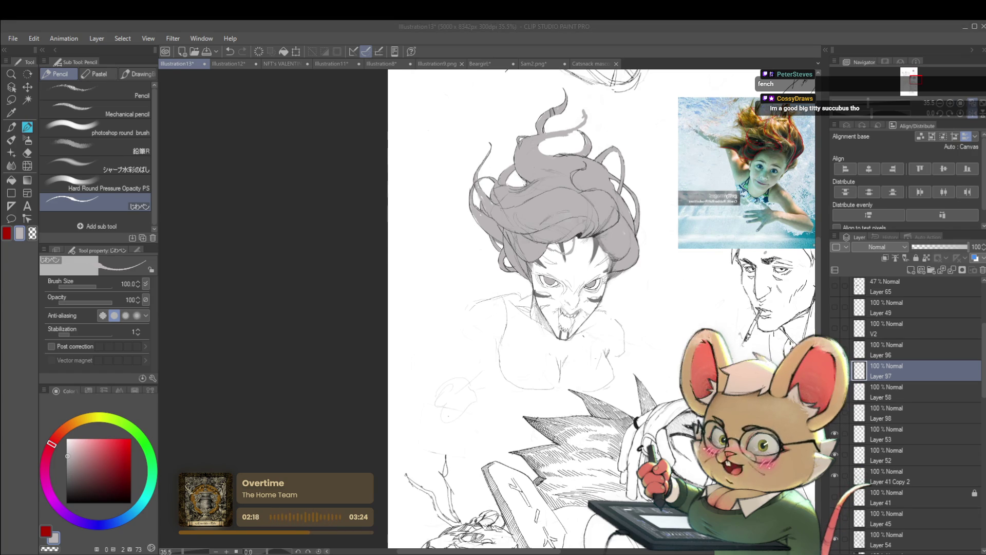
pyautogui.click(976, 114)
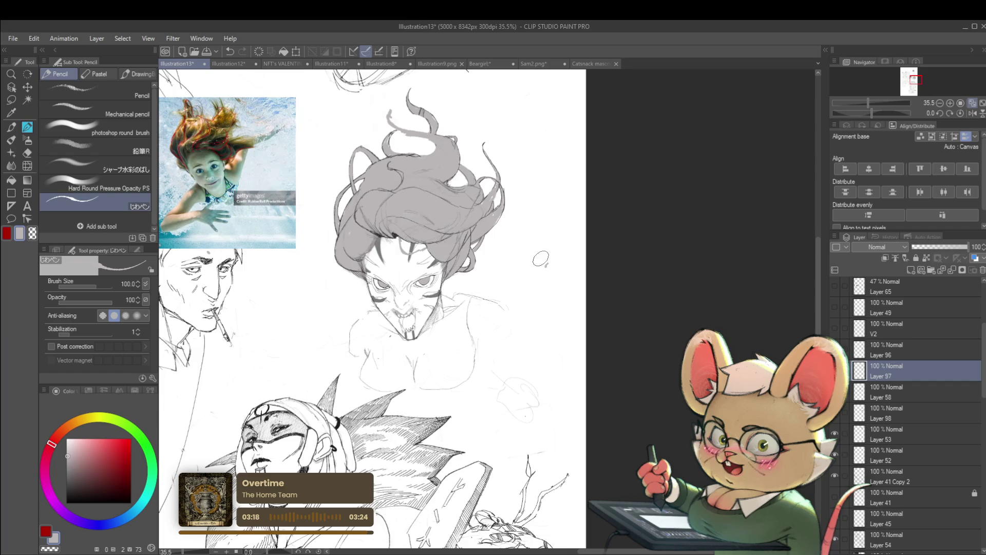
# Step: Shift the view to show more sketches and mirror the canvas horizontally
pyautogui.scroll(-3, 539, 257)
pyautogui.moveTo(561, 287); pyautogui.dragTo(558, 311)
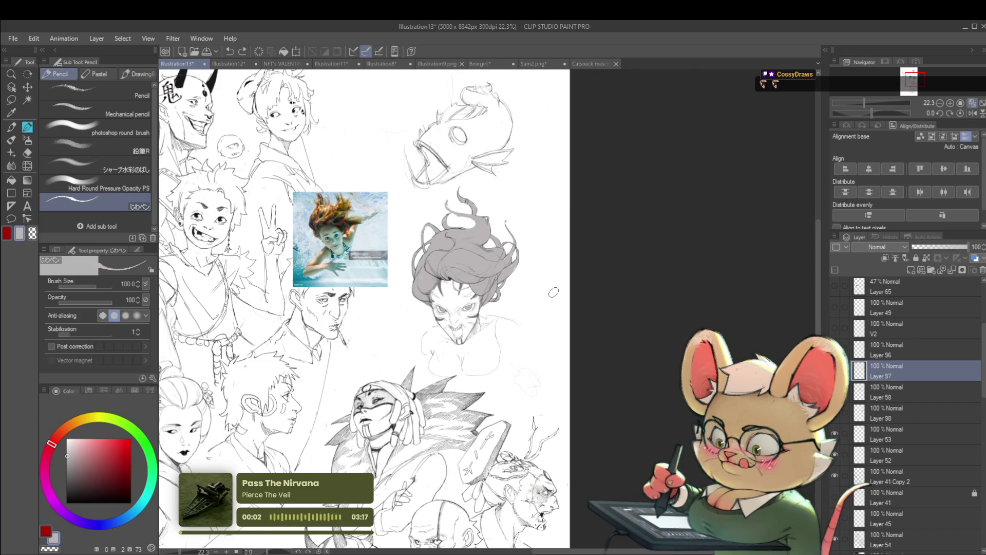
pyautogui.click(973, 114)
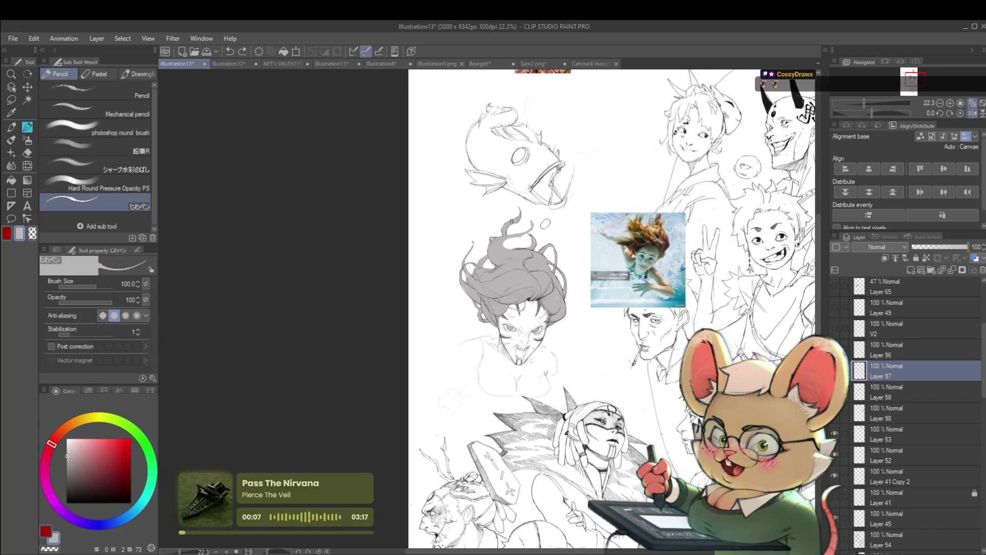
pyautogui.scroll(2, 546, 225)
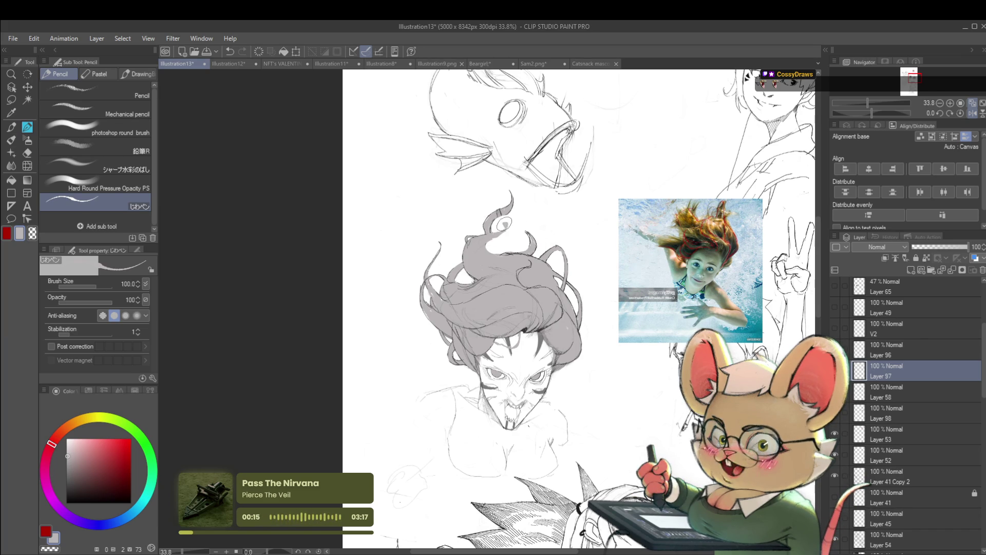
# Step: Zoom out to the whole sheet, undo the last edit, and flip the view back onto the hair
pyautogui.hotkey('ctrl', '-')
pyautogui.hotkey('ctrl', '-')
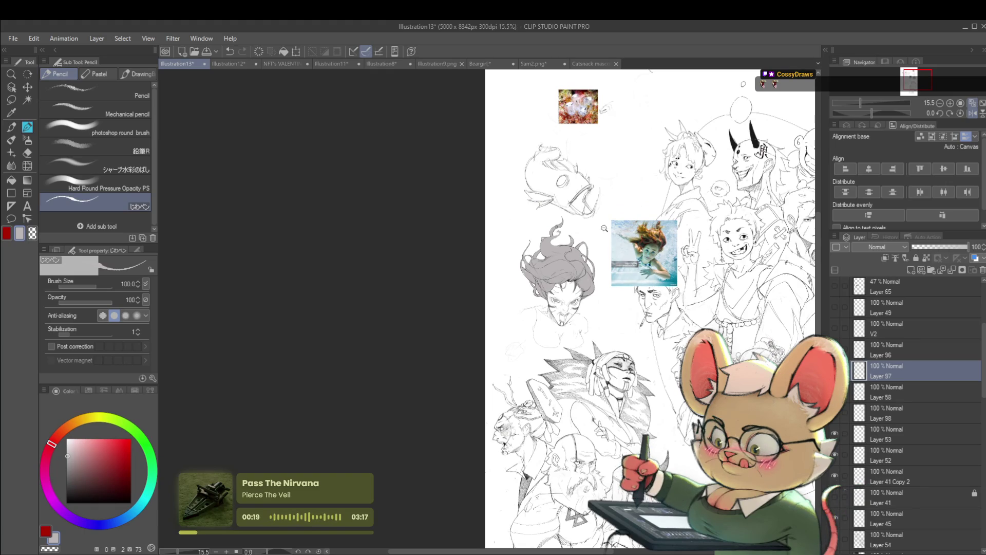
pyautogui.scroll(5, 565, 237)
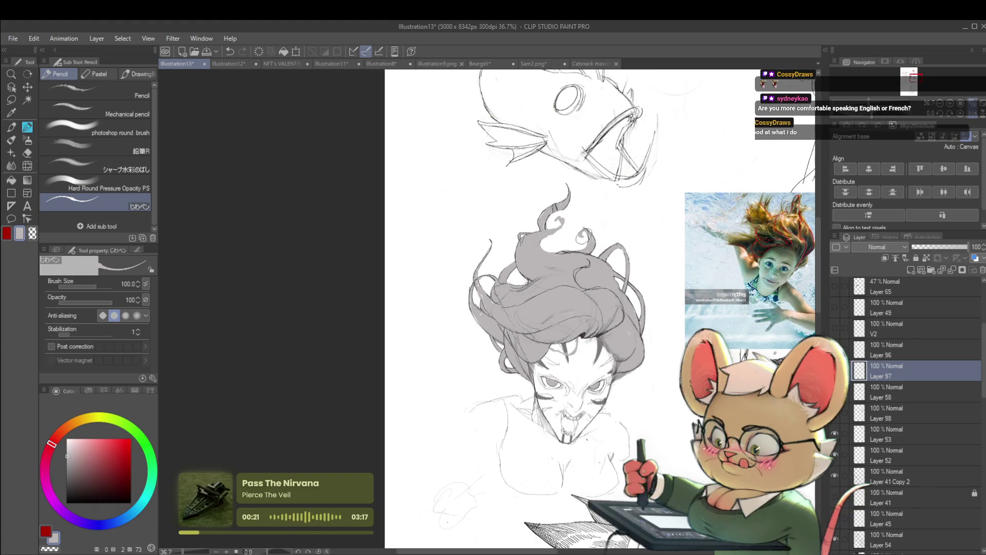
pyautogui.scroll(-5, 611, 234)
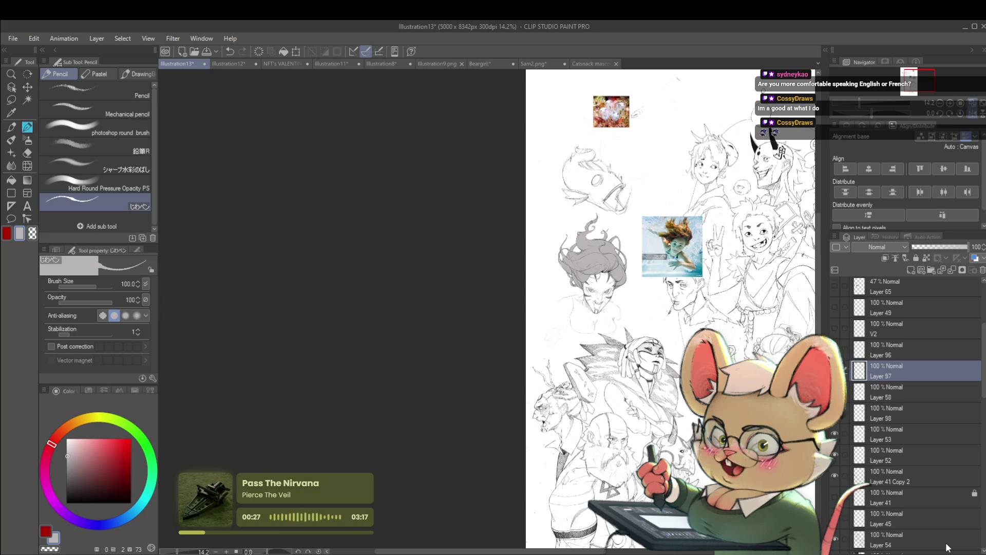
pyautogui.hotkey('ctrl', 'z')
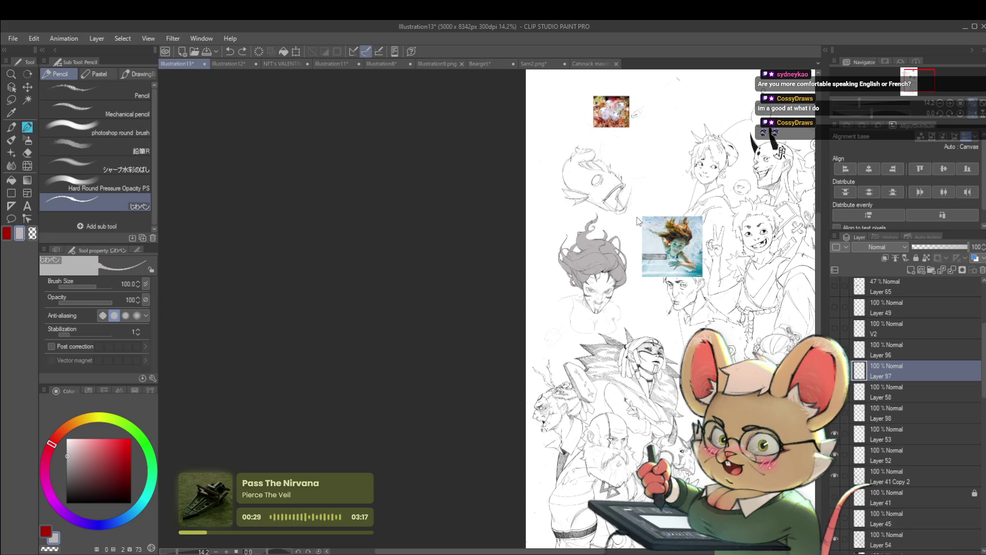
pyautogui.press('h')
pyautogui.scroll(3, 460, 242)
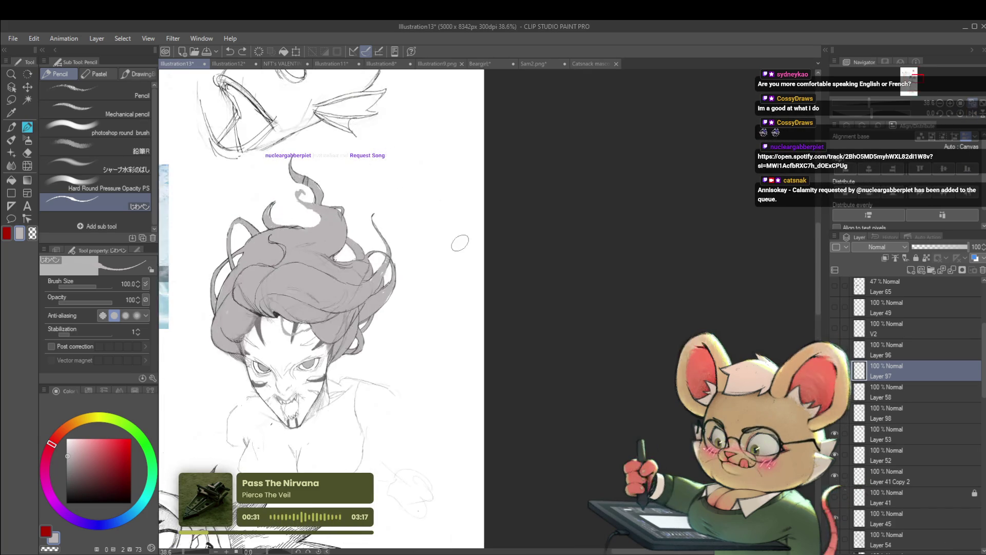
# Step: Pencil short dark curves along the top hair strands, undoing one failed stroke
pyautogui.scroll(1, 460, 242)
pyautogui.scroll(1, 342, 252)
pyautogui.moveTo(345, 261); pyautogui.dragTo(373, 259)
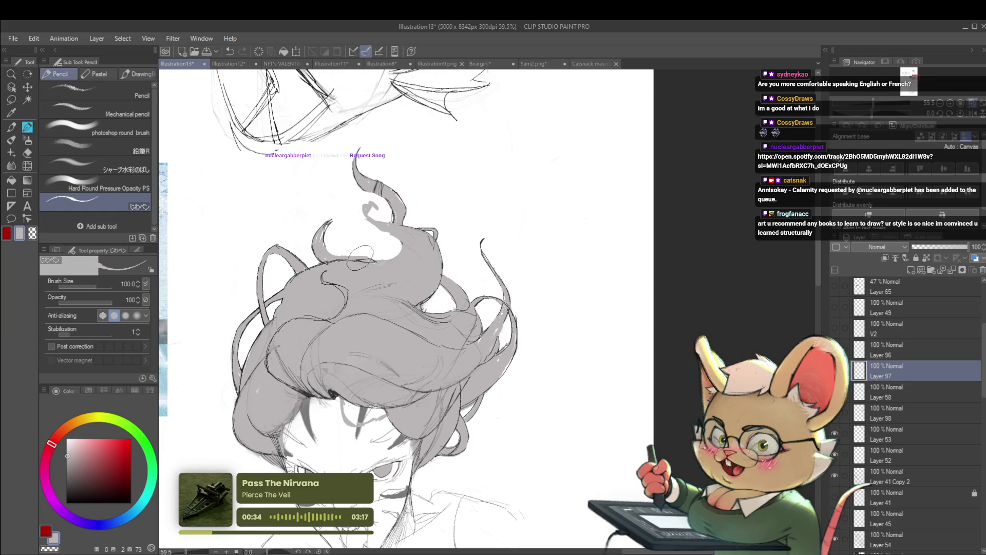
pyautogui.moveTo(399, 252); pyautogui.dragTo(381, 272)
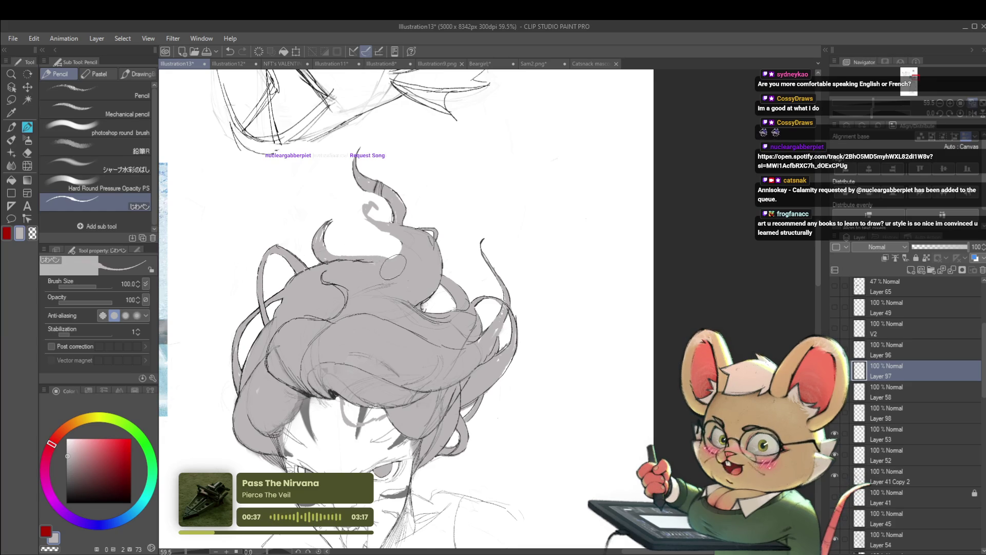
pyautogui.scroll(-5, 401, 262)
pyautogui.scroll(4, 401, 262)
pyautogui.hotkey('ctrl', 'z')
pyautogui.moveTo(365, 248); pyautogui.dragTo(385, 243)
# Step: Mirror the view, undo the white patch on the hair top, flip back, and shrink the brush to 30
pyautogui.click(971, 118)
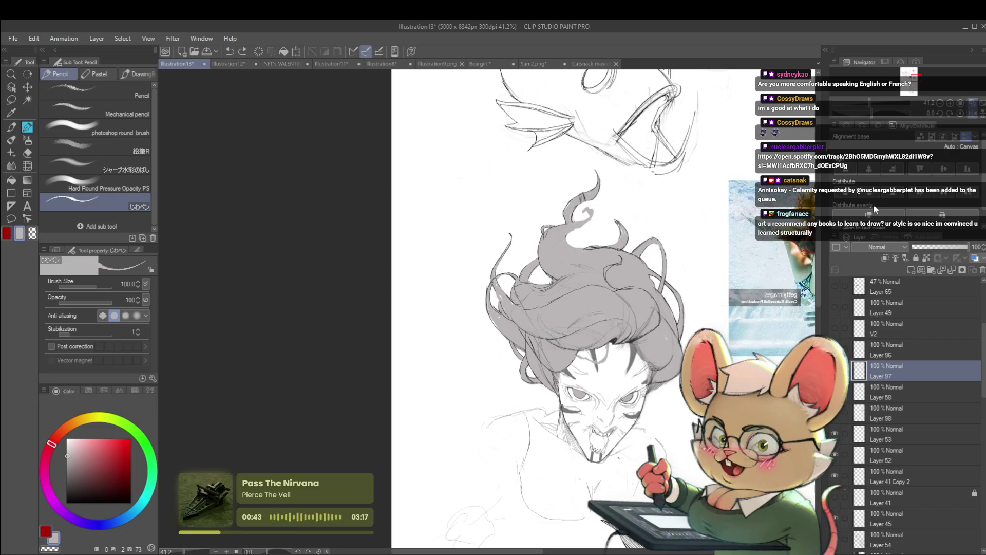
pyautogui.scroll(1, 592, 242)
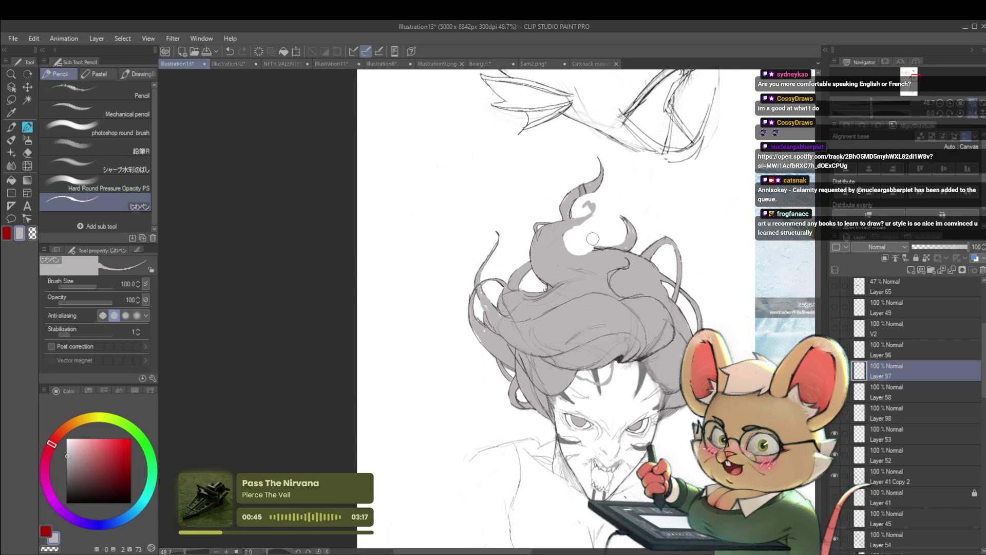
pyautogui.scroll(-5, 586, 205)
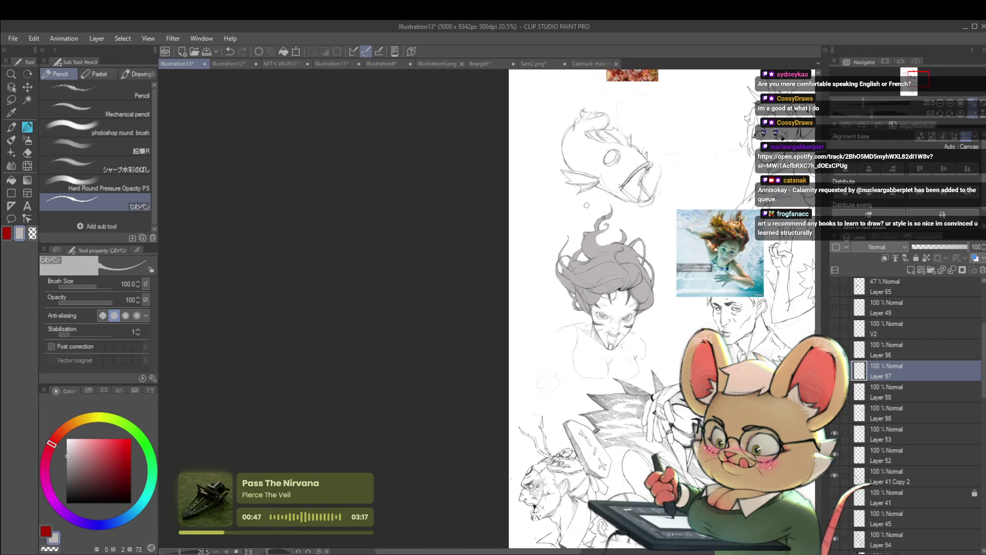
pyautogui.scroll(4, 586, 205)
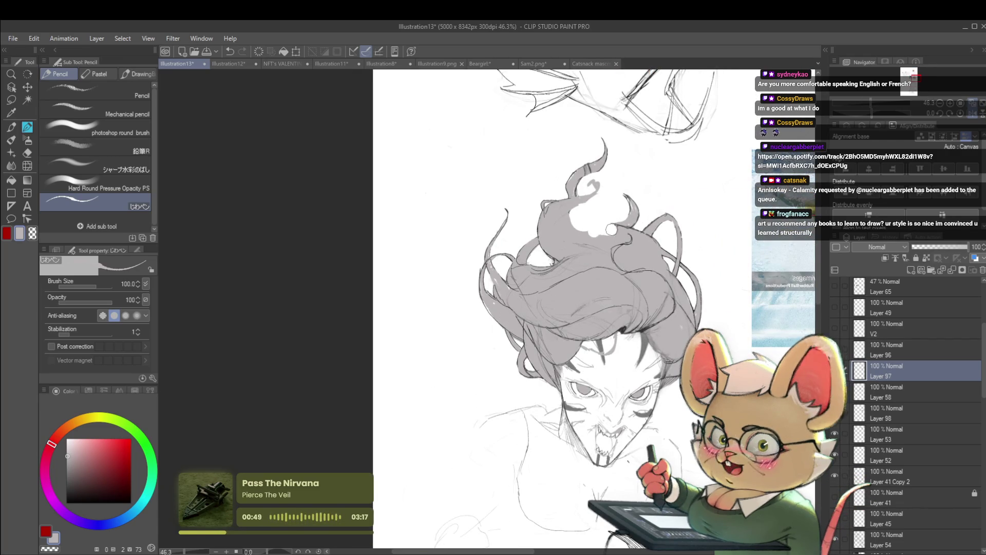
pyautogui.hotkey('ctrl', 'z')
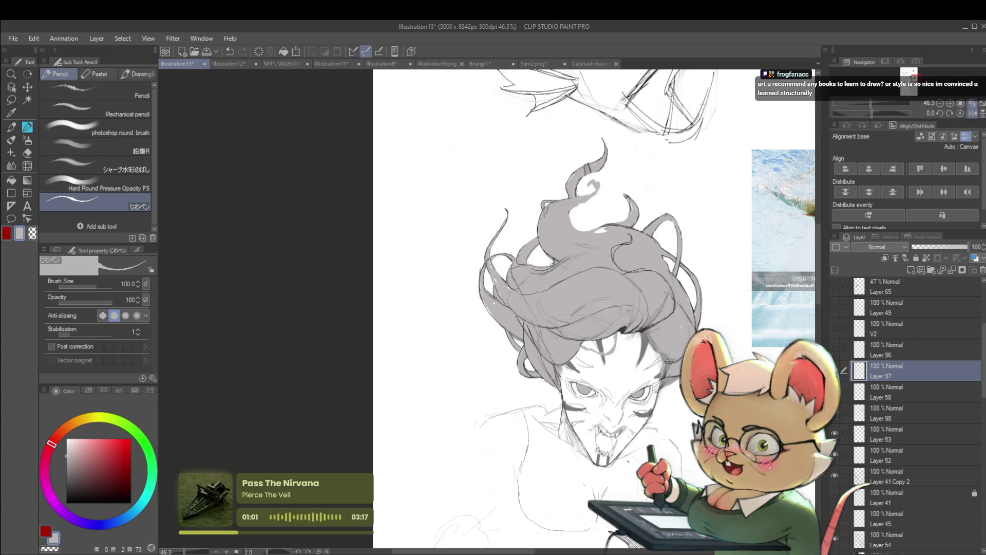
pyautogui.scroll(-4, 635, 227)
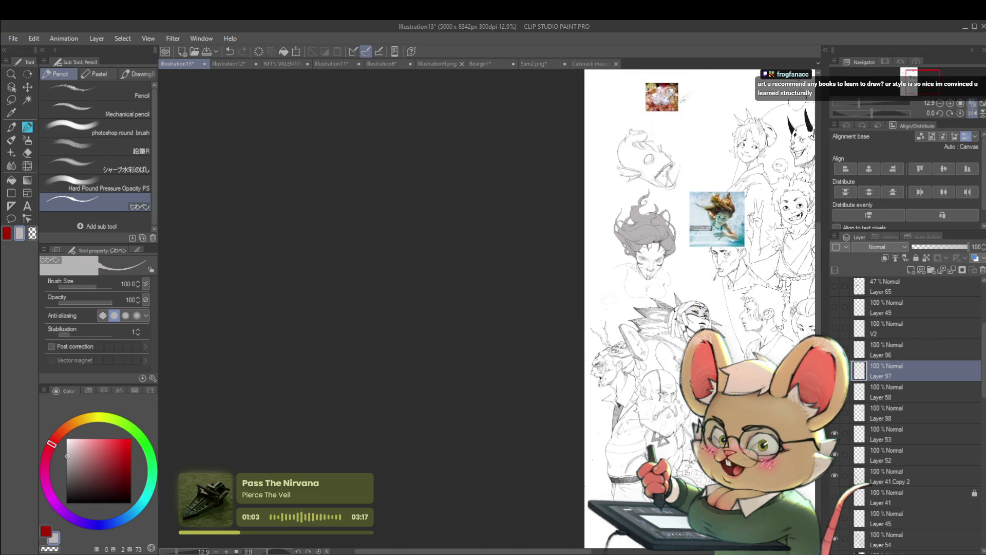
pyautogui.scroll(2, 704, 214)
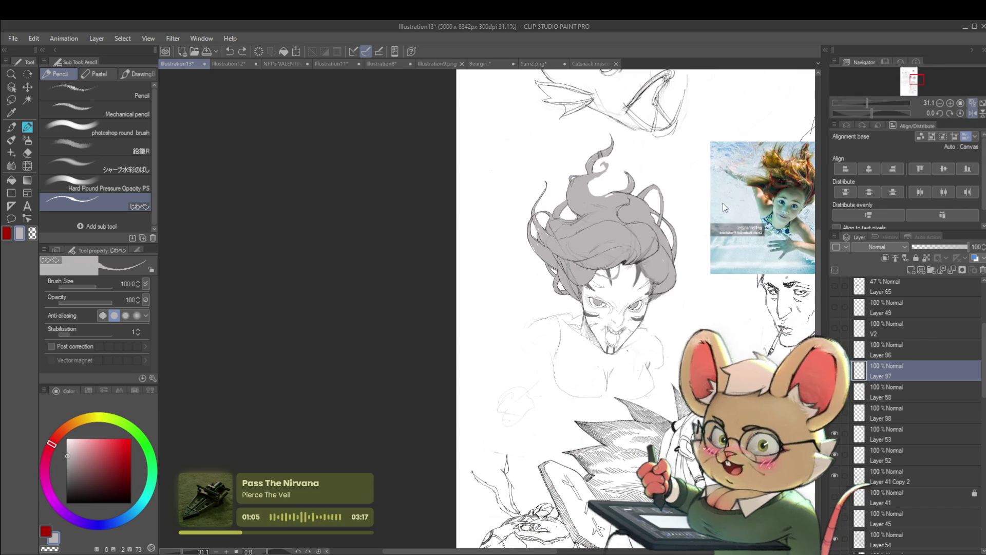
pyautogui.scroll(-1, 650, 234)
pyautogui.scroll(-2, 650, 234)
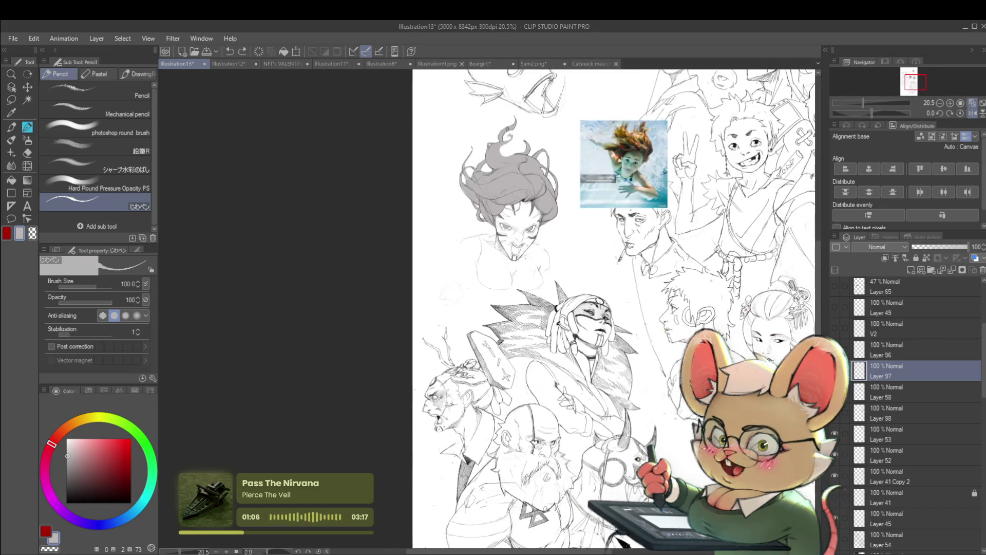
pyautogui.click(959, 114)
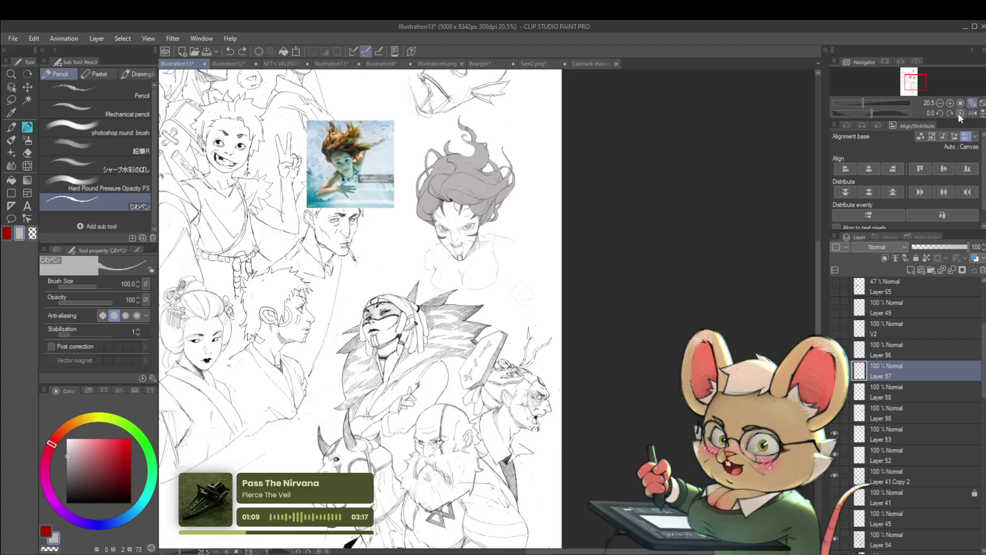
pyautogui.scroll(3, 494, 238)
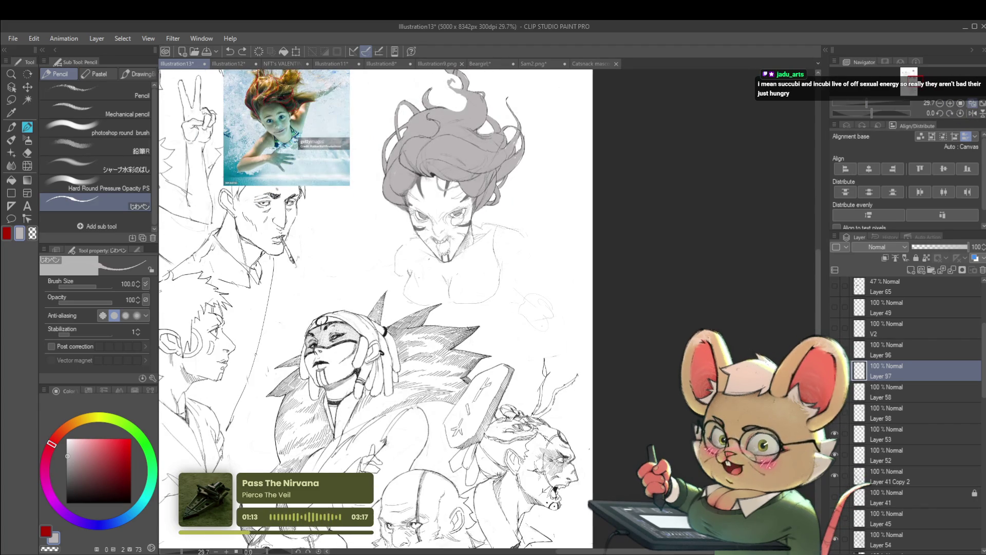
pyautogui.scroll(5, 445, 251)
pyautogui.press('[')
pyautogui.press('[')
pyautogui.press('[')
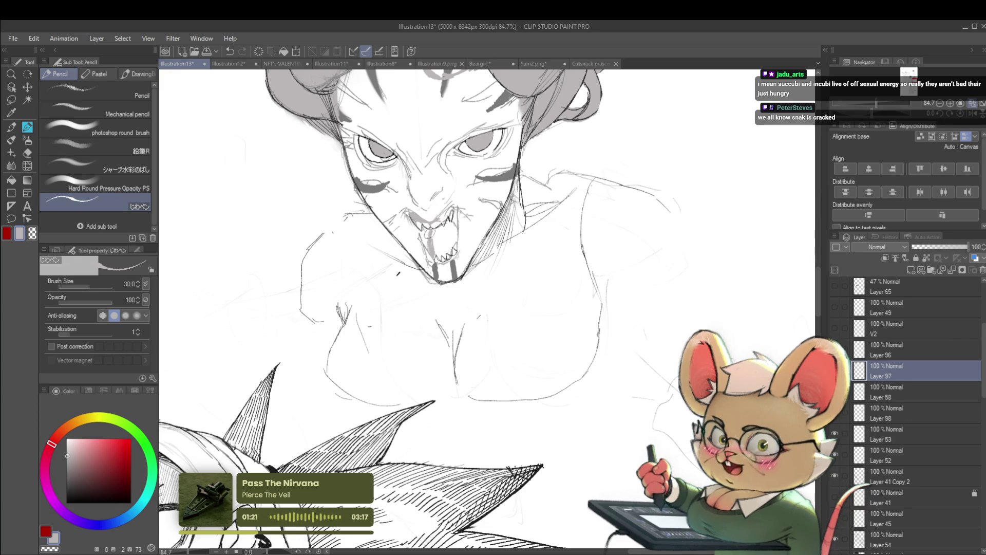
# Step: Set the pencil to size 20 and shade the open mouth grey behind the fangs
pyautogui.press(']')
pyautogui.press(']')
pyautogui.press(']')
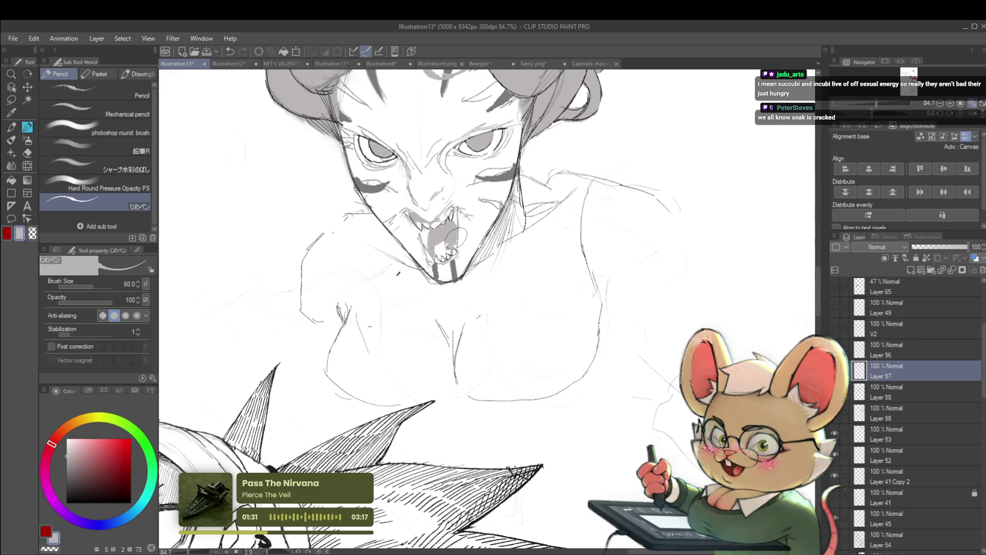
pyautogui.moveTo(436, 247); pyautogui.dragTo(442, 255)
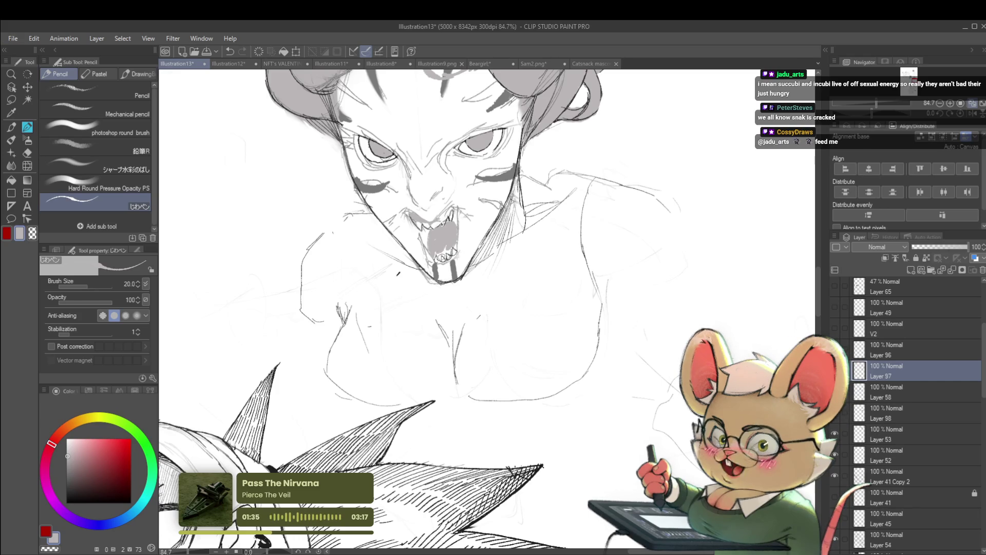
pyautogui.scroll(5, 439, 255)
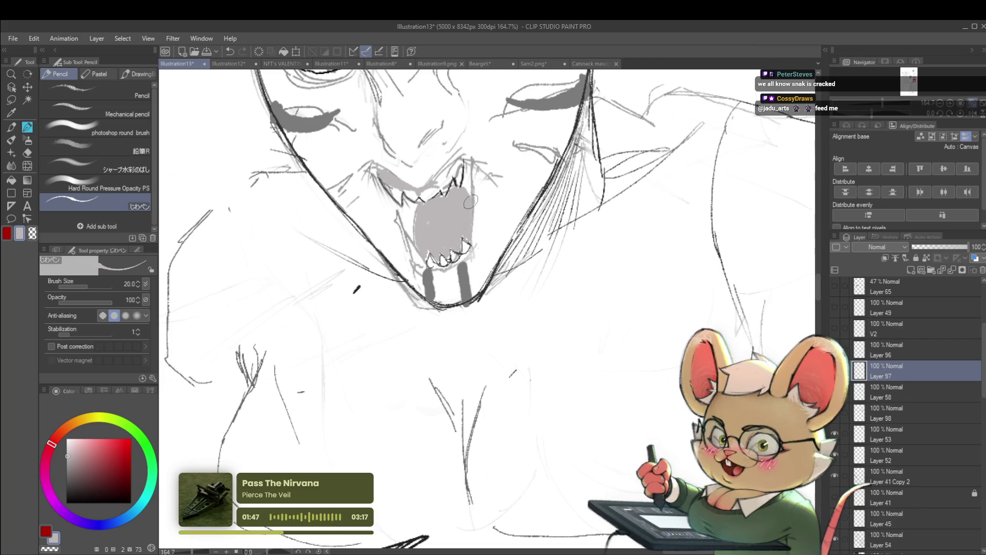
pyautogui.scroll(-10, 470, 202)
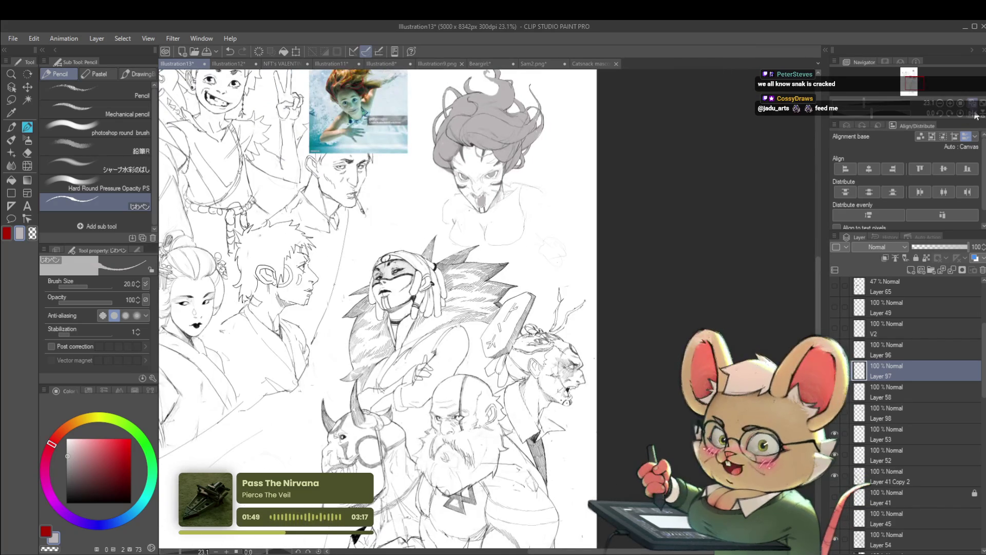
# Step: Zoom out and recentre the sheet to compare the grey hair with the swimming reference photo
pyautogui.scroll(5, 482, 206)
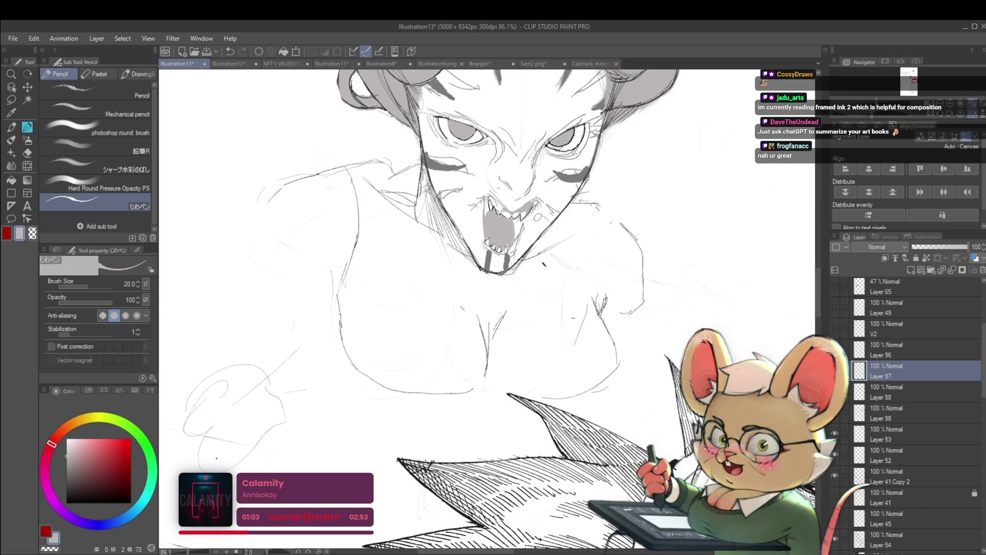
pyautogui.scroll(-4, 631, 314)
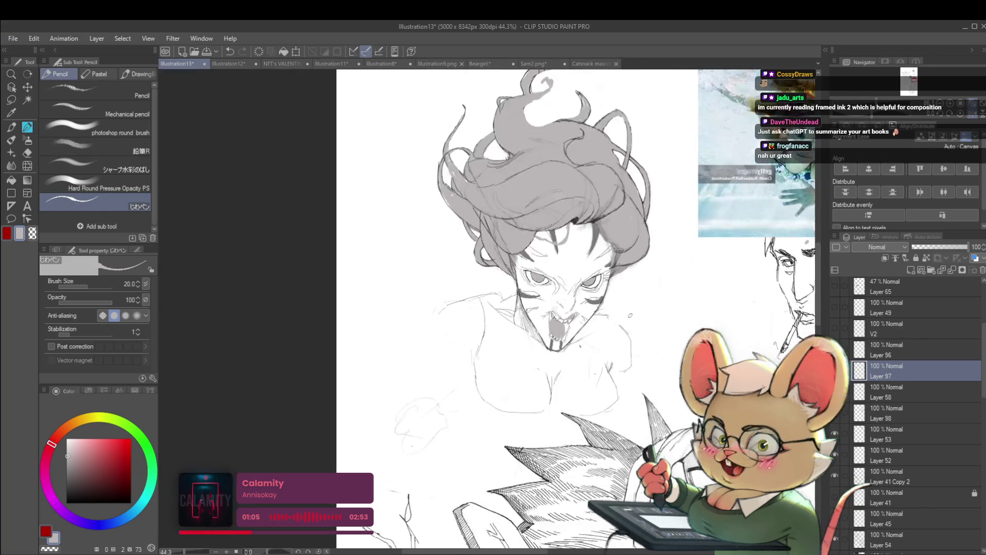
pyautogui.scroll(-3, 696, 271)
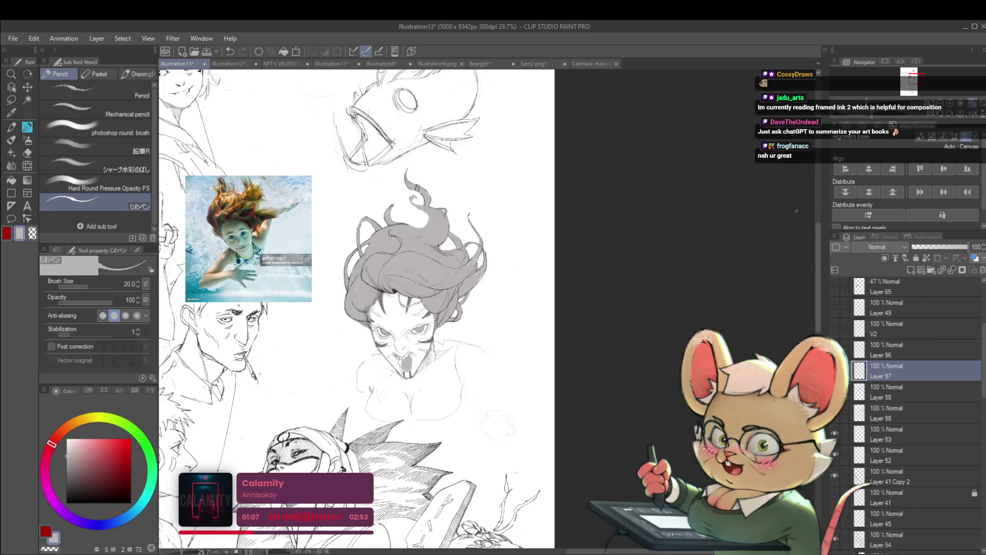
pyautogui.moveTo(497, 248); pyautogui.dragTo(535, 271)
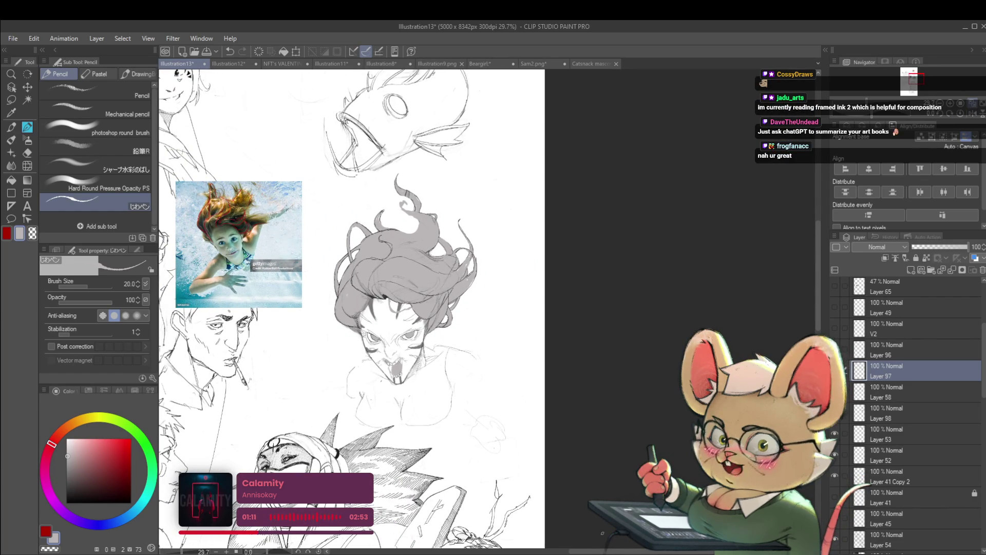
# Step: Pick a near-black drawing colour and zoom out to view the full sketch sheet
pyautogui.moveTo(508, 313); pyautogui.dragTo(563, 246)
pyautogui.scroll(-1, 515, 354)
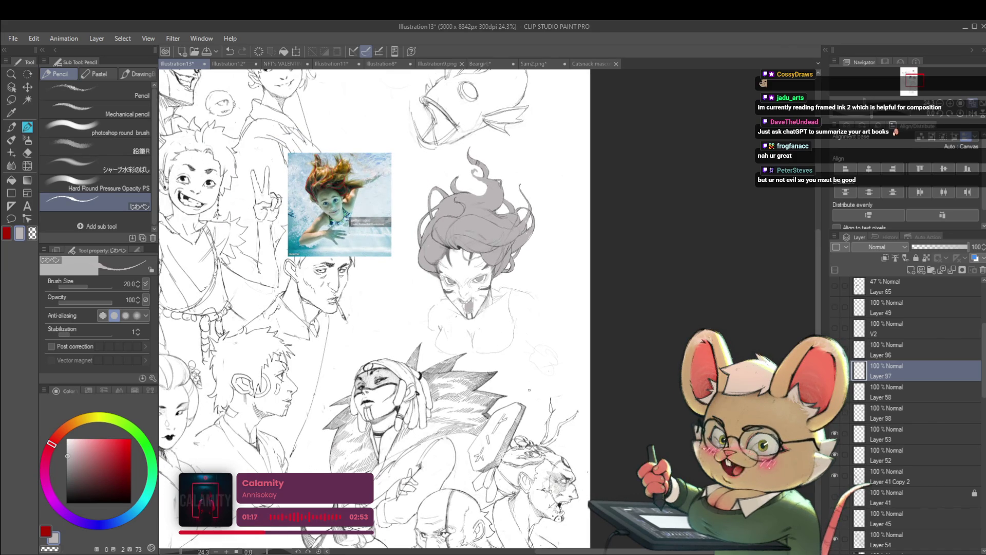
pyautogui.moveTo(532, 266); pyautogui.dragTo(521, 321)
pyautogui.scroll(3, 486, 345)
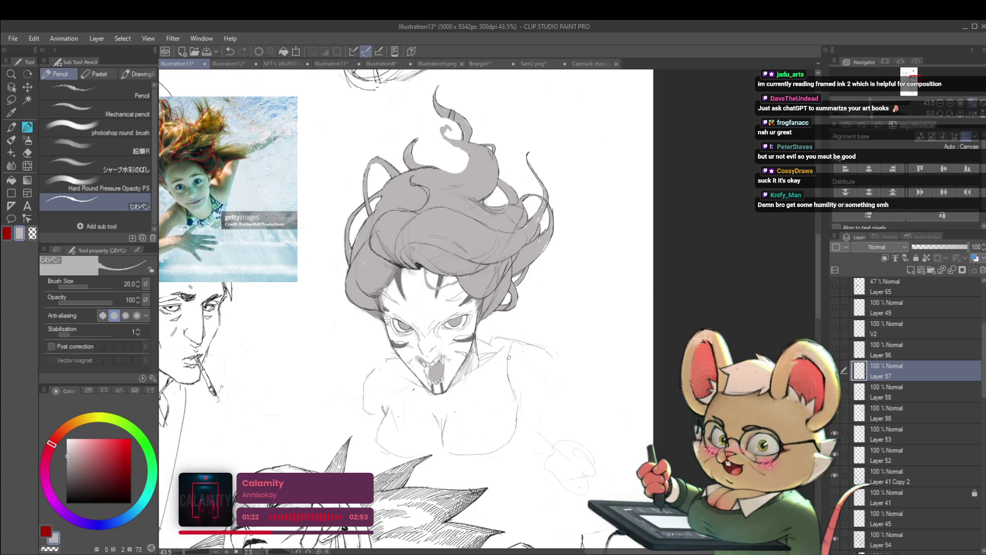
pyautogui.click(66, 494)
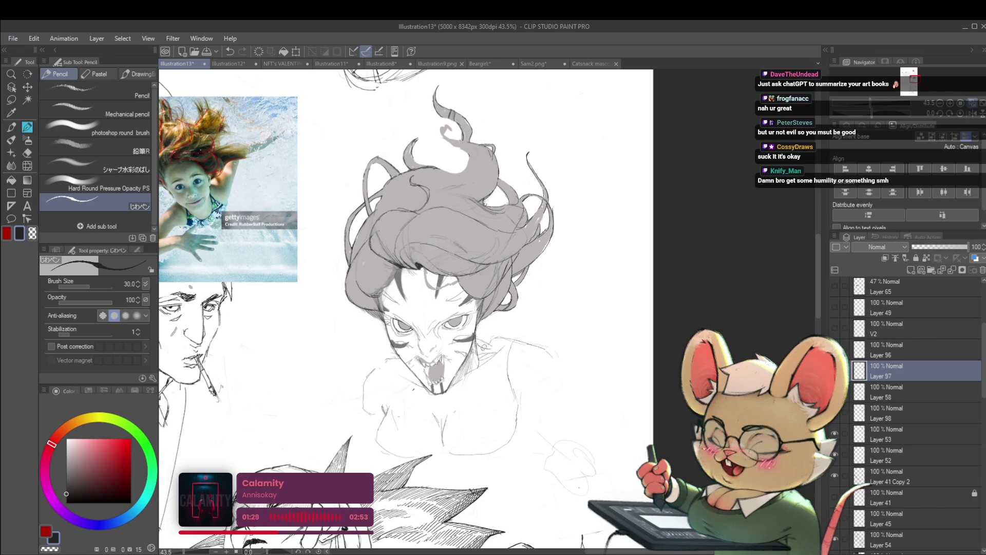
pyautogui.scroll(-5, 484, 347)
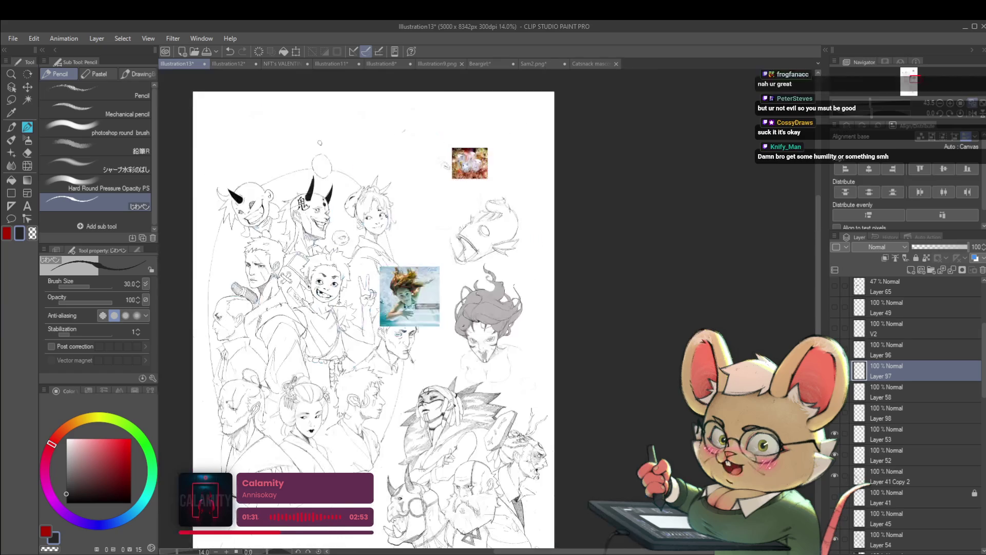
pyautogui.scroll(4, 497, 360)
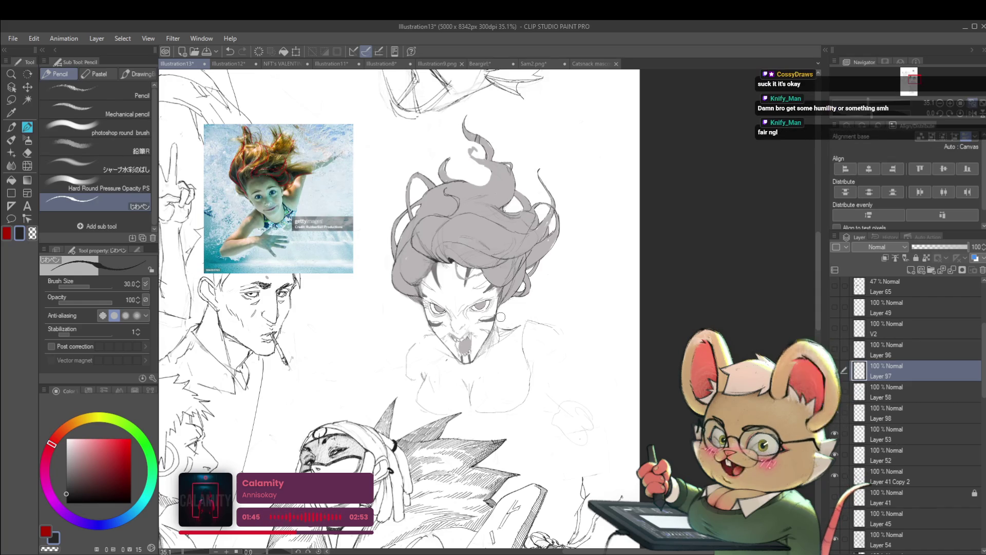
pyautogui.scroll(-2, 584, 285)
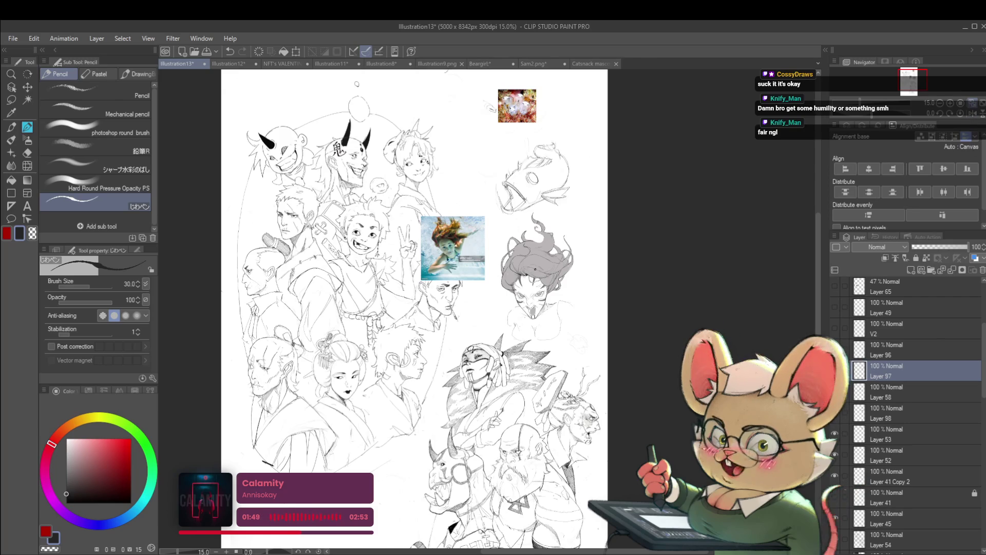
# Step: Zoom in on the girl's head, flip the view horizontally with H, then zoom back out
pyautogui.scroll(2, 538, 290)
pyautogui.scroll(2, 564, 262)
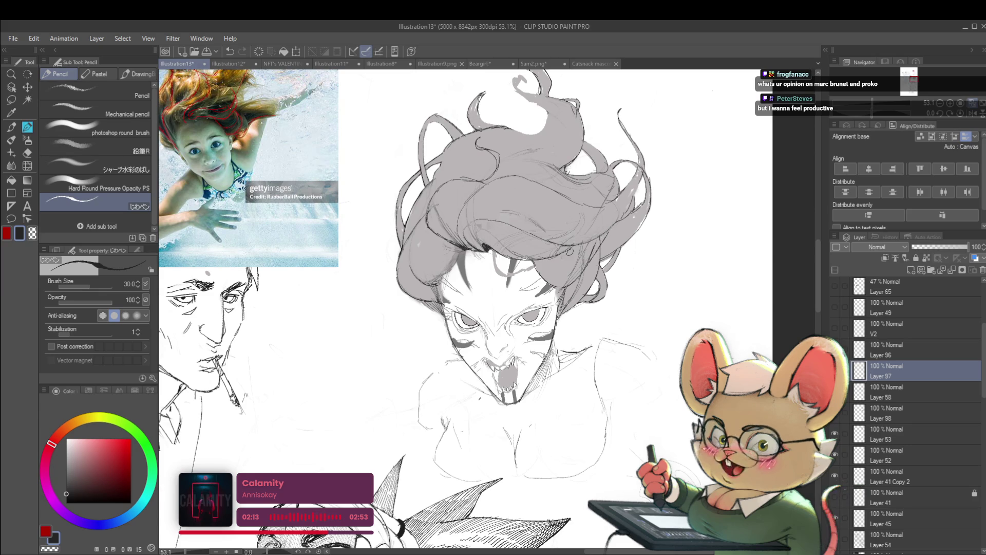
pyautogui.press('h')
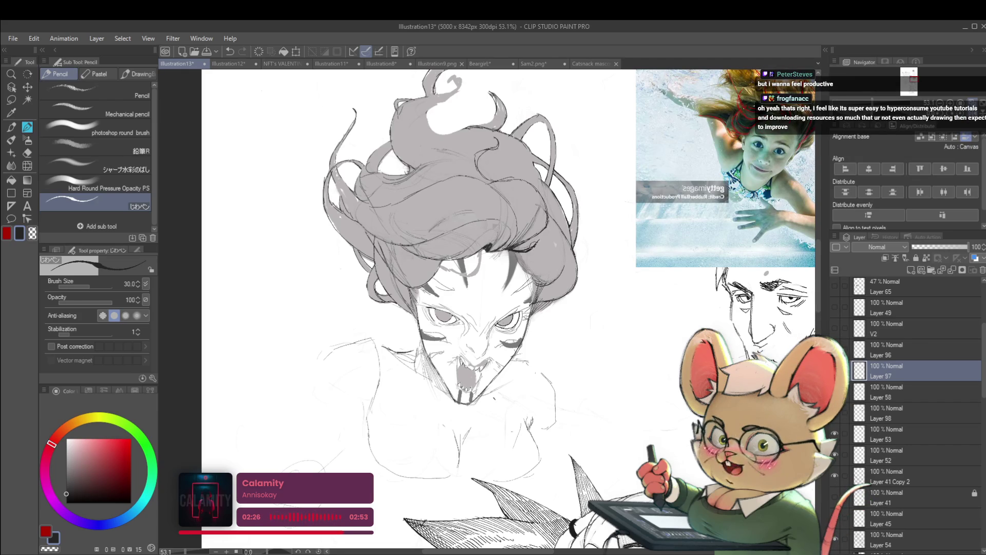
pyautogui.scroll(-5, 539, 239)
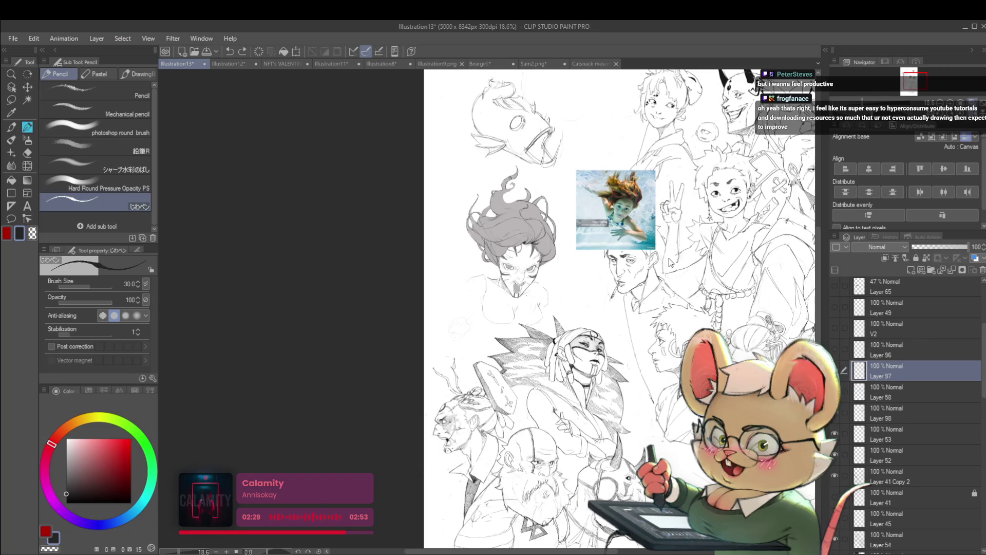
# Step: Unflip the canvas view, undo the last short stroke and pick the photoshop round brush
pyautogui.scroll(3, 612, 253)
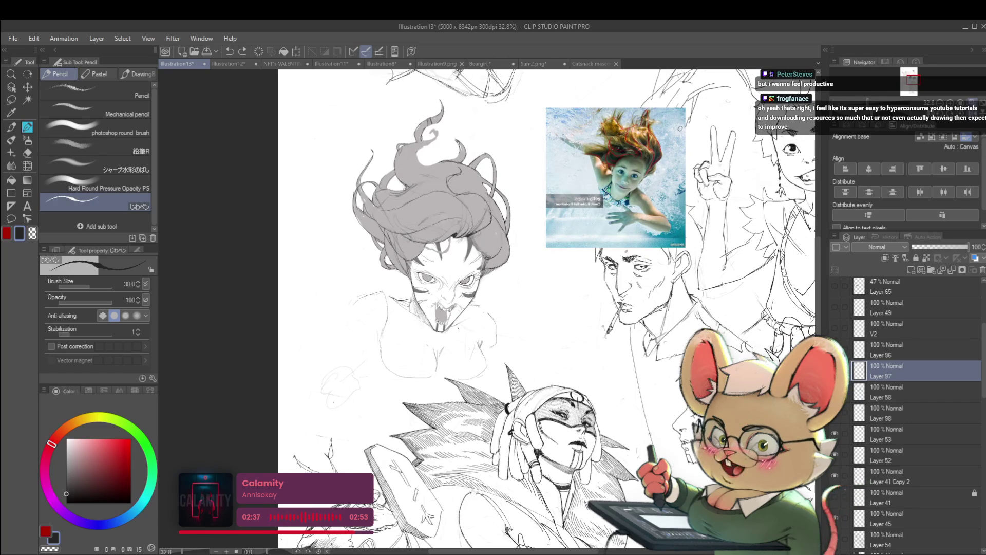
pyautogui.click(973, 115)
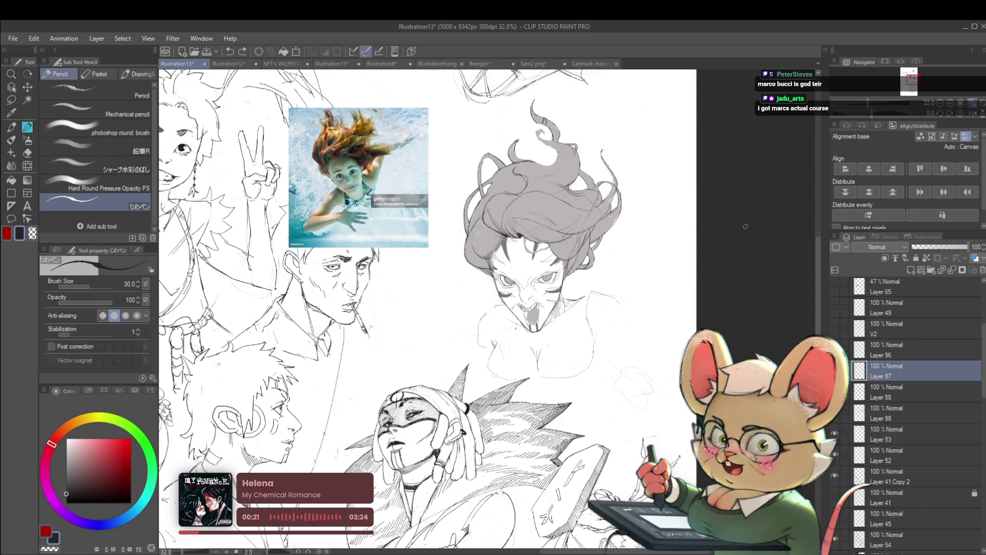
pyautogui.scroll(3, 564, 296)
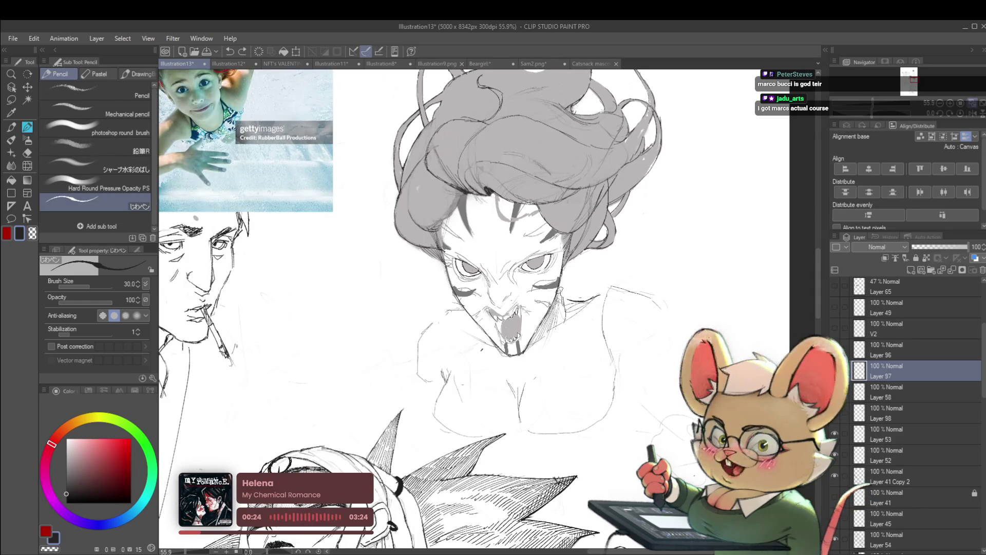
pyautogui.scroll(-5, 578, 300)
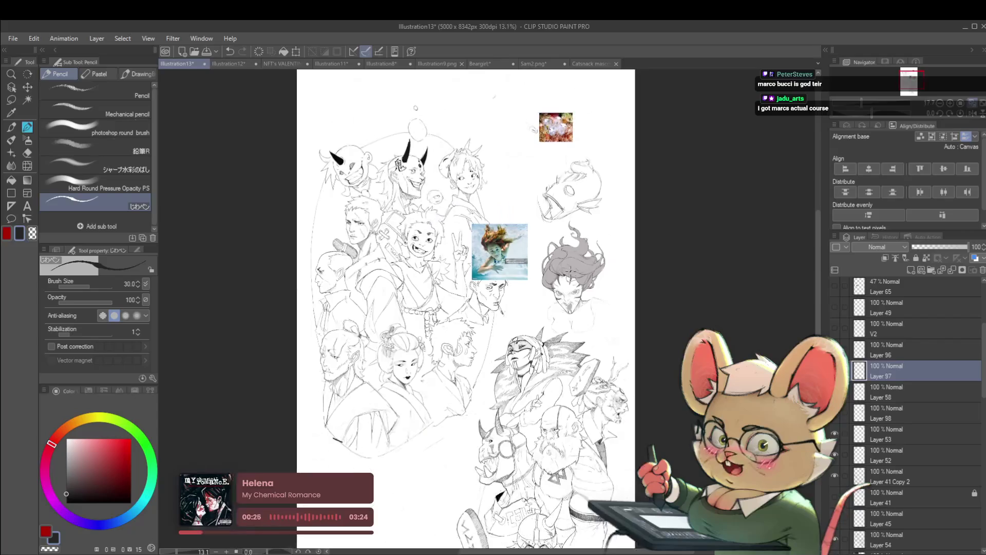
pyautogui.scroll(1, 603, 296)
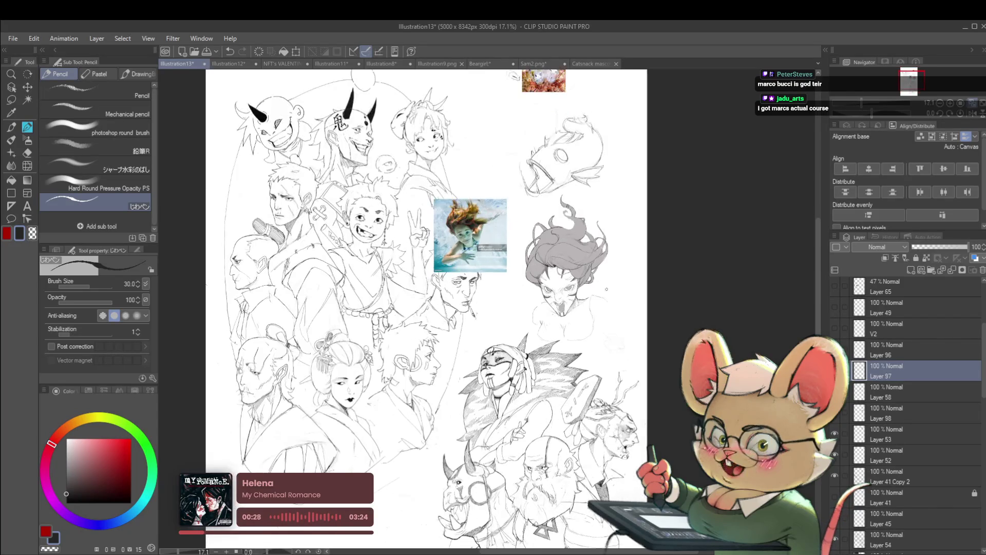
pyautogui.scroll(2, 598, 303)
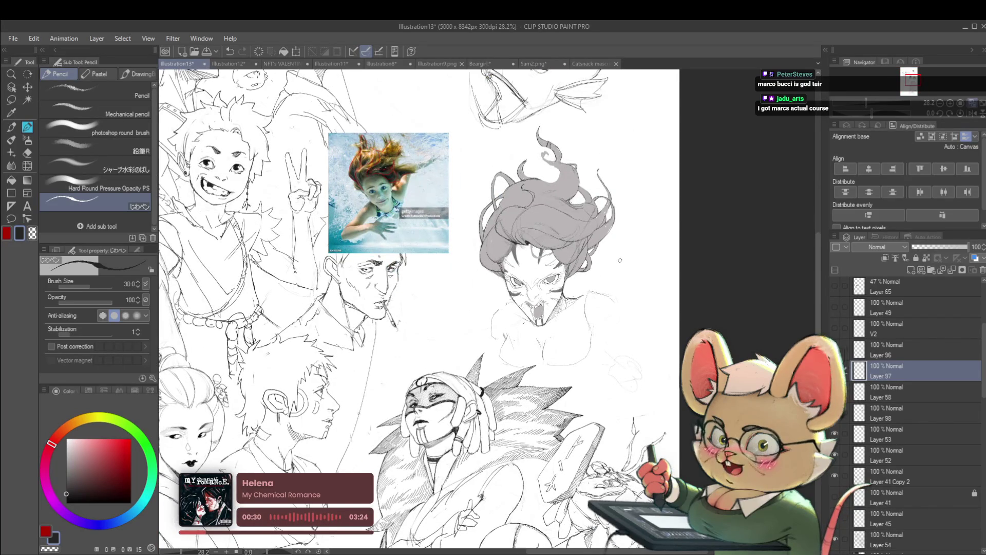
pyautogui.scroll(1, 584, 291)
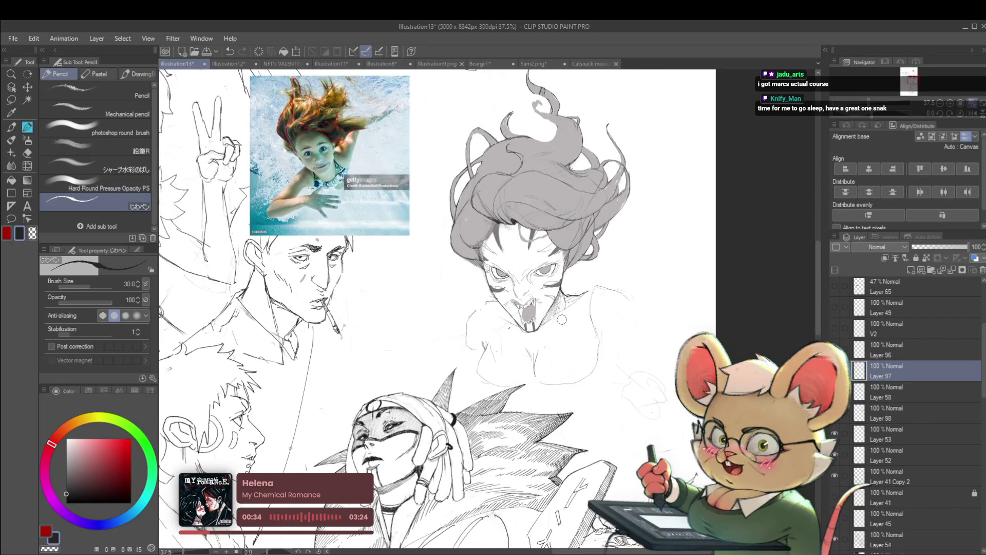
pyautogui.hotkey('ctrl', 'z')
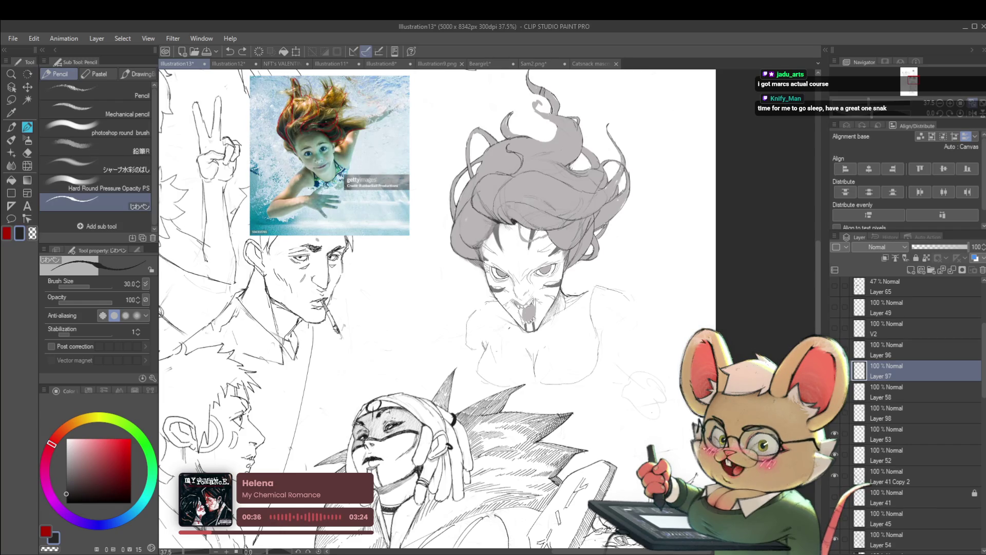
pyautogui.click(103, 129)
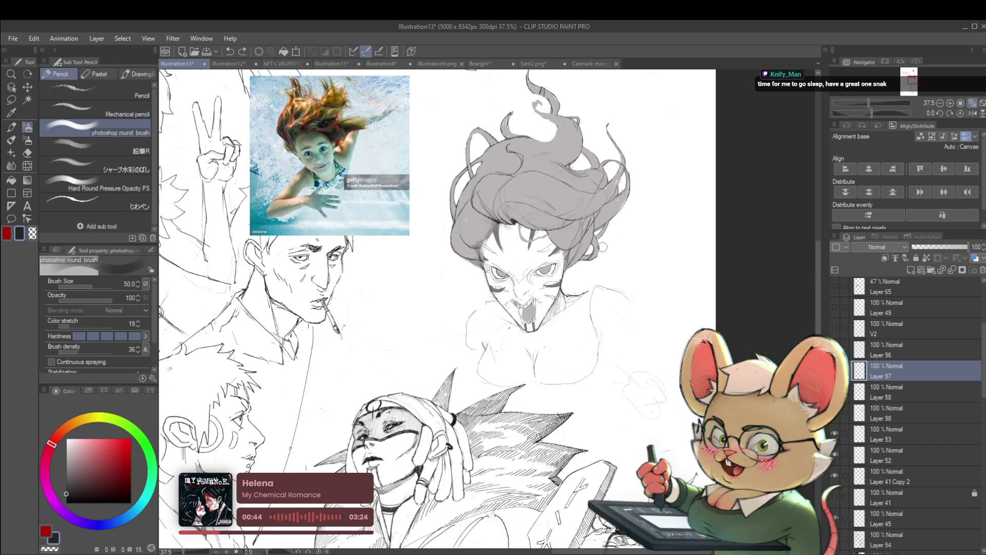
# Step: Switch to the Soft eraser and enlarge it to size 120
pyautogui.press('e')
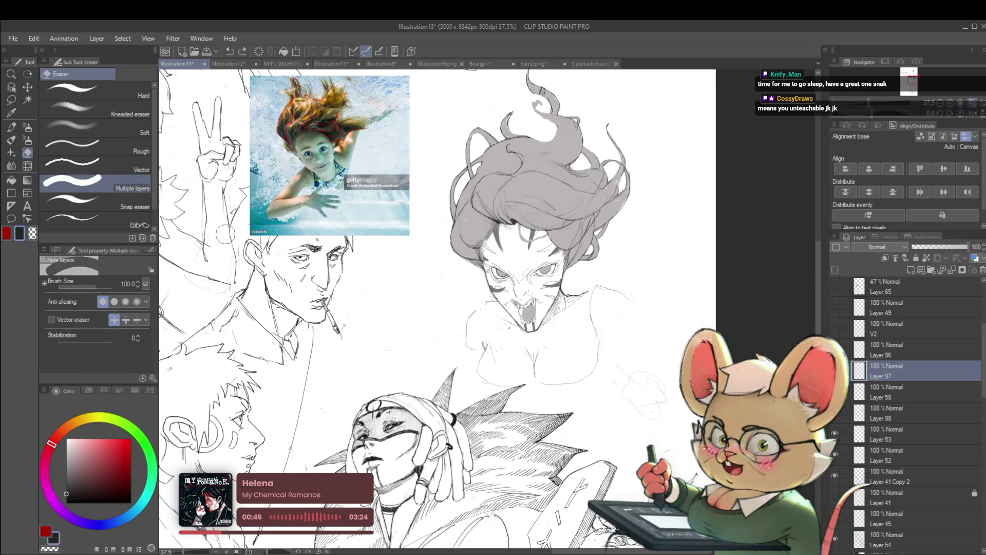
pyautogui.click(113, 129)
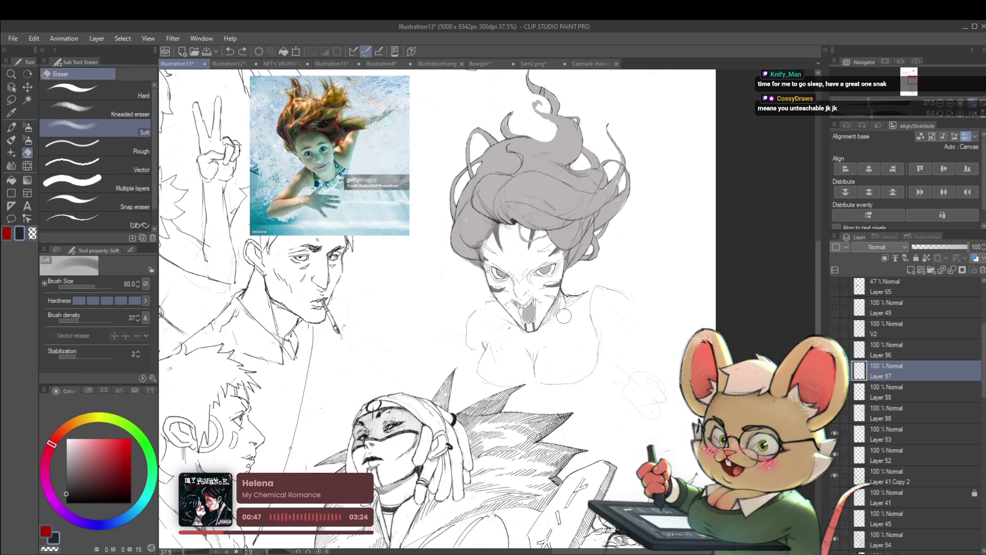
pyautogui.press(']')
pyautogui.press(']')
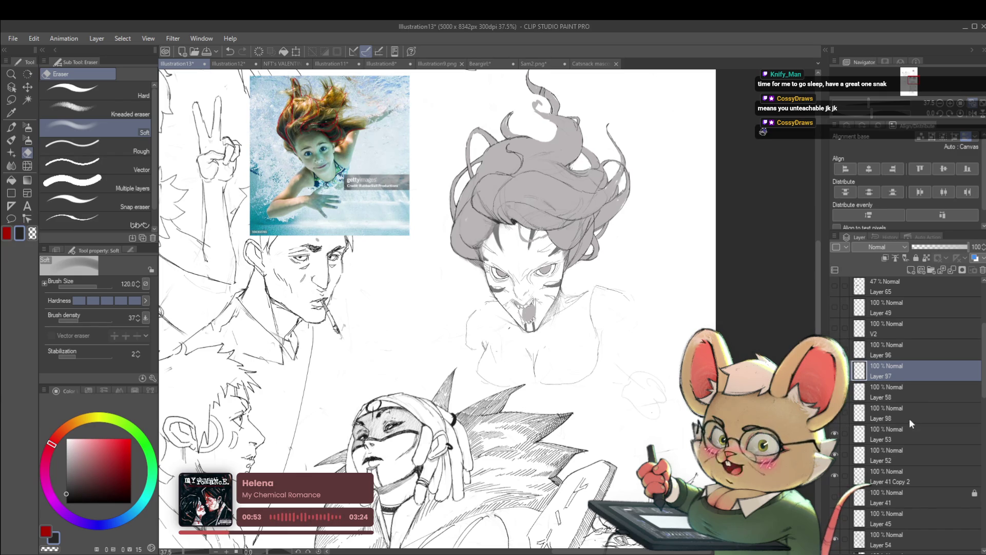
# Step: Step through Layers 58, 98, 53 and 52 to Layer 41 Copy 2, then mirror the view
pyautogui.click(905, 393)
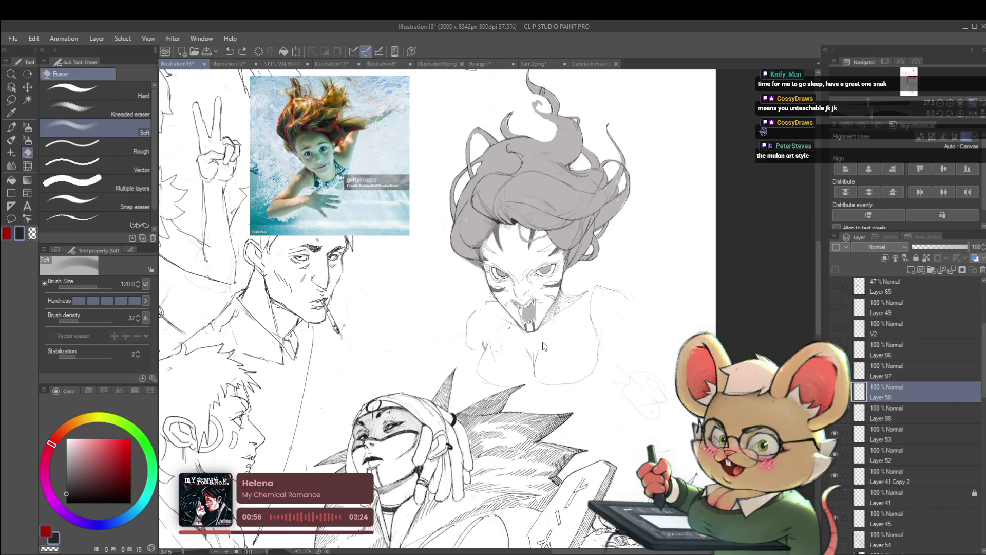
pyautogui.click(898, 411)
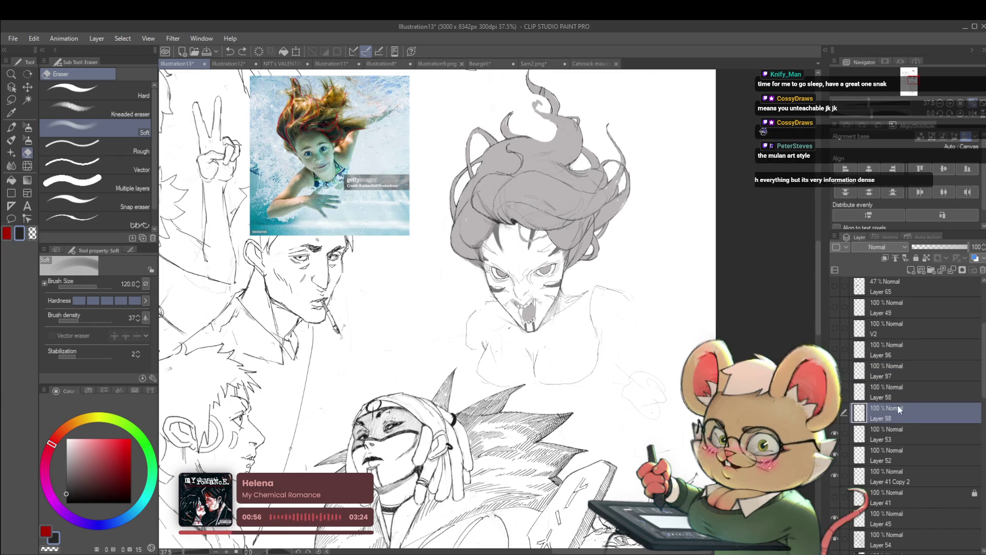
pyautogui.click(898, 440)
pyautogui.hotkey('alt', '[')
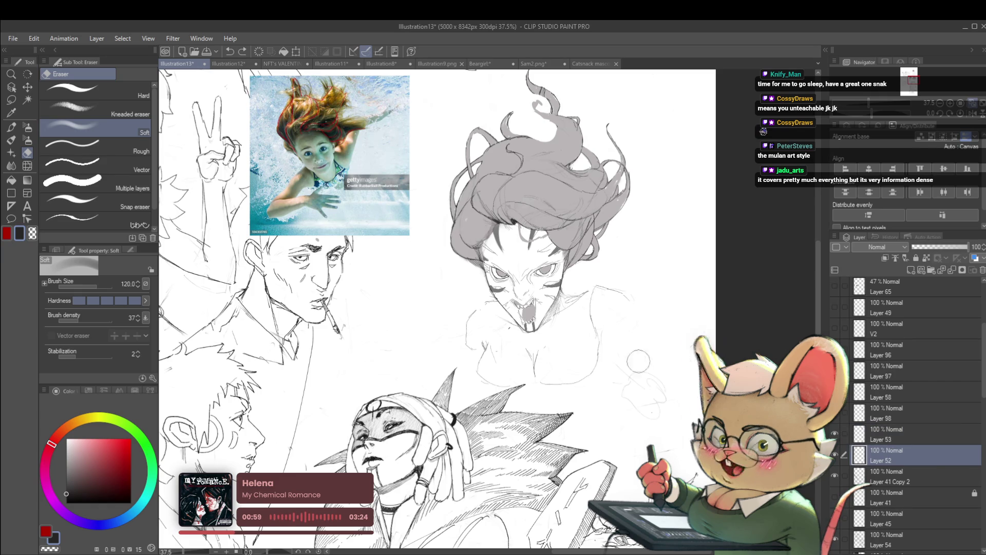
pyautogui.hotkey('alt', '[')
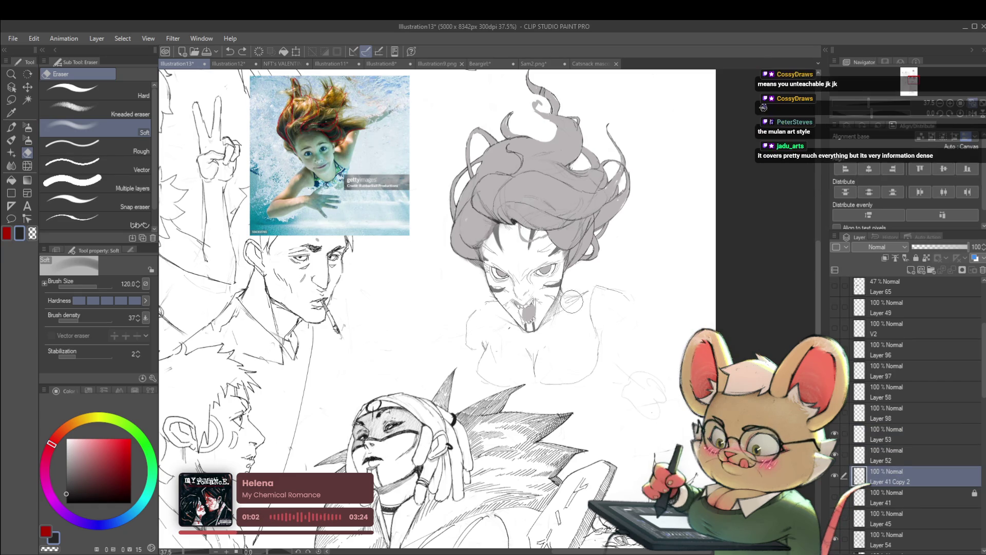
pyautogui.scroll(-4, 558, 313)
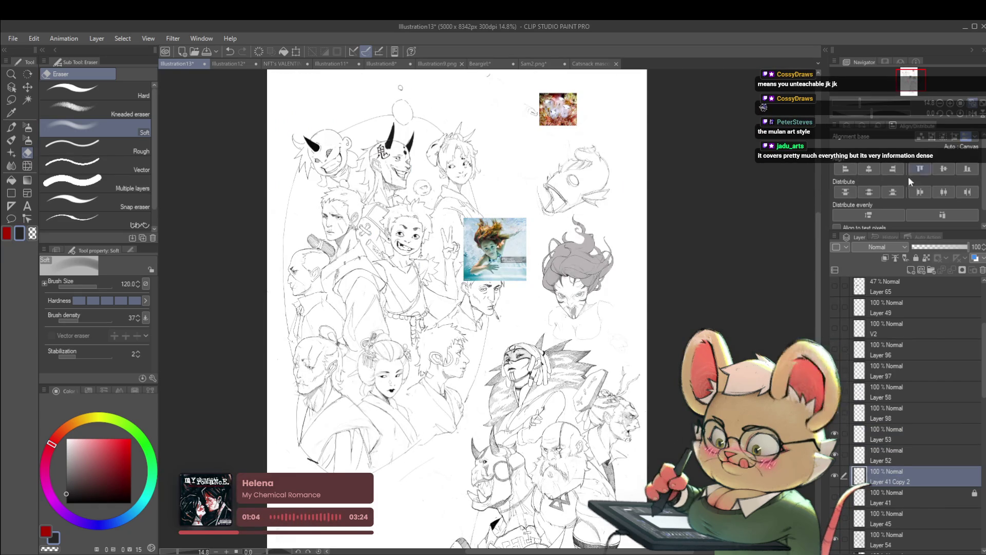
pyautogui.click(962, 113)
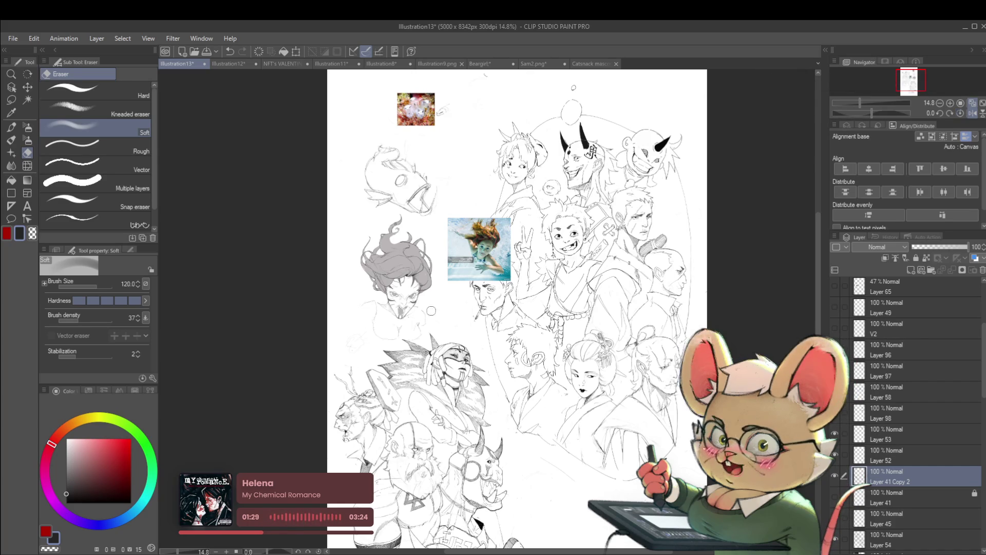
# Step: Mirror the canvas and switch to the じわペン inking pen for line work
pyautogui.press('p')
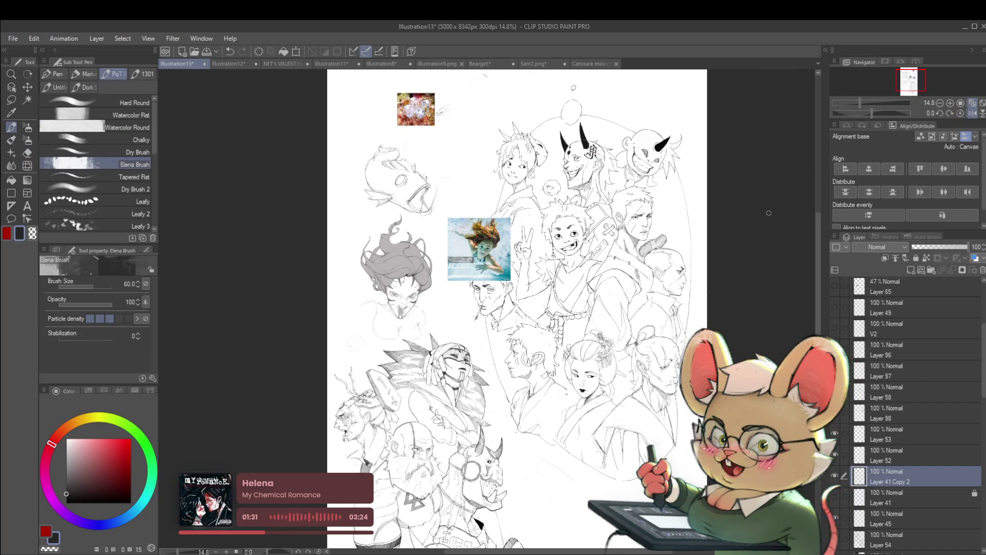
pyautogui.press('h')
pyautogui.scroll(3, 618, 289)
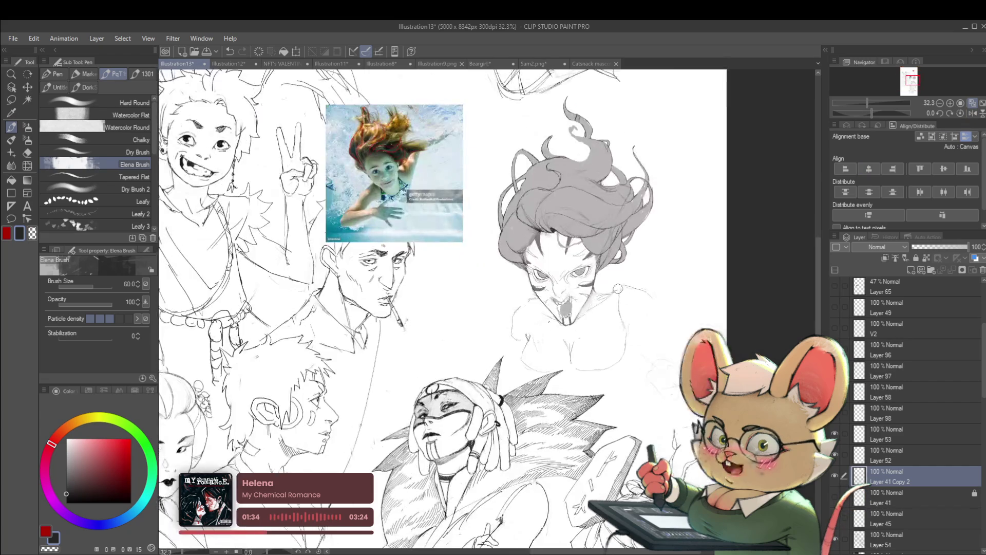
pyautogui.press('p')
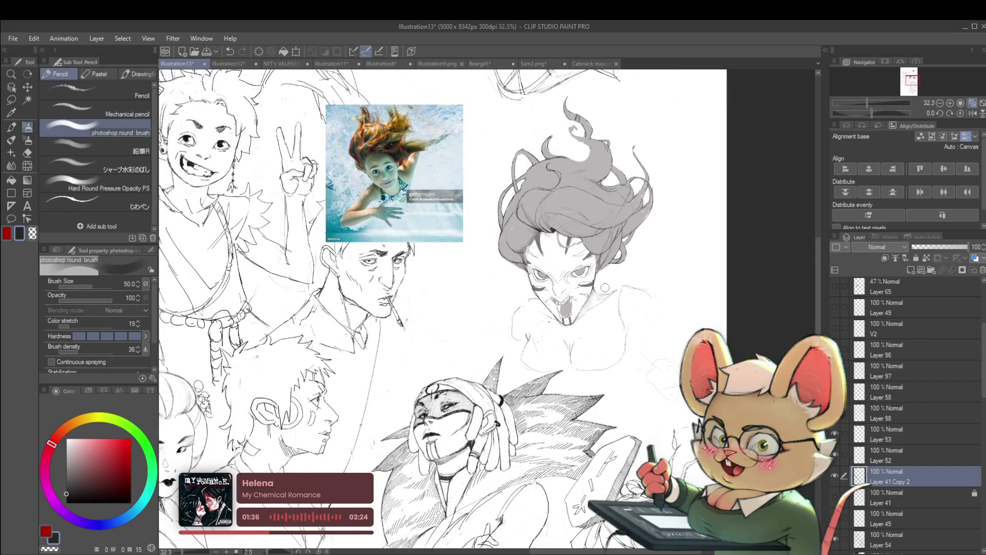
pyautogui.click(110, 206)
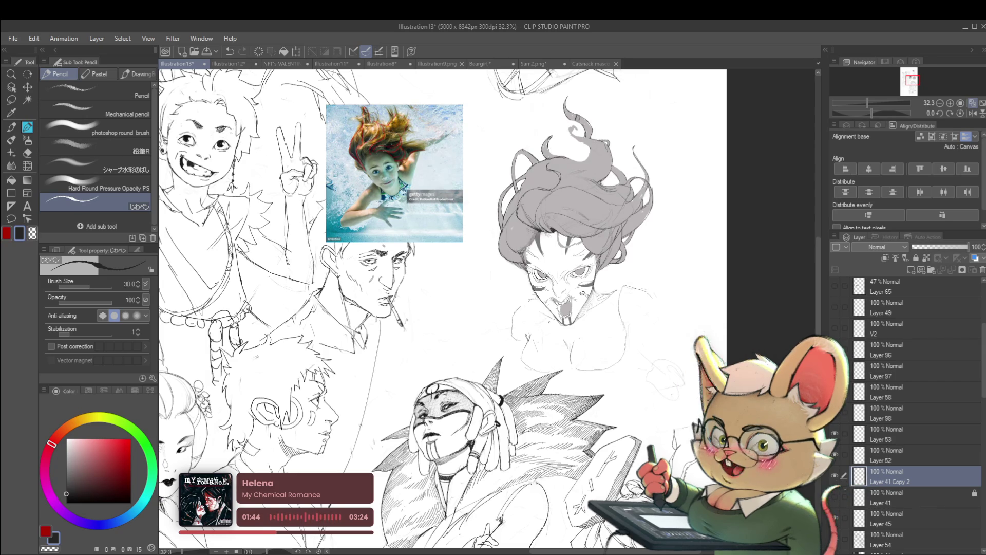
# Step: Flip the view back and forth and make Layer 97 the drawing layer
pyautogui.click(972, 113)
pyautogui.scroll(4, 382, 282)
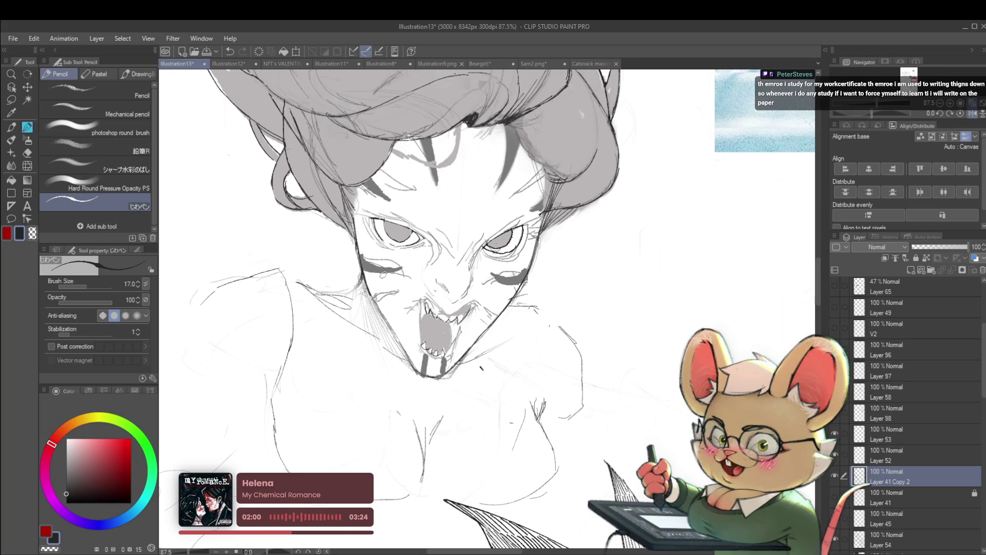
pyautogui.click(973, 114)
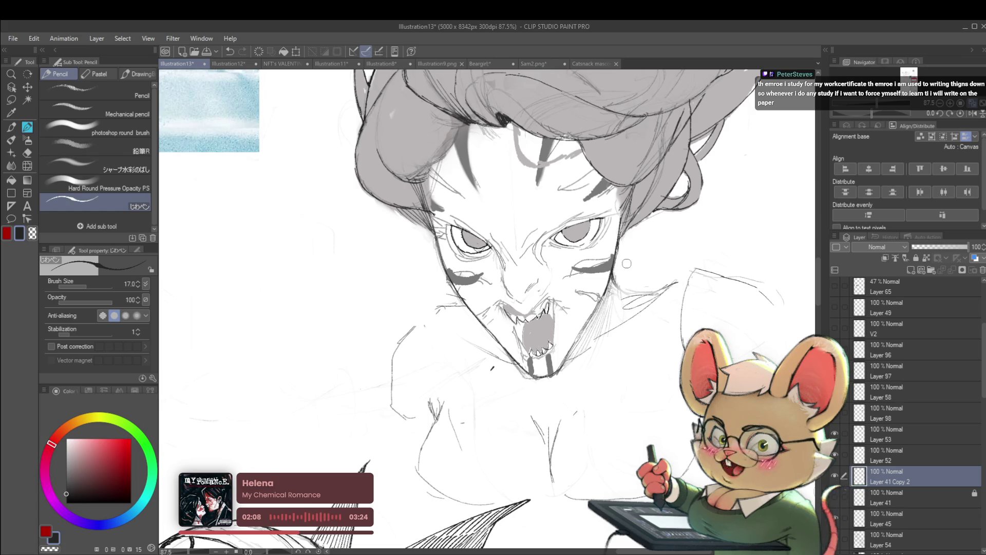
pyautogui.click(898, 377)
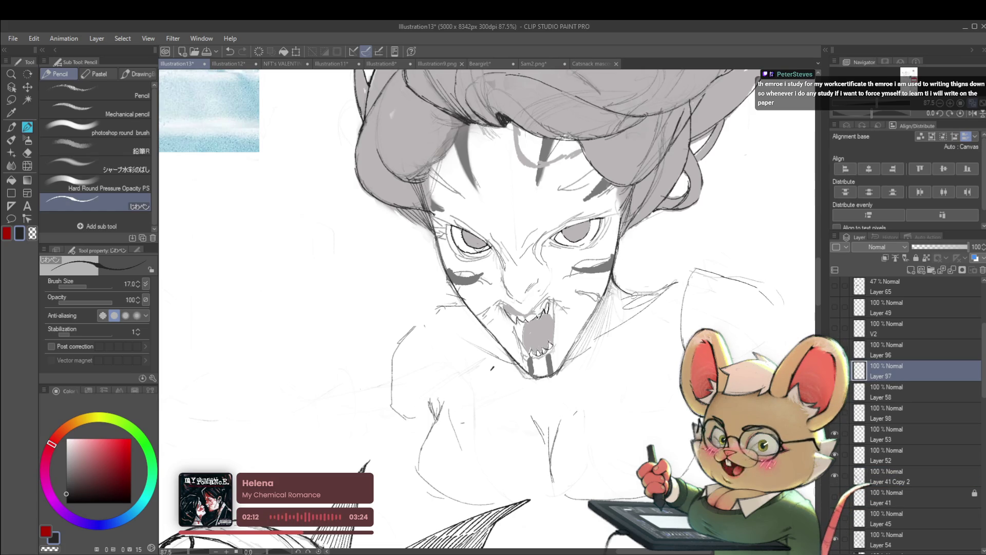
pyautogui.scroll(-5, 641, 296)
pyautogui.scroll(3, 641, 296)
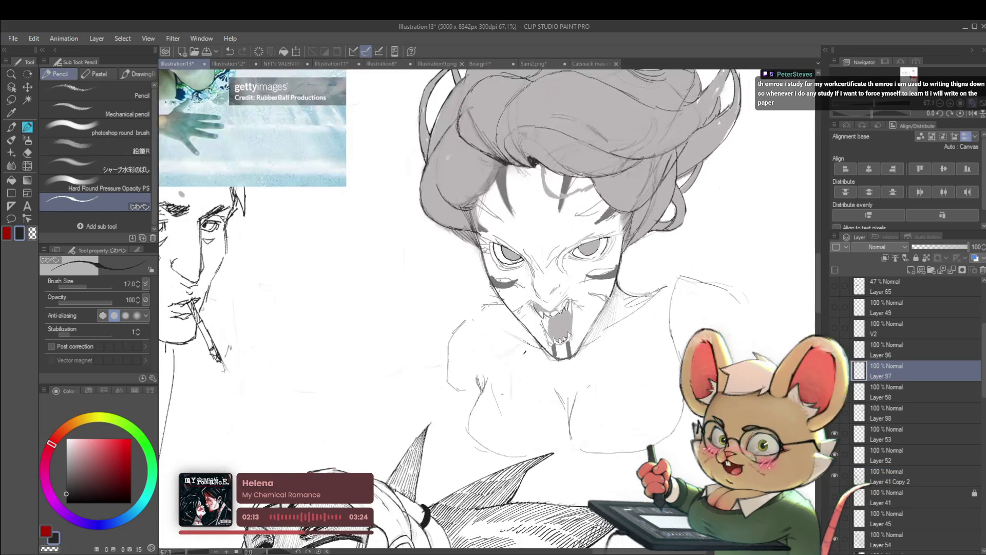
pyautogui.scroll(-3, 680, 279)
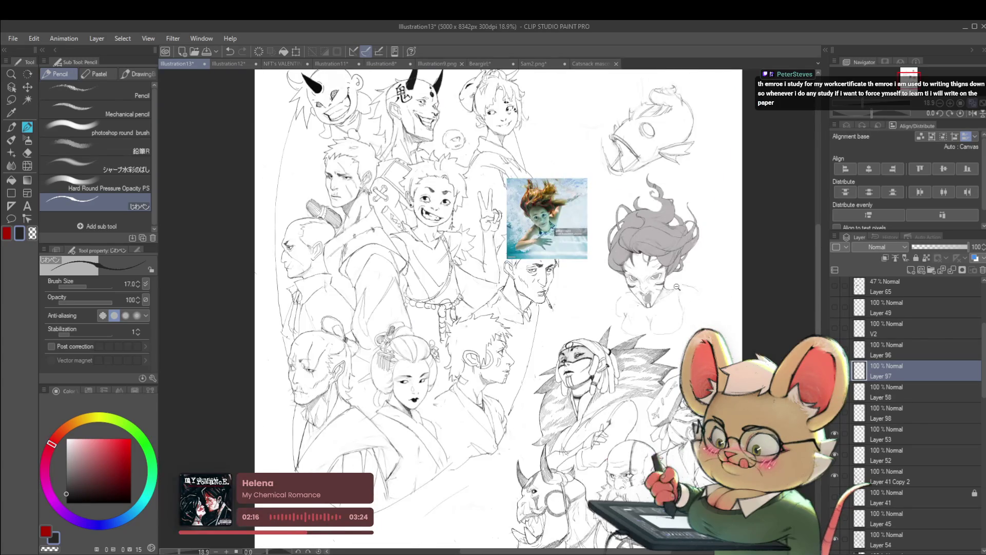
pyautogui.scroll(1, 680, 278)
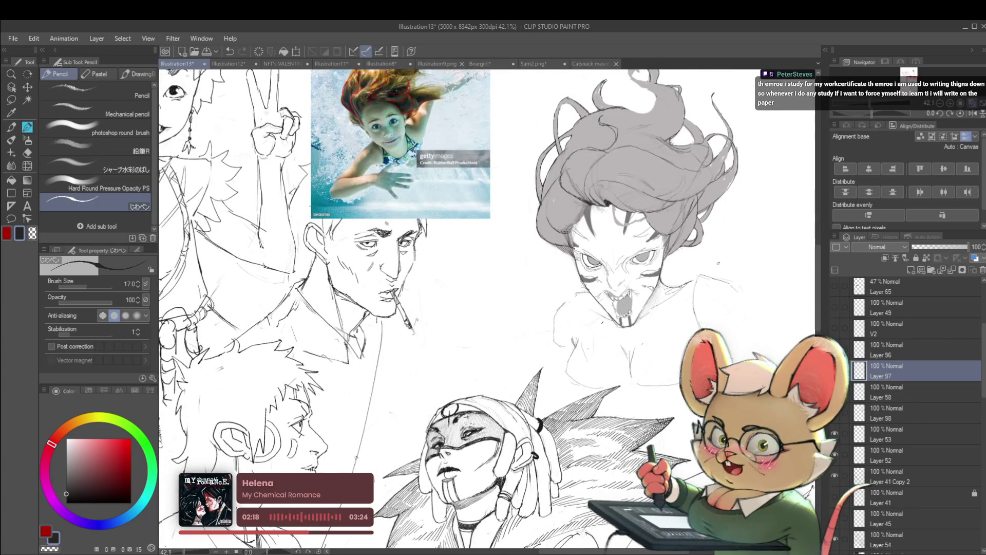
pyautogui.moveTo(707, 276); pyautogui.dragTo(620, 274)
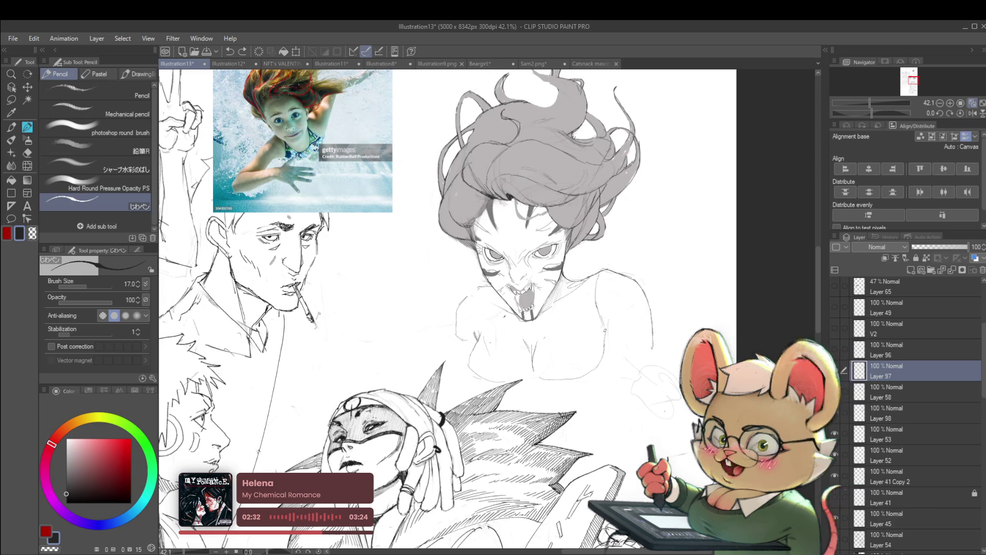
pyautogui.scroll(-3, 614, 331)
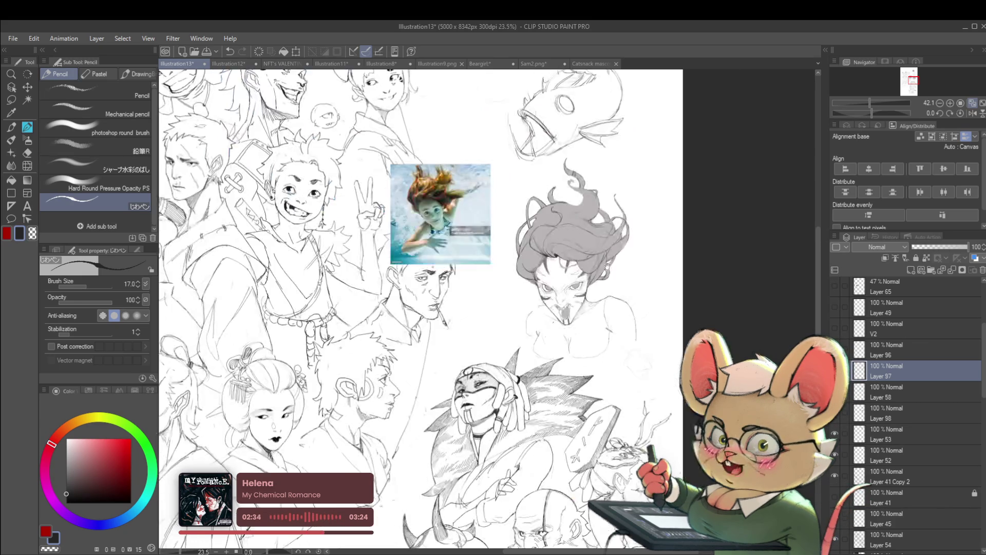
pyautogui.scroll(2, 609, 304)
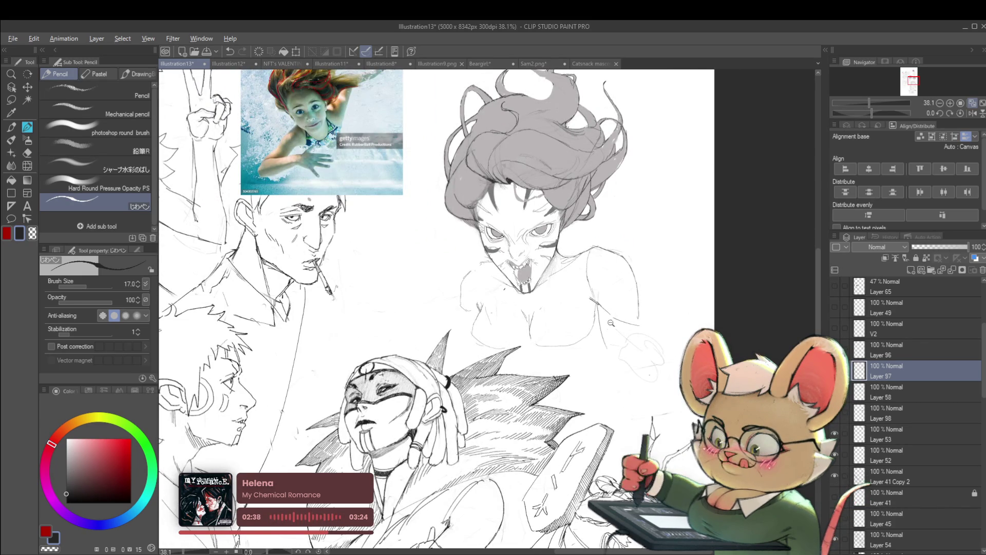
pyautogui.scroll(-2, 601, 329)
pyautogui.scroll(1, 605, 321)
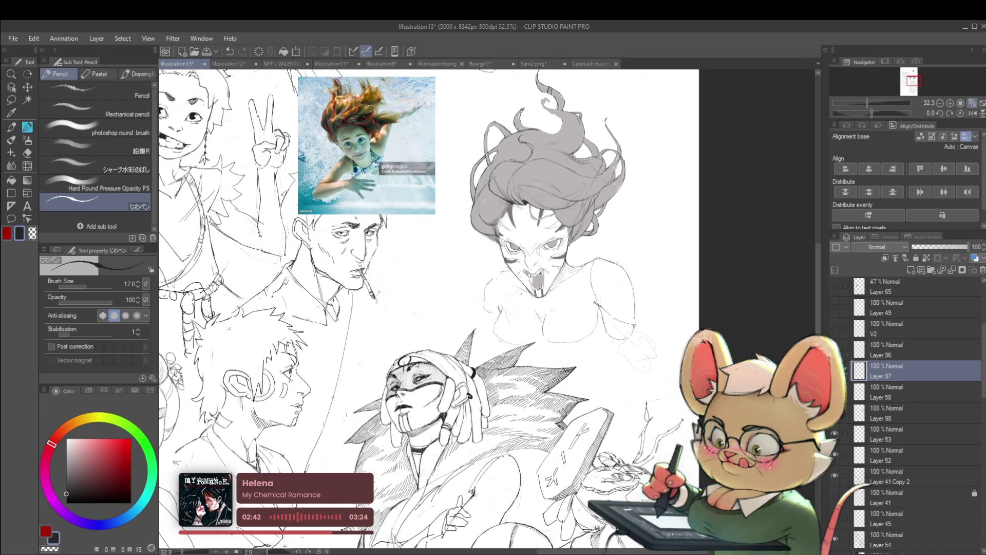
pyautogui.scroll(-2, 630, 334)
pyautogui.click(973, 112)
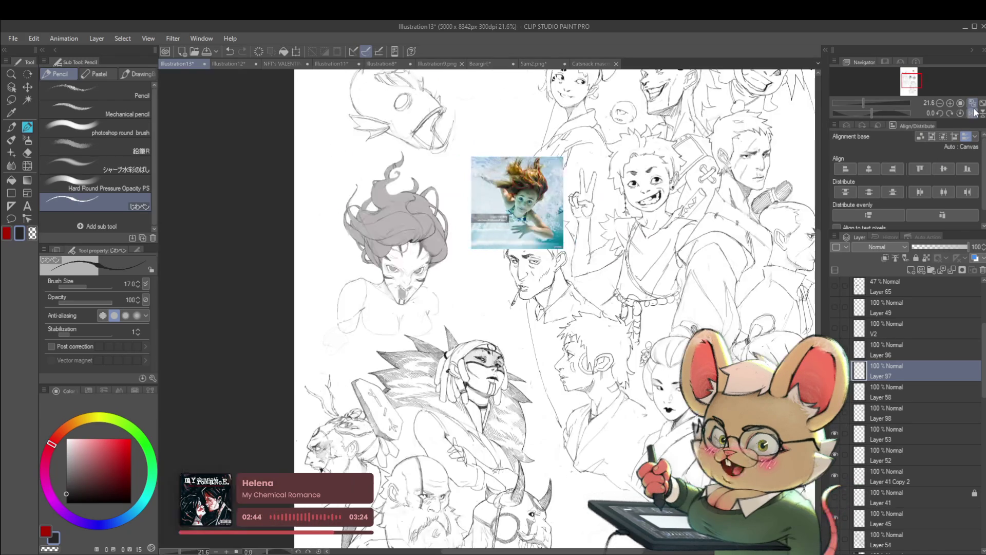
pyautogui.scroll(2, 354, 308)
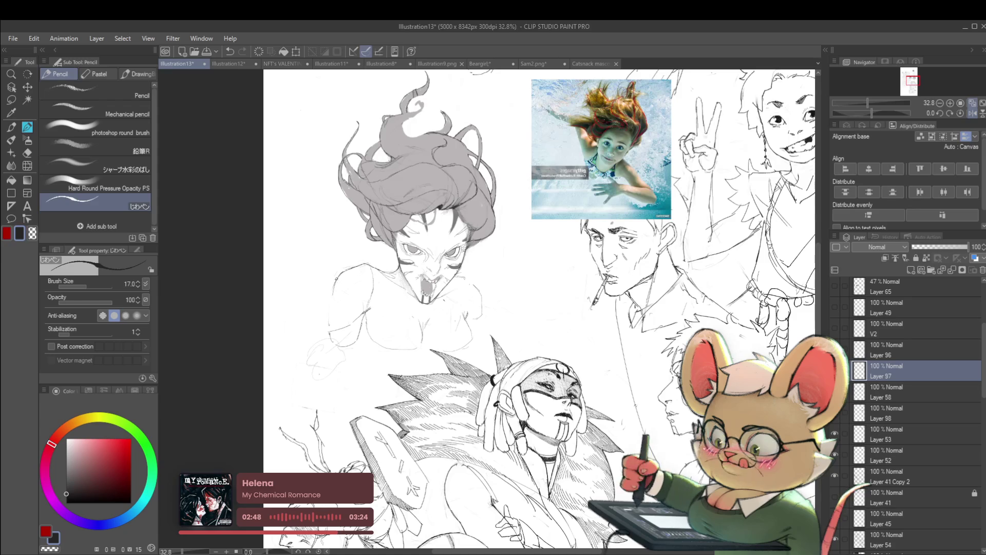
pyautogui.scroll(-2, 342, 280)
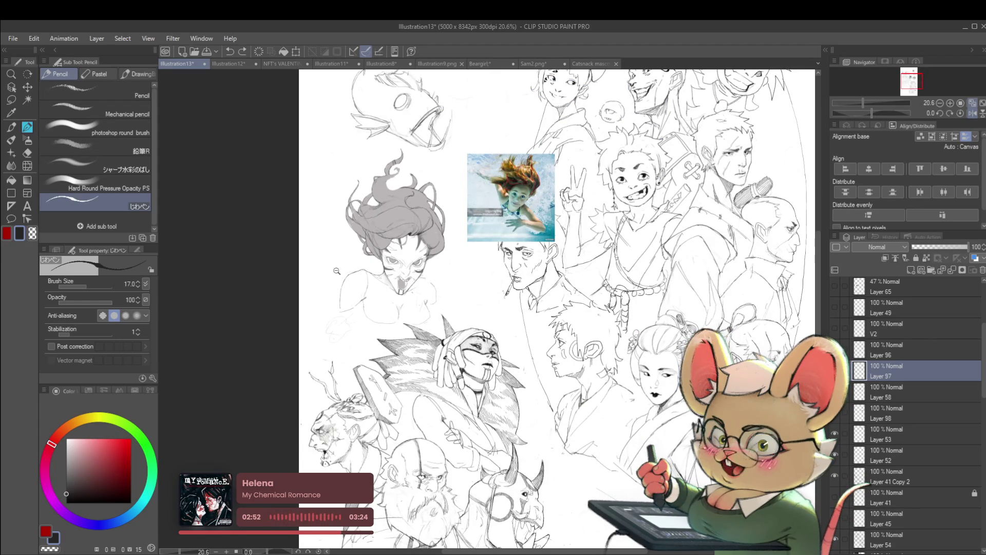
pyautogui.scroll(2, 336, 271)
pyautogui.click(975, 114)
pyautogui.moveTo(647, 300); pyautogui.dragTo(596, 301)
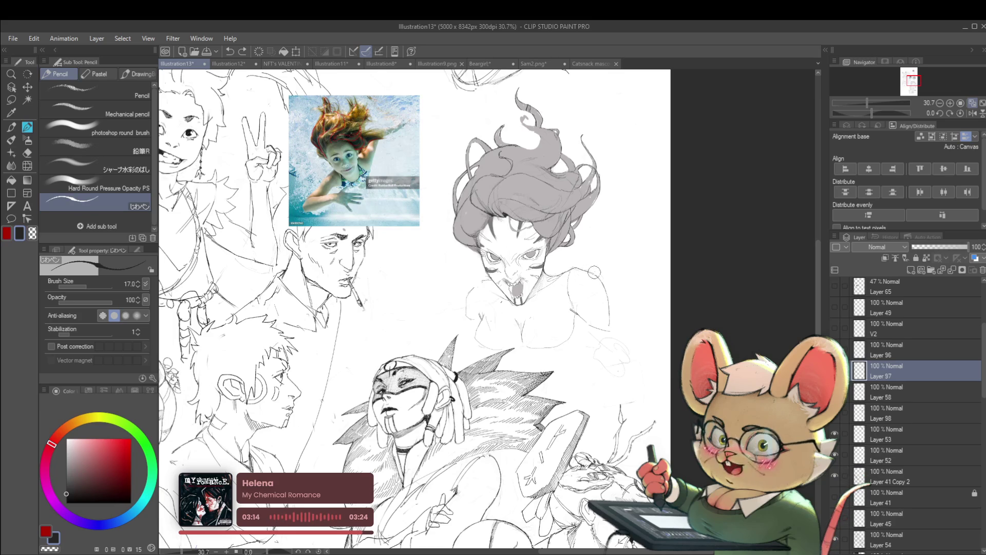
pyautogui.click(896, 473)
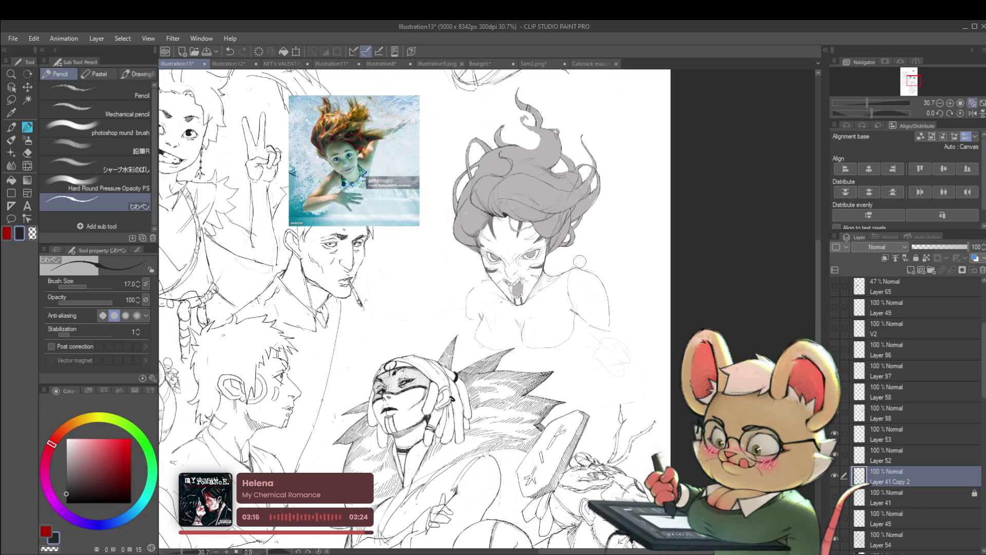
pyautogui.click(894, 462)
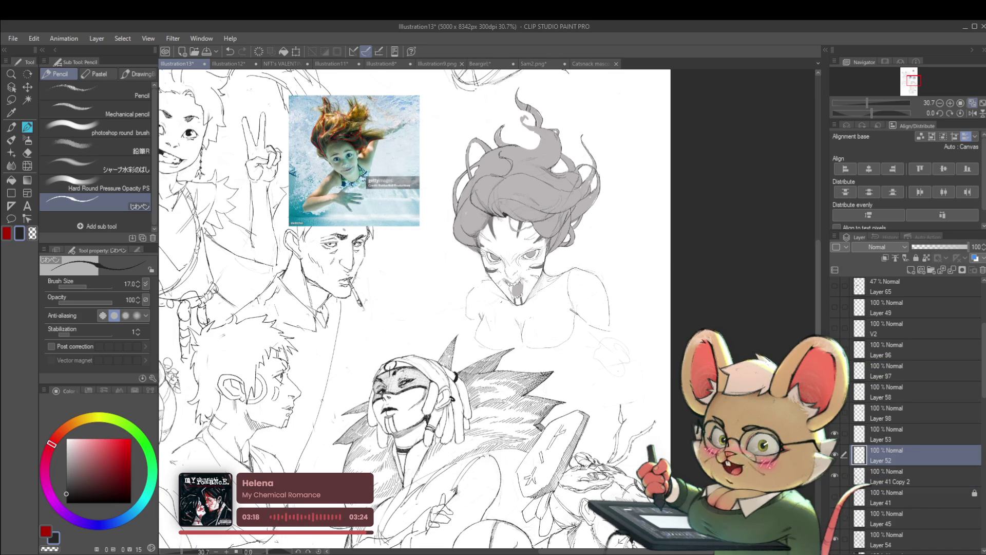
pyautogui.click(898, 436)
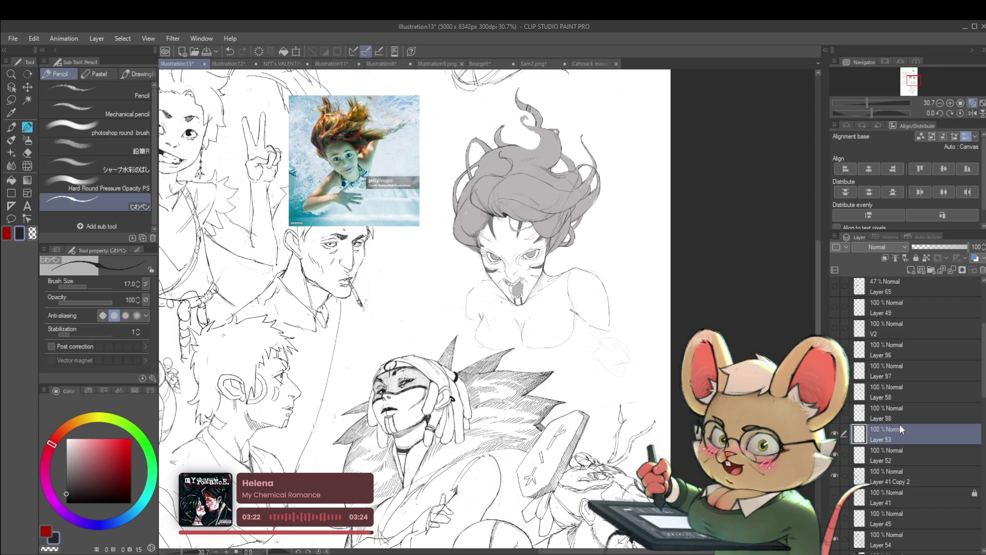
pyautogui.click(887, 373)
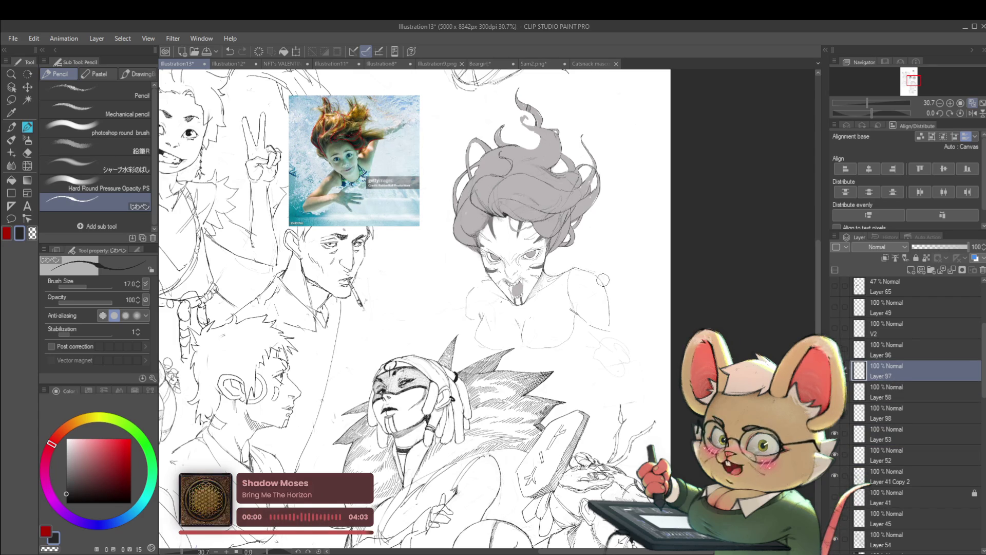
pyautogui.click(889, 392)
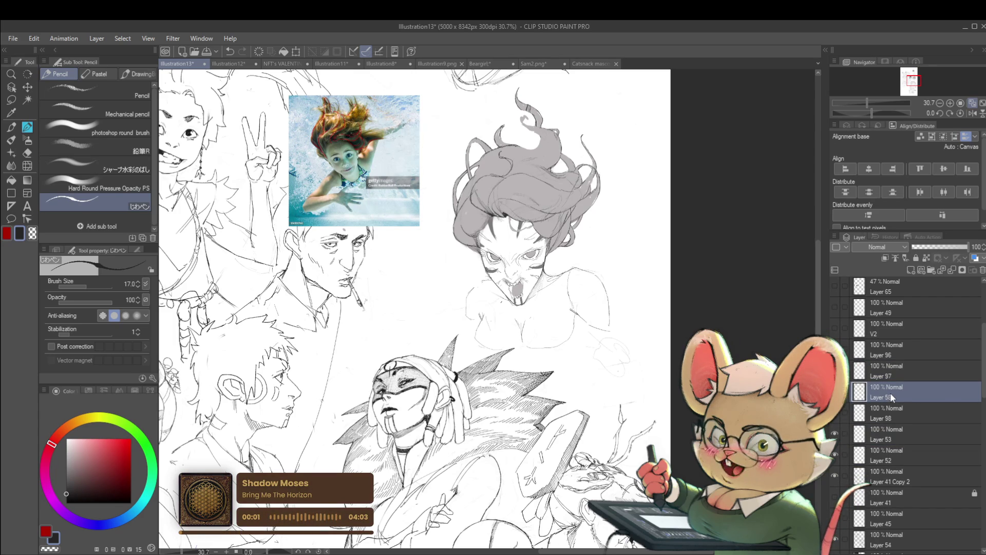
pyautogui.scroll(4, 560, 267)
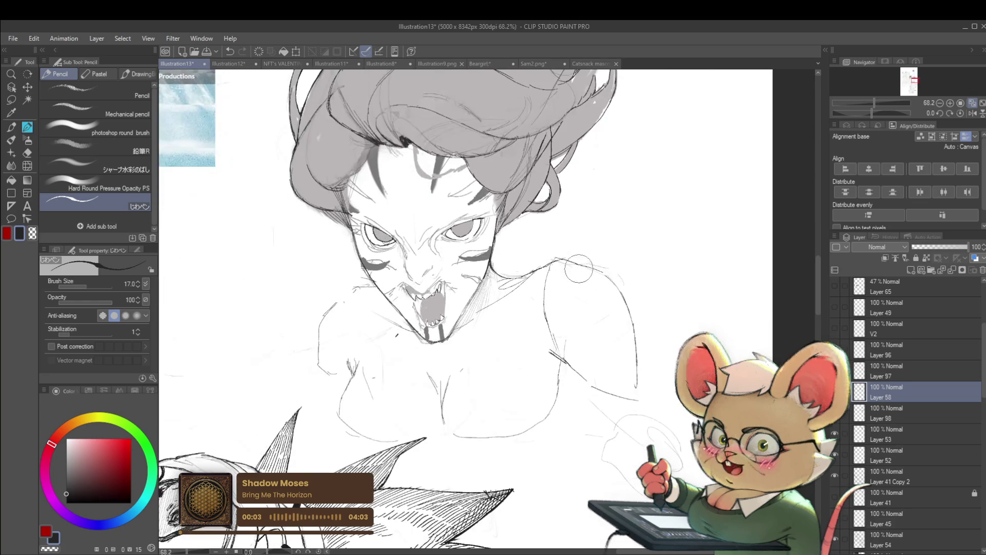
# Step: Switch between Layers 98 and 58, then pick the shoulder-lines layer directly from the canvas
pyautogui.click(894, 409)
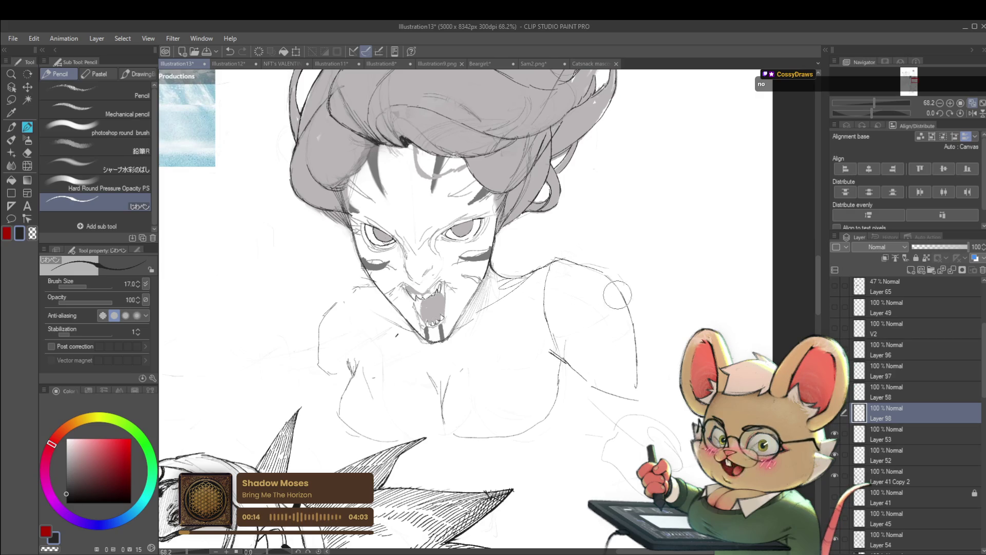
pyautogui.click(901, 387)
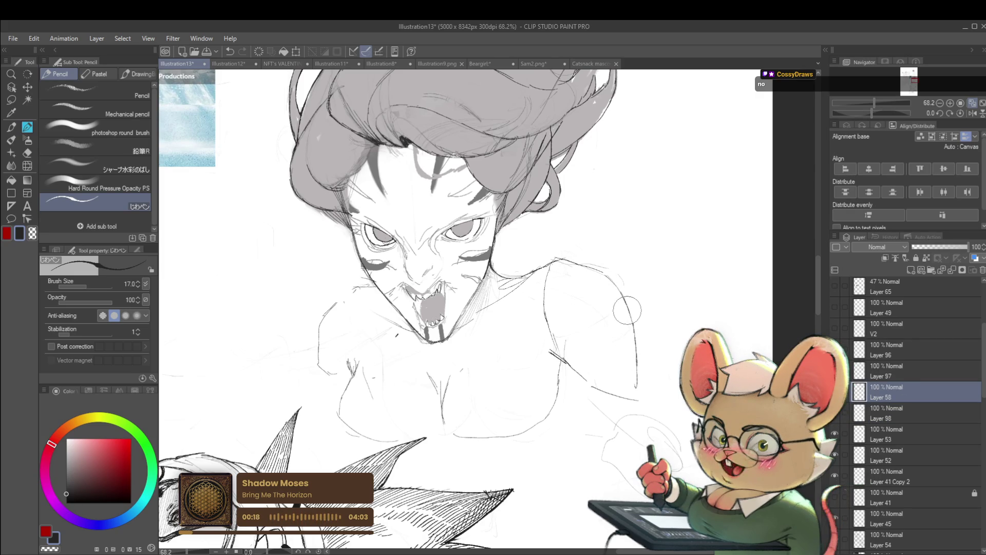
pyautogui.press('o')
pyautogui.scroll(6, 627, 310)
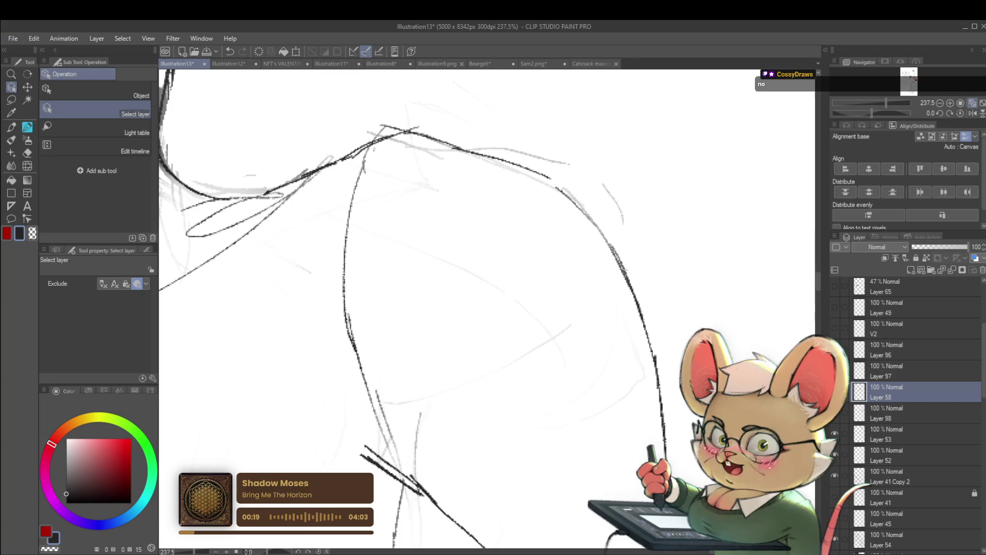
pyautogui.click(636, 299)
pyautogui.scroll(-7, 638, 292)
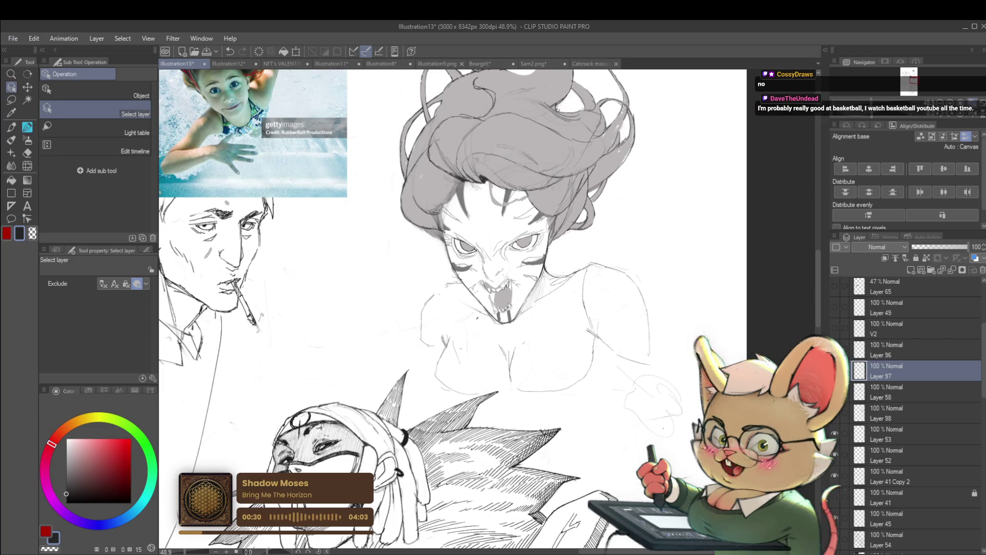
# Step: Check the view mirrored, then draw a pencil line along the neck and shoulder
pyautogui.click(972, 113)
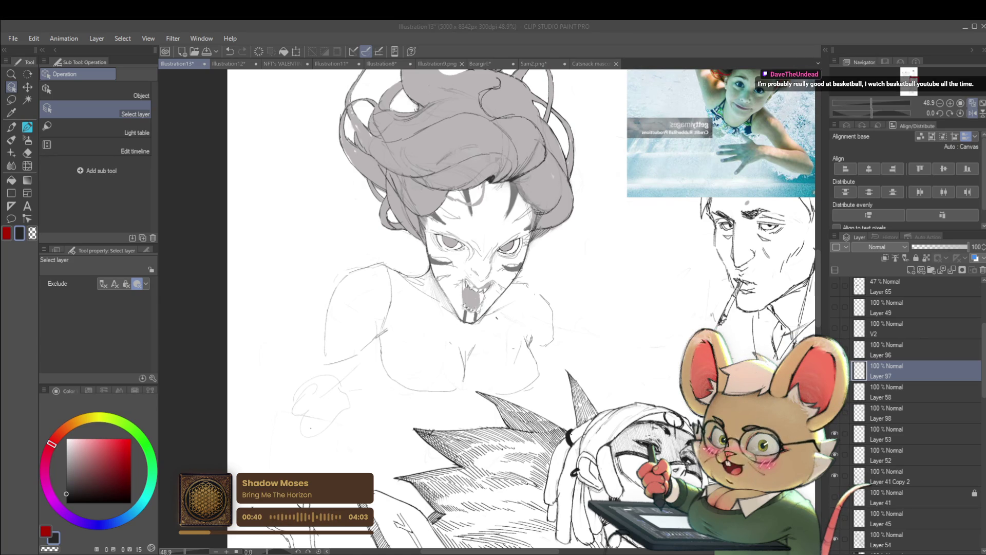
pyautogui.click(973, 113)
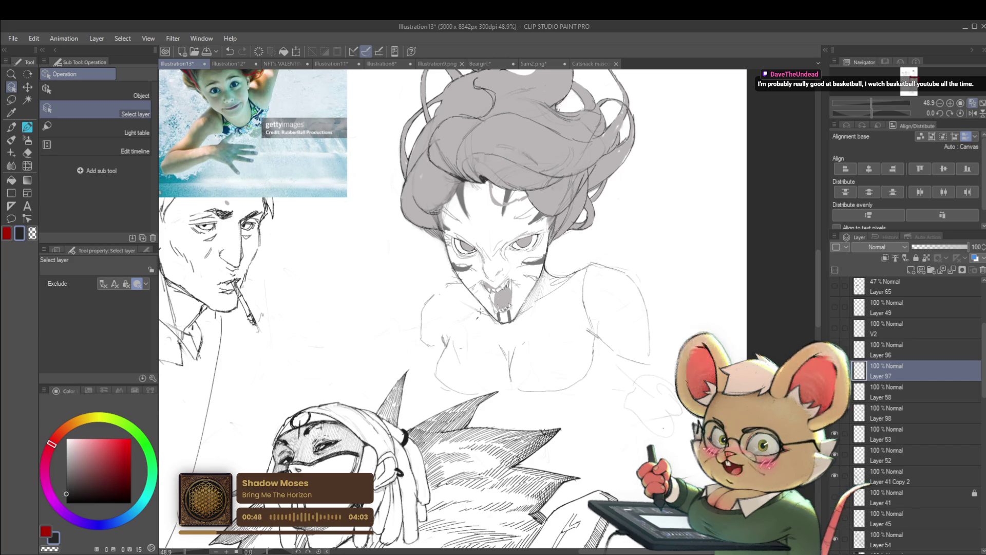
pyautogui.scroll(2, 554, 292)
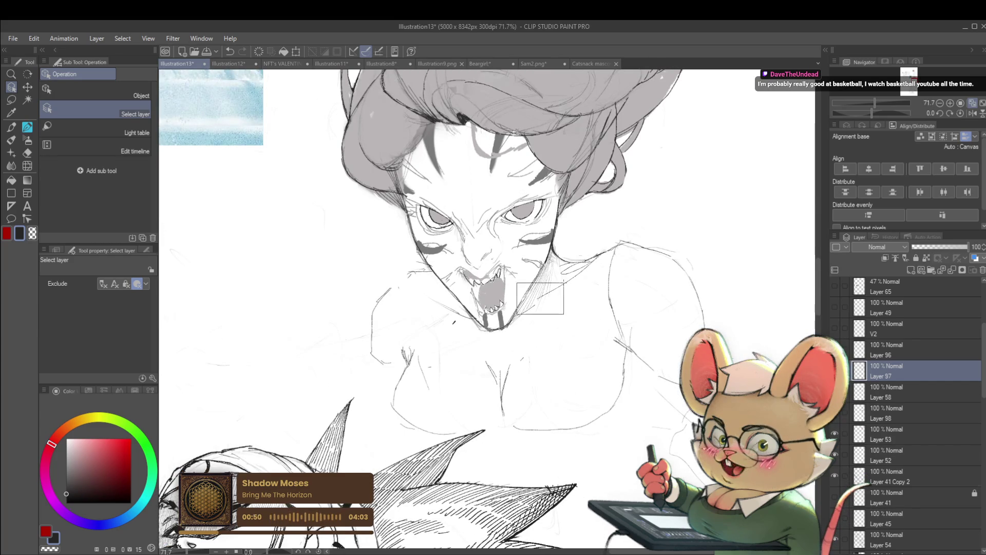
pyautogui.moveTo(517, 313); pyautogui.dragTo(549, 291)
pyautogui.click(512, 291)
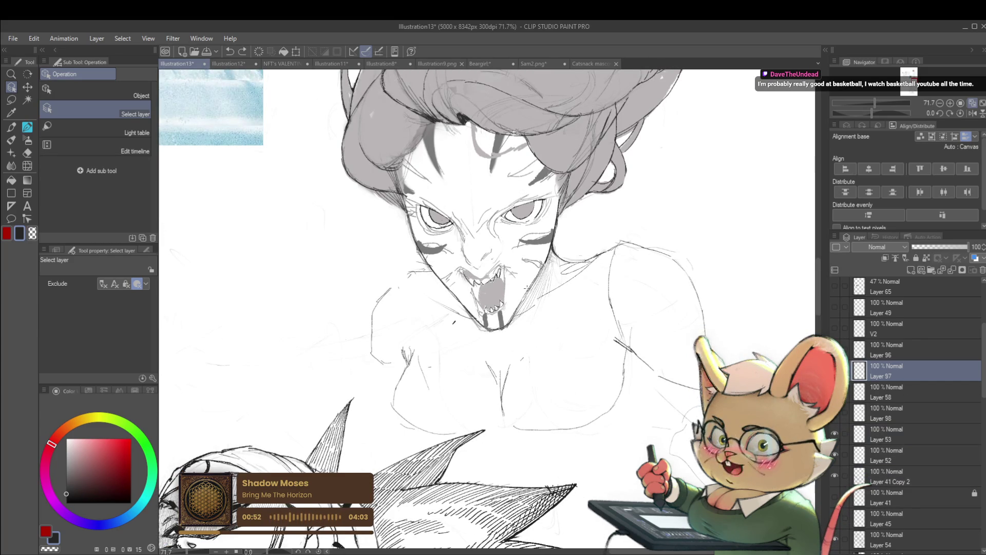
pyautogui.press('p')
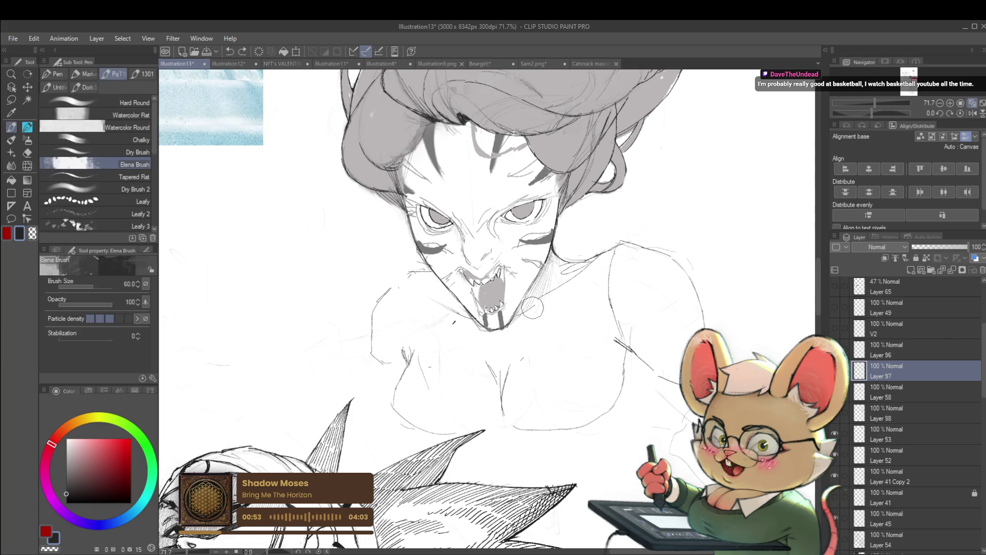
pyautogui.press('p')
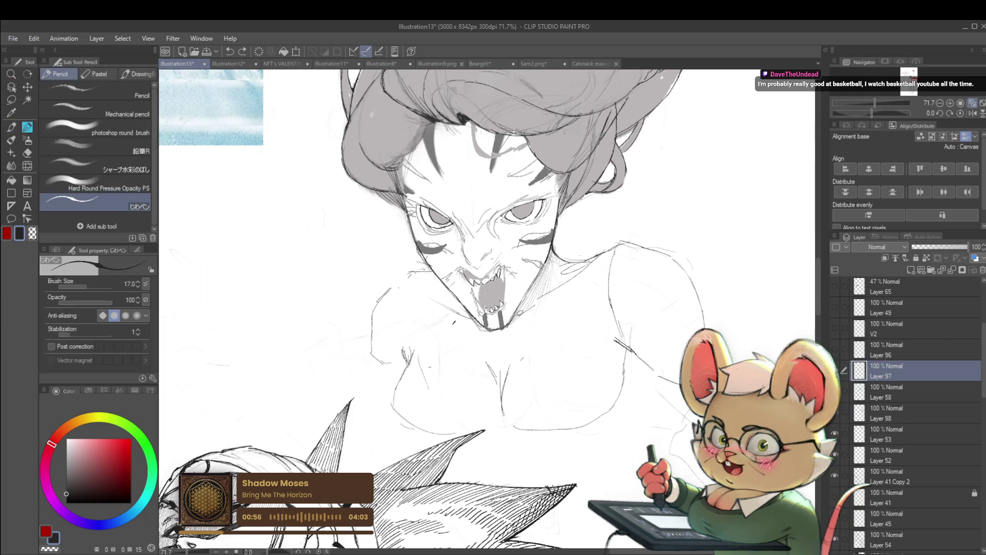
pyautogui.moveTo(515, 313); pyautogui.dragTo(554, 289)
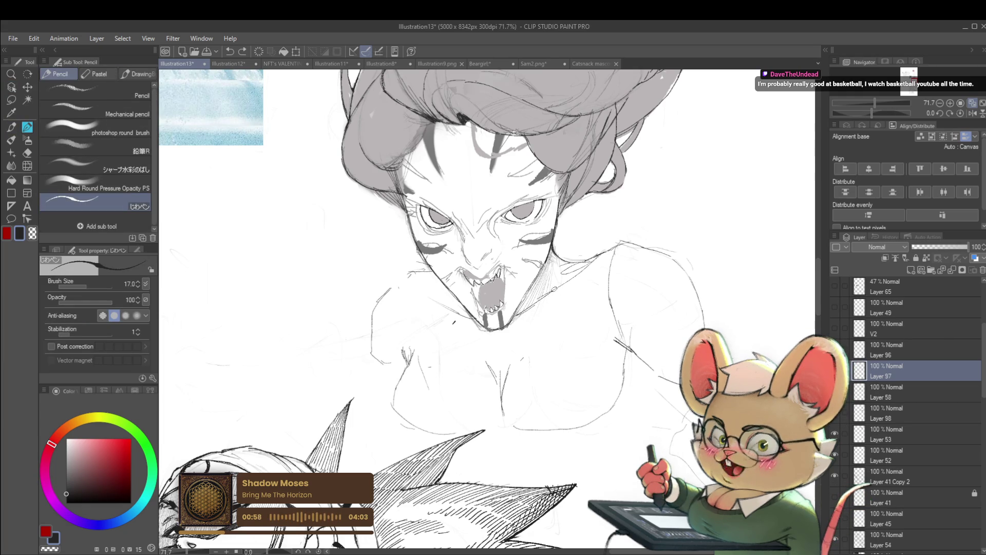
pyautogui.scroll(-5, 608, 262)
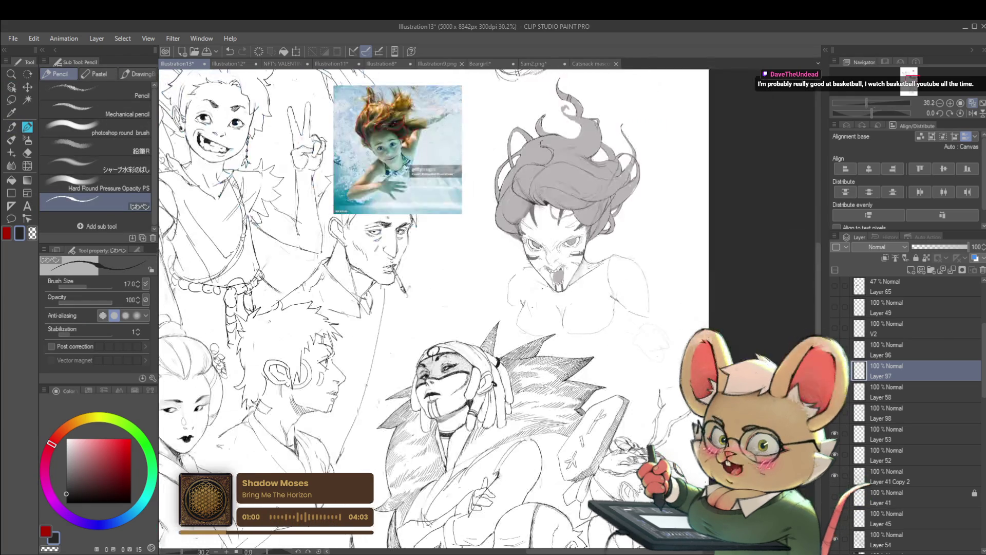
# Step: Centre the girl's face, mirror the view, and cycle through Layers 53, 98, 58 back to 97
pyautogui.scroll(3, 648, 246)
pyautogui.moveTo(649, 250); pyautogui.dragTo(598, 236)
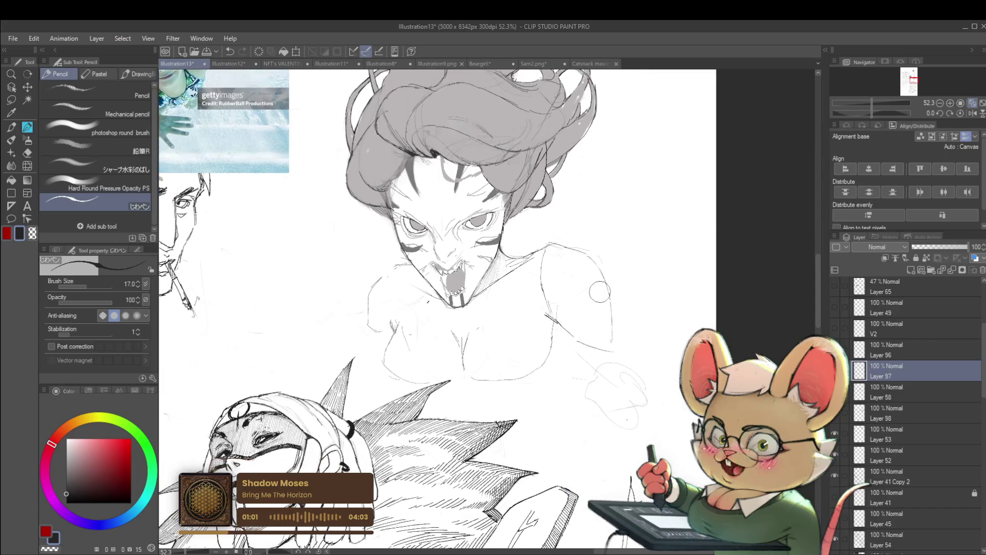
pyautogui.click(973, 113)
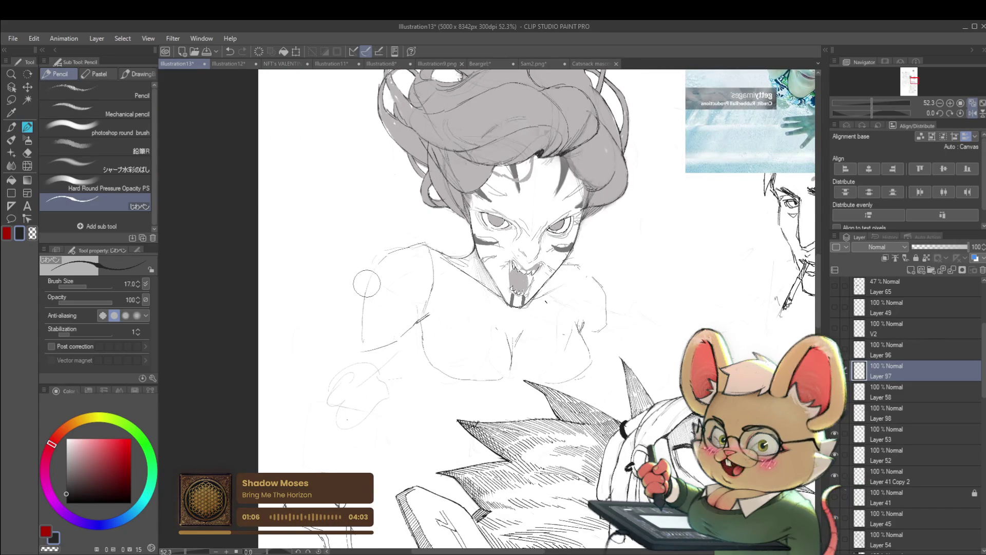
pyautogui.hotkey('alt', '[')
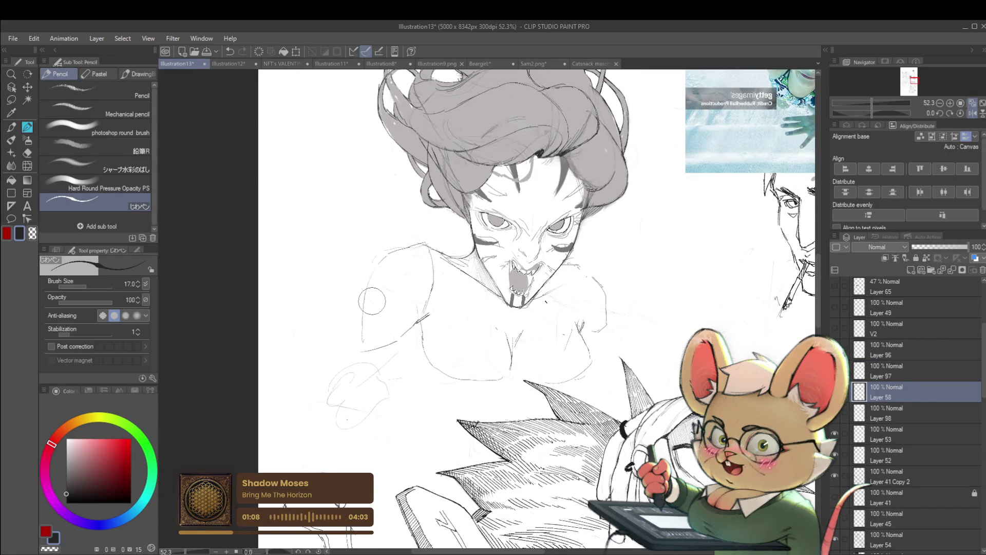
pyautogui.click(894, 429)
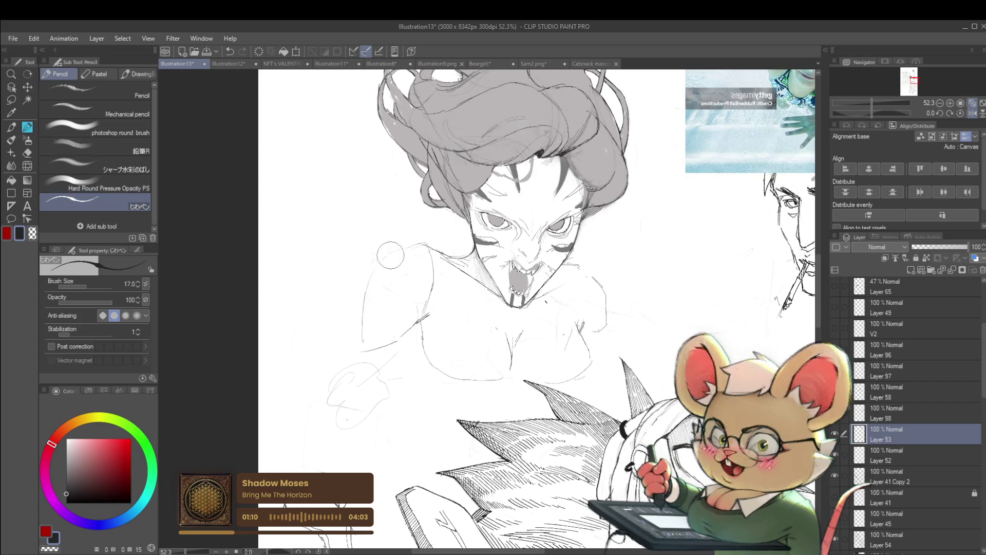
pyautogui.click(893, 412)
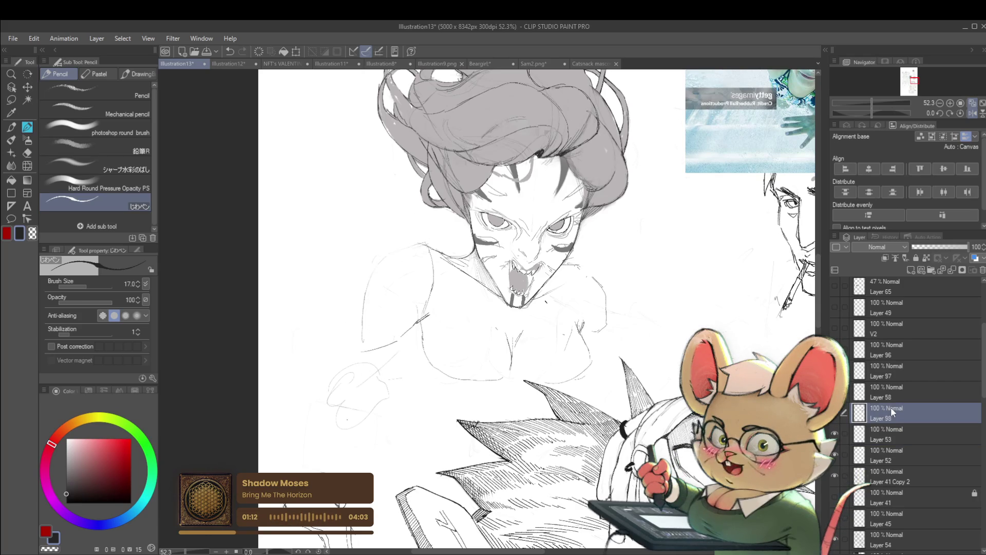
pyautogui.click(893, 396)
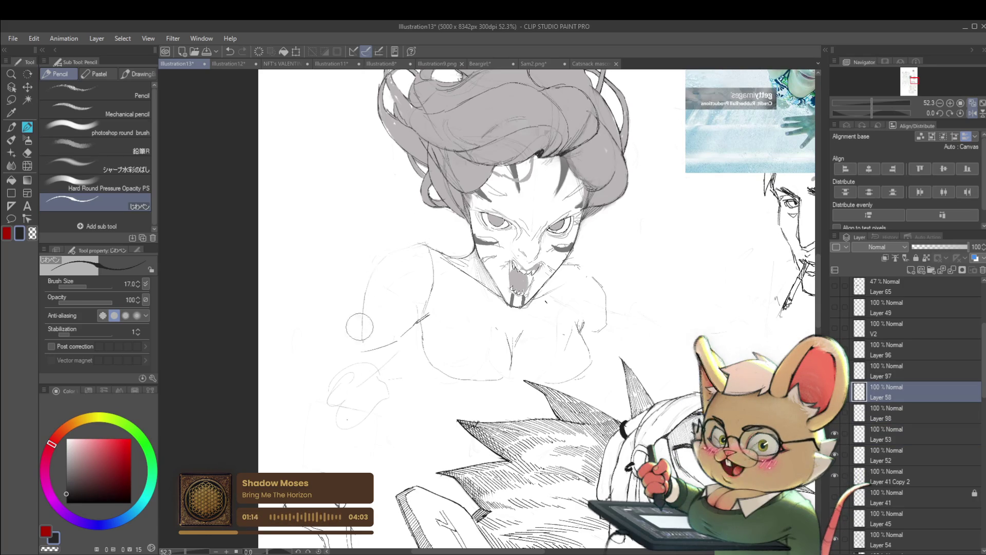
pyautogui.click(895, 373)
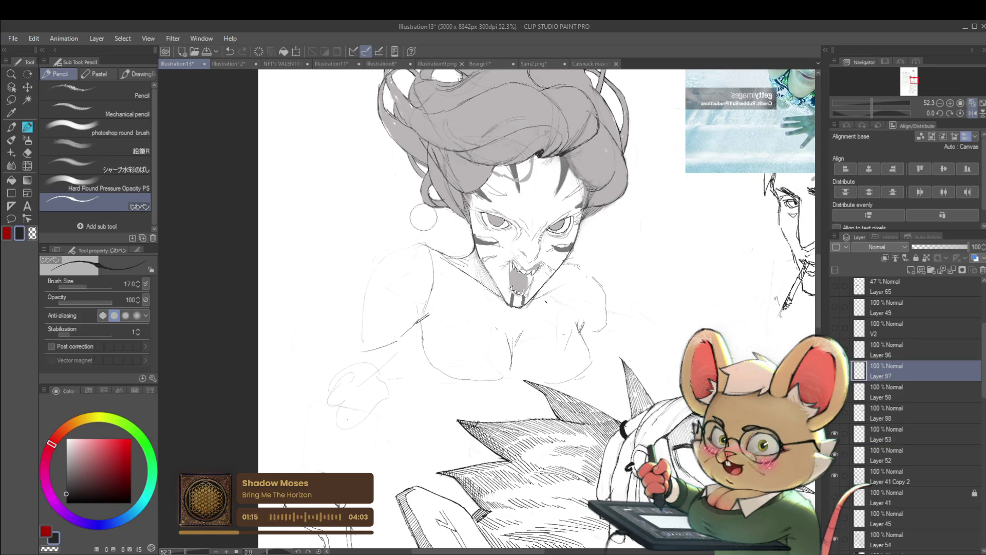
# Step: Flip the view back and draw a curved pencil line down the right shoulder
pyautogui.click(973, 113)
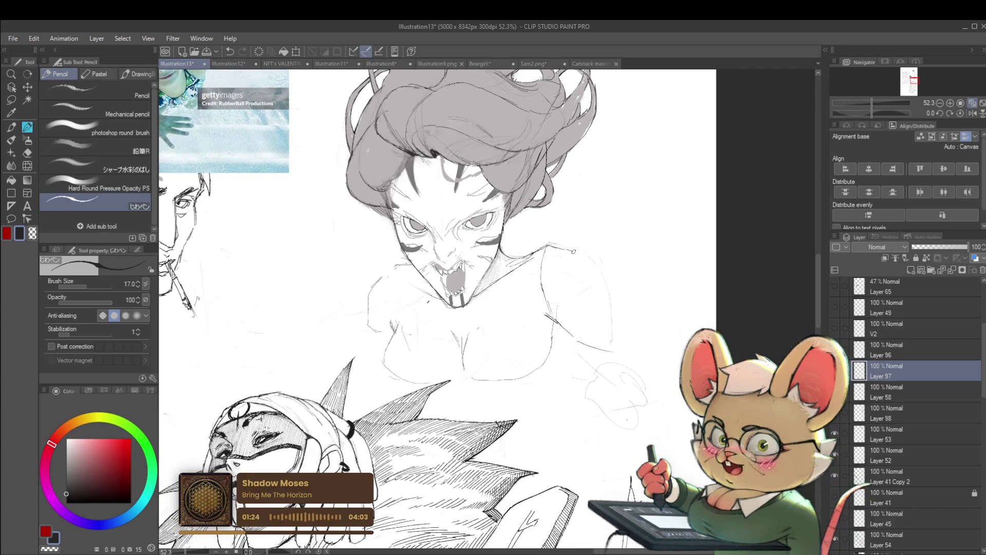
pyautogui.moveTo(574, 252); pyautogui.dragTo(602, 283)
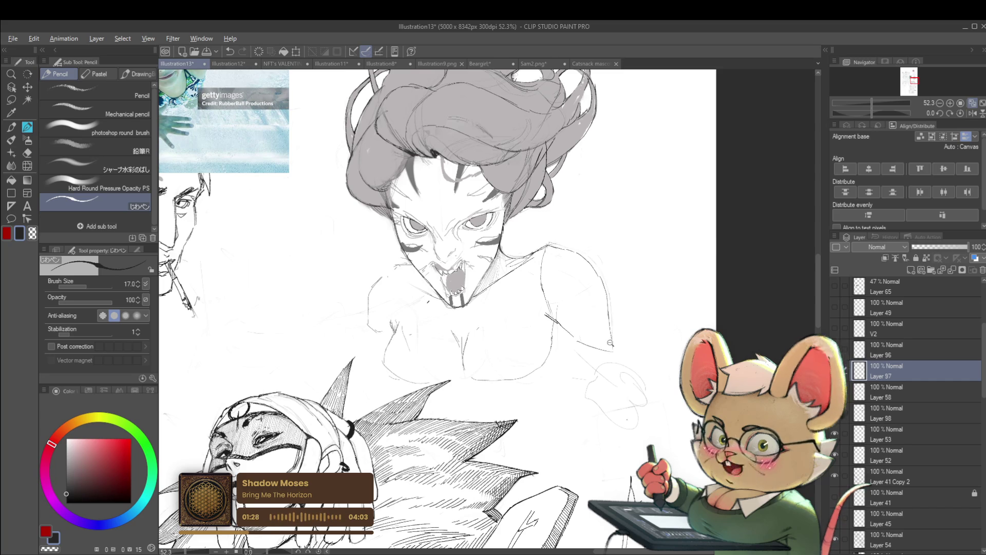
pyautogui.scroll(-3, 608, 310)
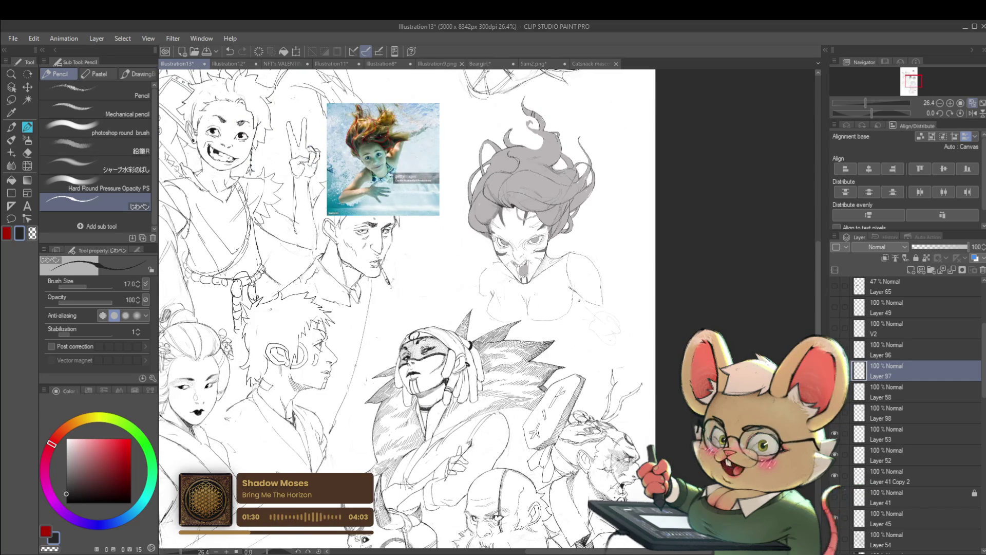
# Step: Draw a short pencil stroke beside the shoulder
pyautogui.moveTo(572, 288); pyautogui.dragTo(579, 310)
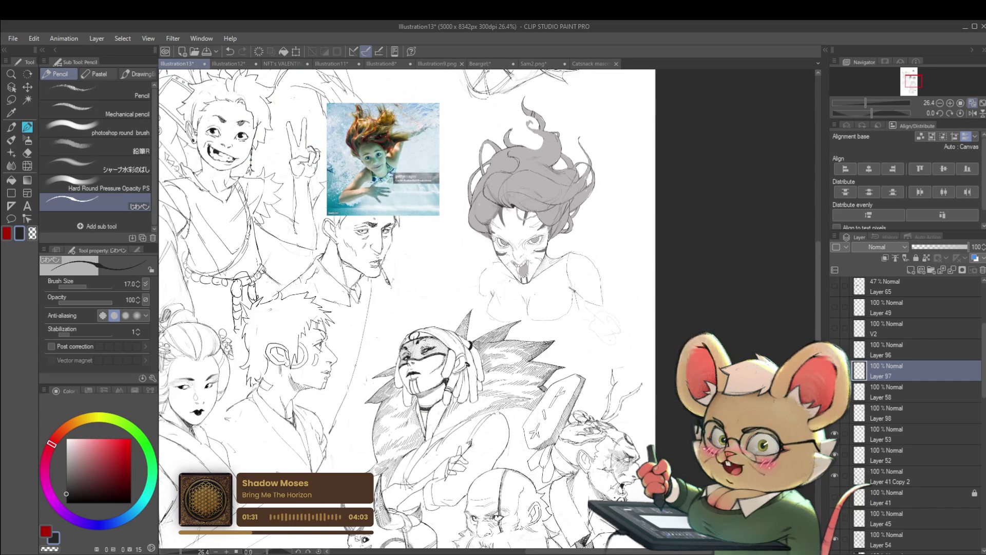
pyautogui.scroll(-1, 603, 312)
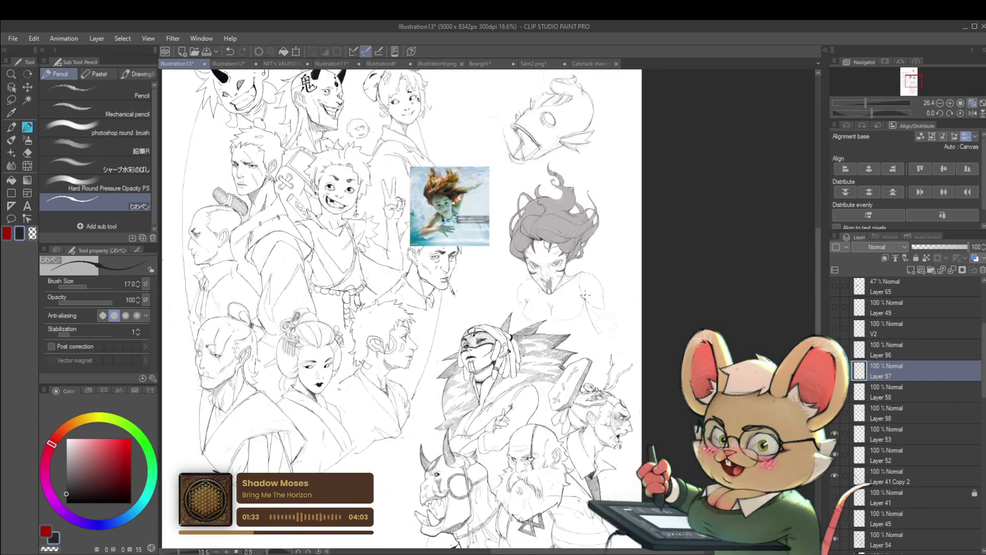
pyautogui.scroll(3, 591, 334)
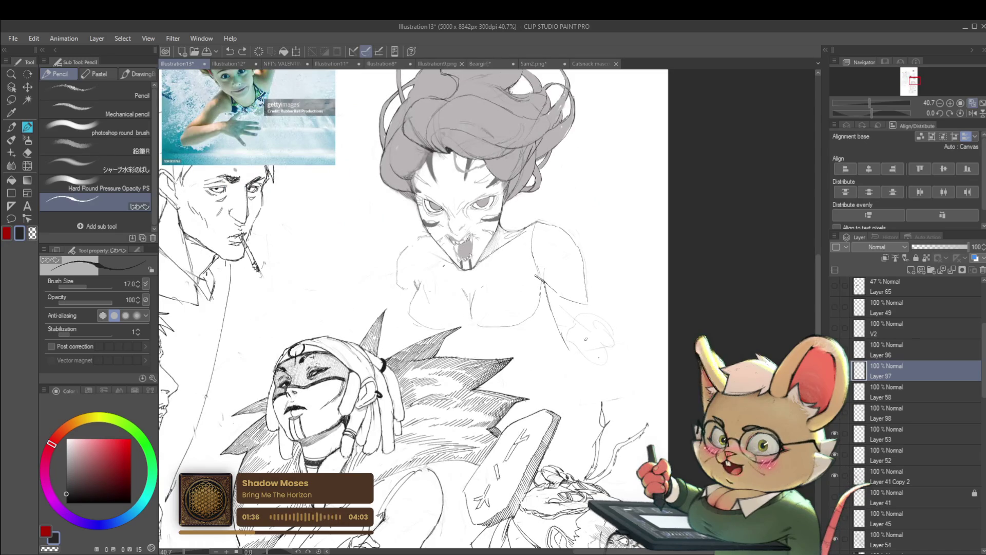
# Step: Mirror the view and step through Layers 58, 98 and 53
pyautogui.click(972, 113)
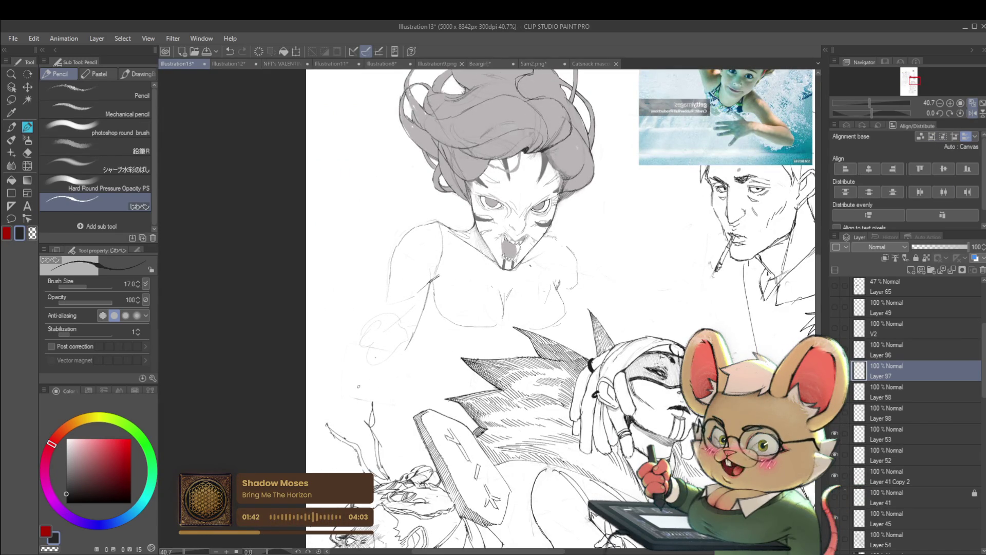
pyautogui.hotkey('alt', '[')
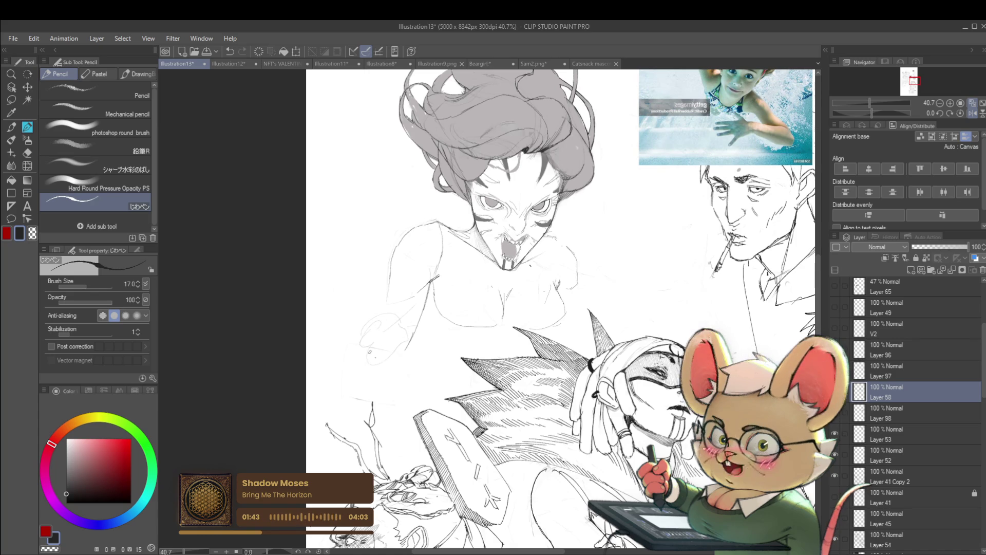
pyautogui.click(888, 417)
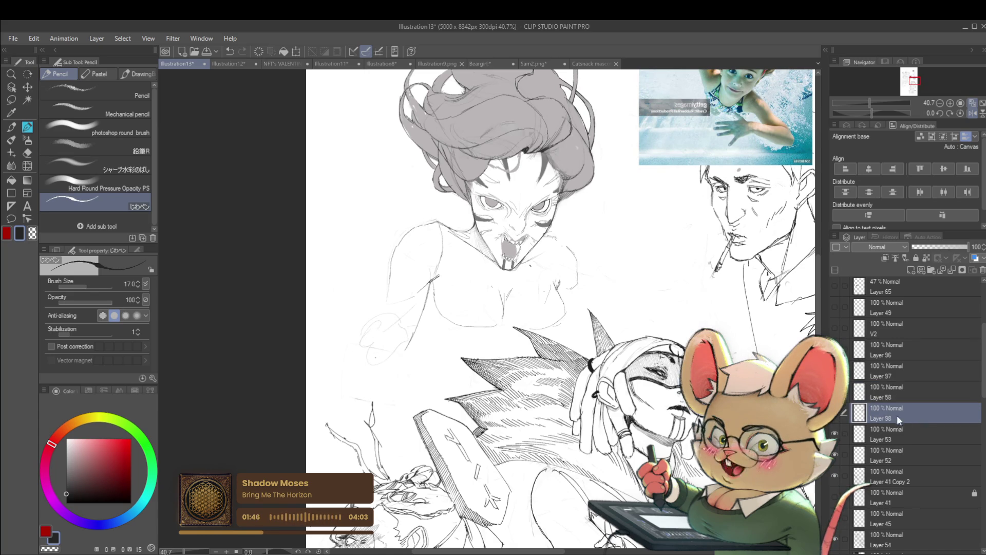
pyautogui.hotkey('alt', '[')
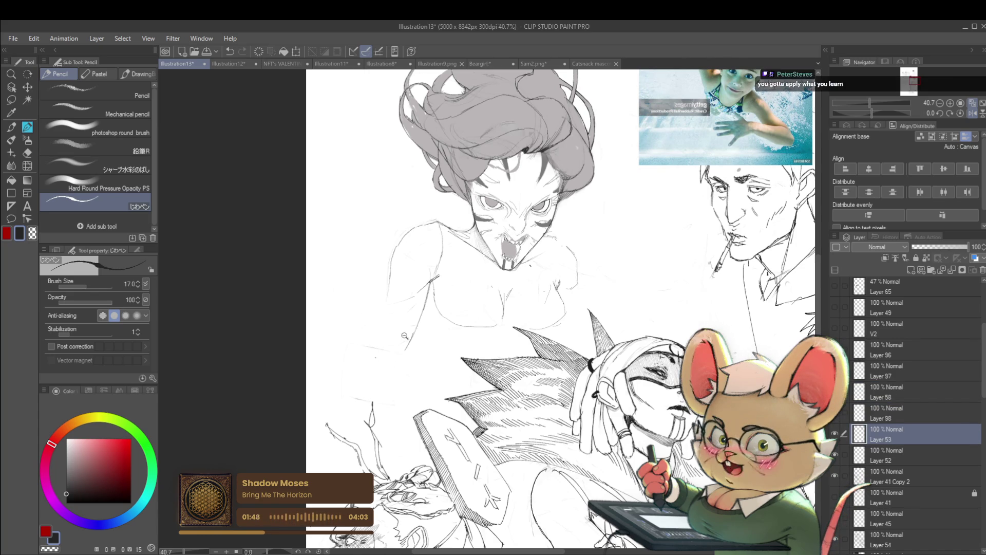
pyautogui.scroll(-3, 404, 335)
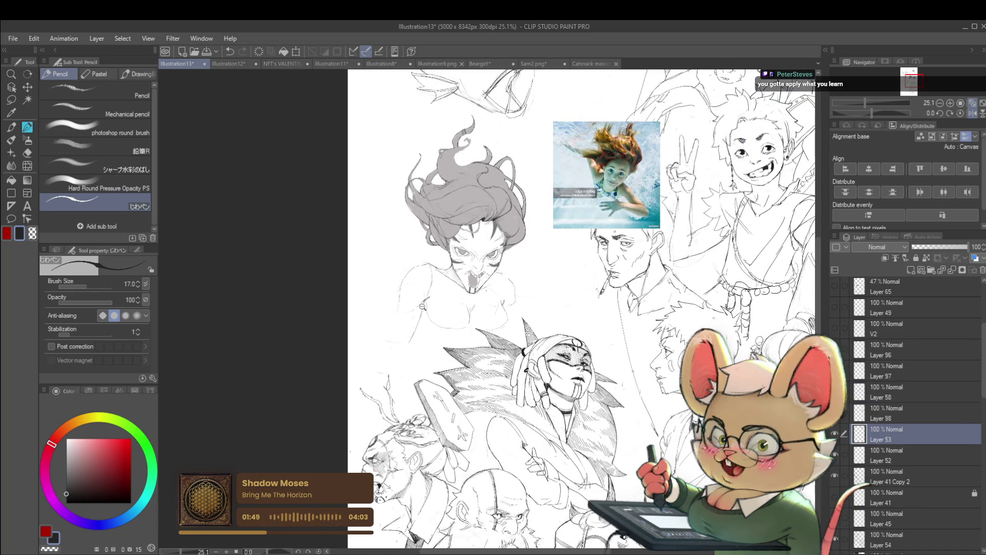
pyautogui.scroll(3, 405, 308)
pyautogui.scroll(-4, 446, 303)
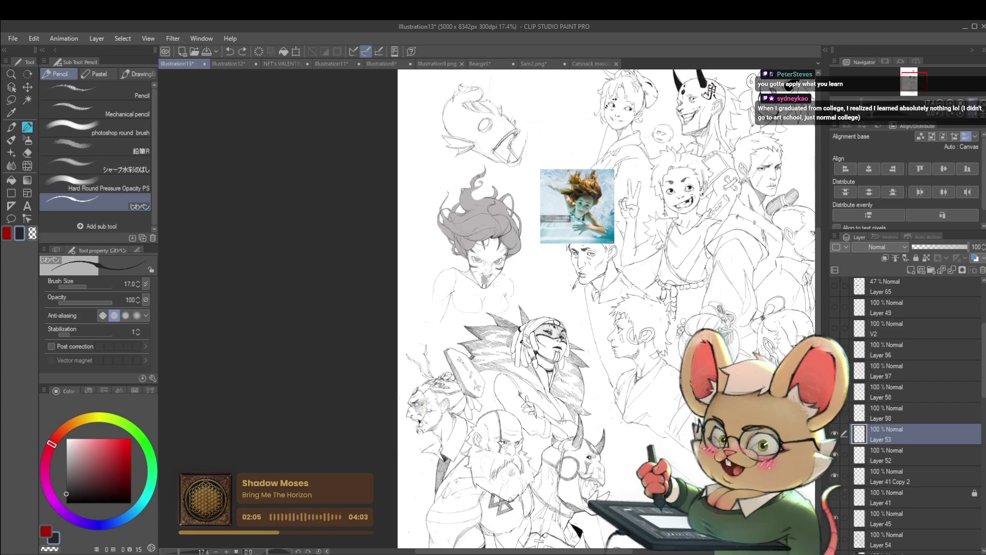
# Step: Flip the view horizontally and tap a small pencil mark near the shoulder
pyautogui.press('h')
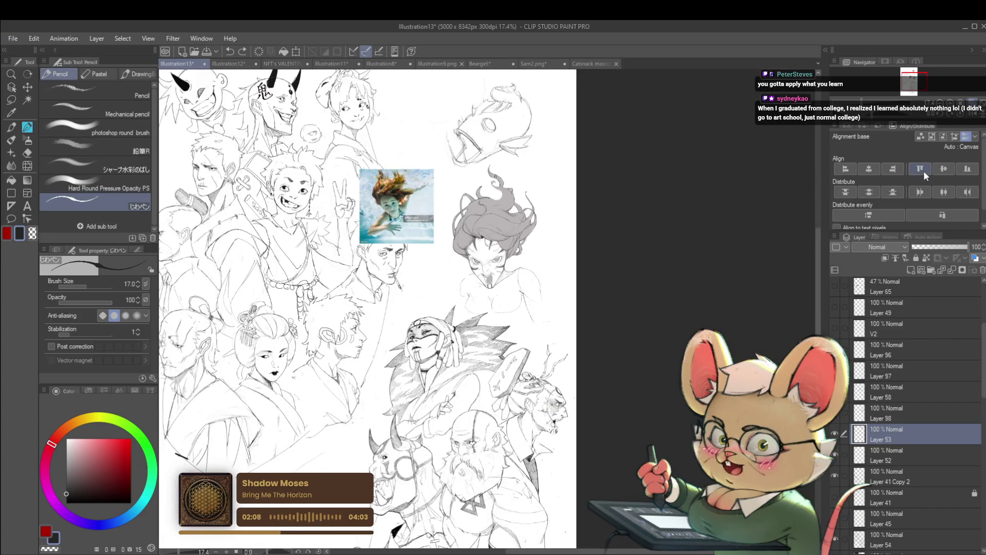
pyautogui.scroll(3, 544, 277)
pyautogui.click(511, 364)
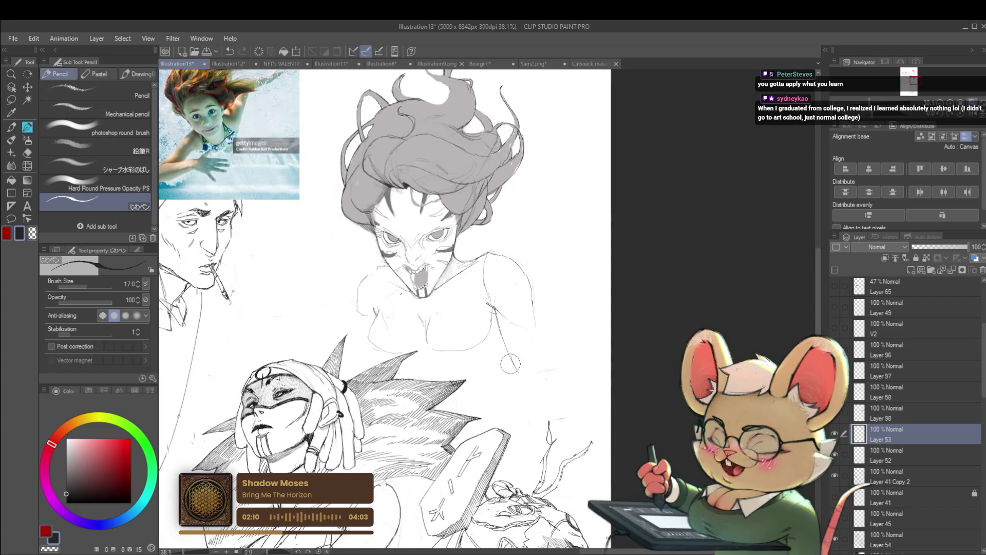
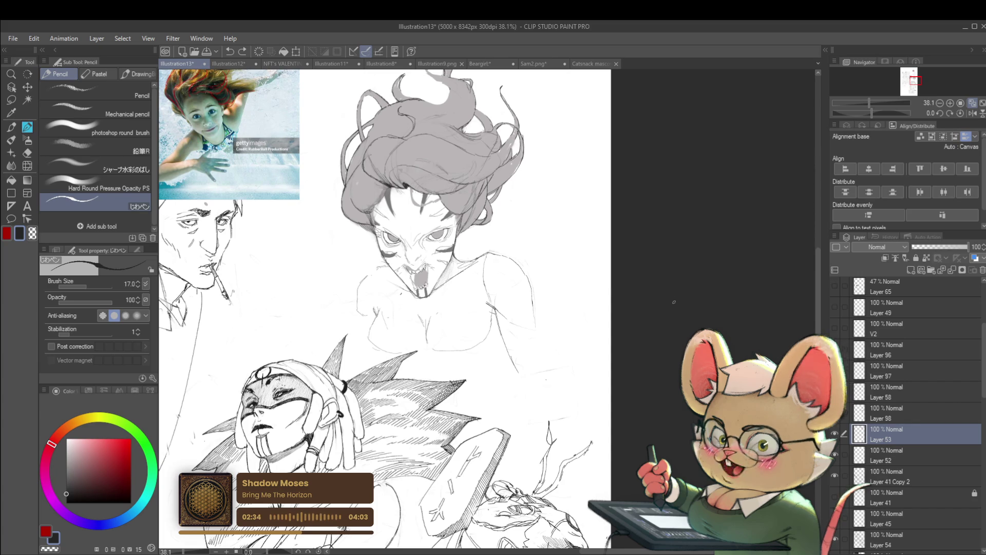
# Step: Mirror the canvas view, then make Layer 97 the working layer after briefly selecting Layer 58
pyautogui.click(972, 114)
pyautogui.scroll(-2, 677, 276)
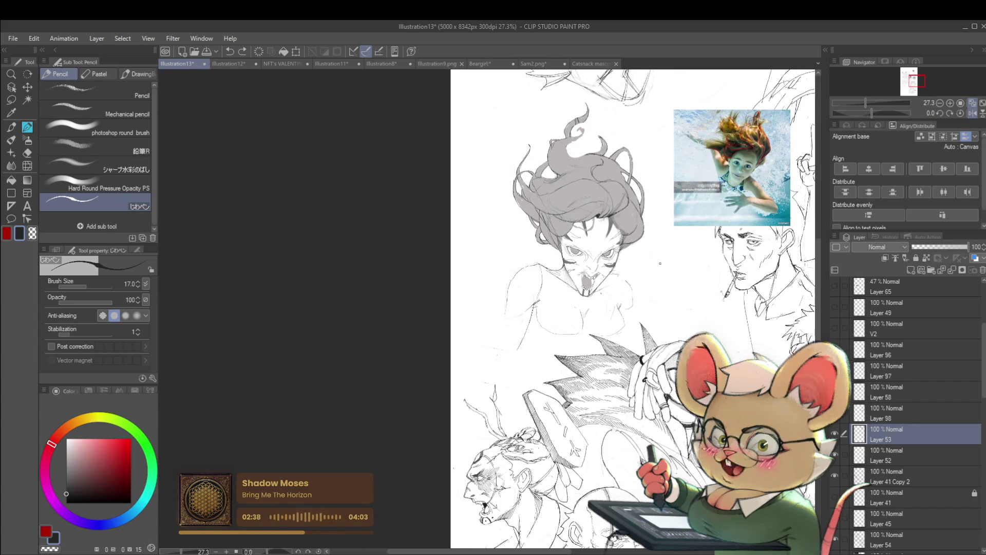
pyautogui.click(893, 392)
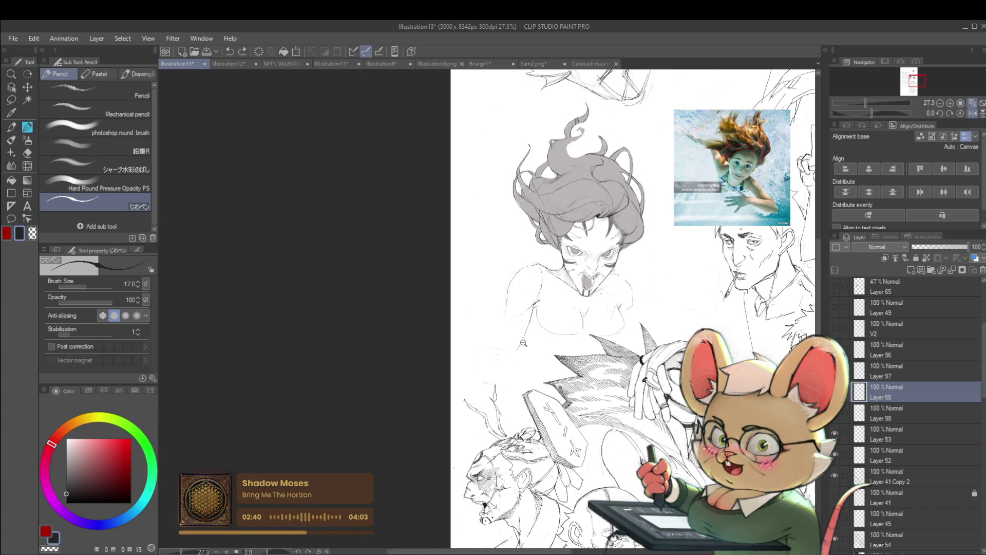
pyautogui.scroll(2, 520, 349)
pyautogui.click(890, 374)
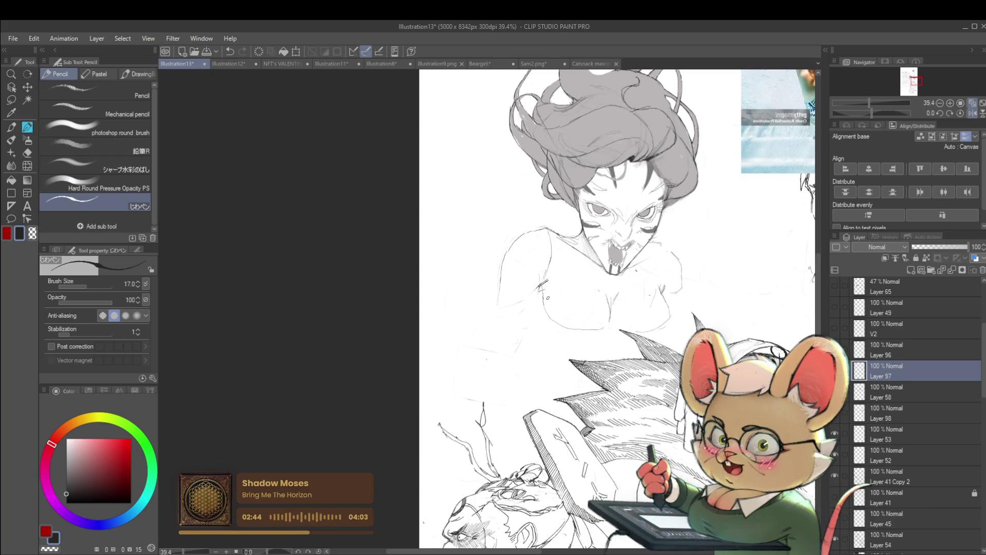
# Step: Undo the last stroke and review the sketch
pyautogui.hotkey('ctrl', 'z')
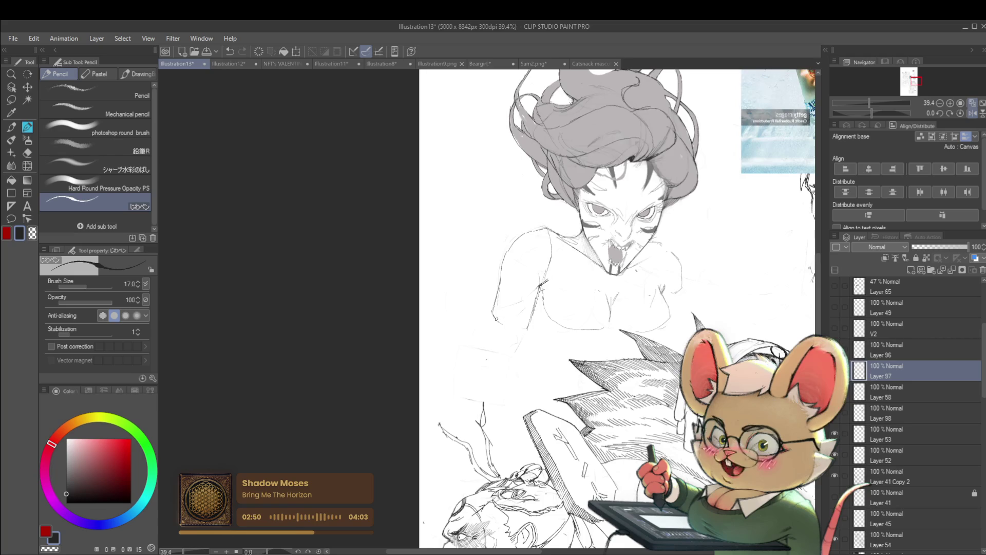
pyautogui.scroll(-1, 530, 317)
pyautogui.scroll(-2, 530, 317)
pyautogui.scroll(3, 512, 289)
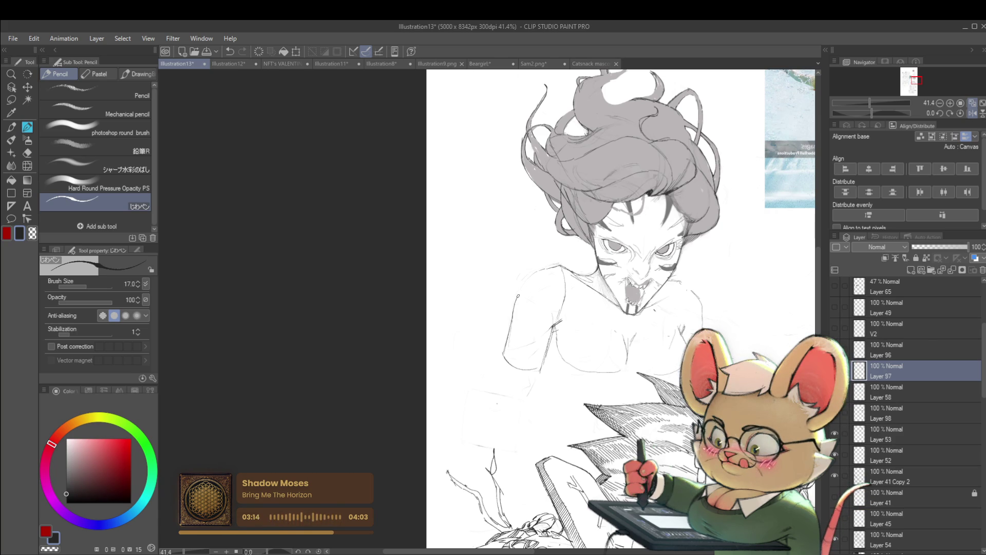
pyautogui.scroll(-3, 556, 241)
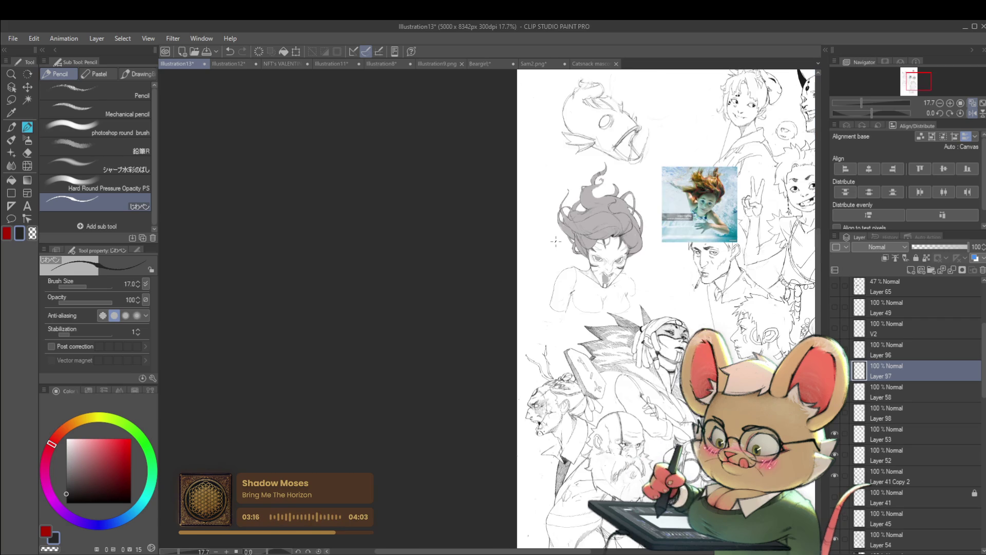
pyautogui.scroll(3, 583, 266)
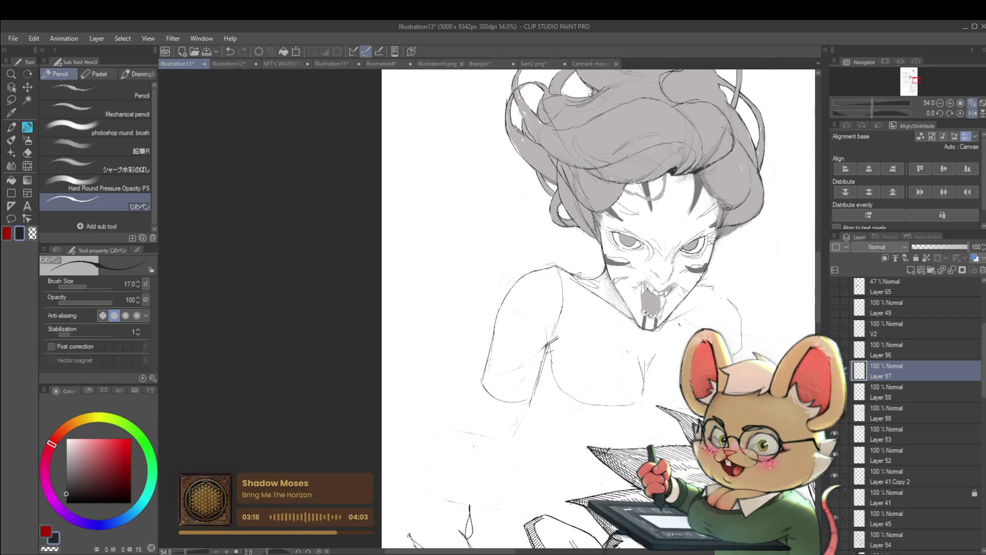
pyautogui.scroll(-3, 627, 267)
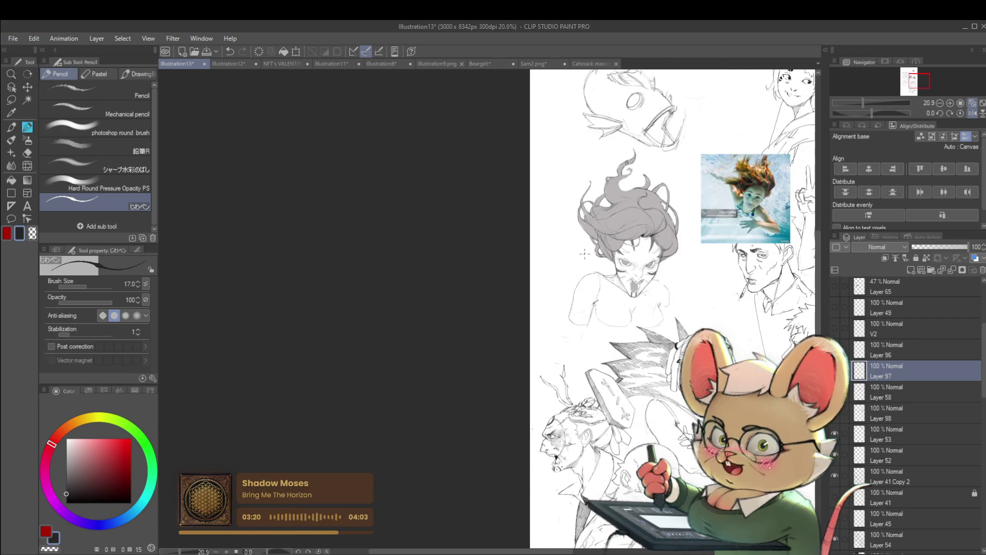
pyautogui.hscroll(5, 374, 278)
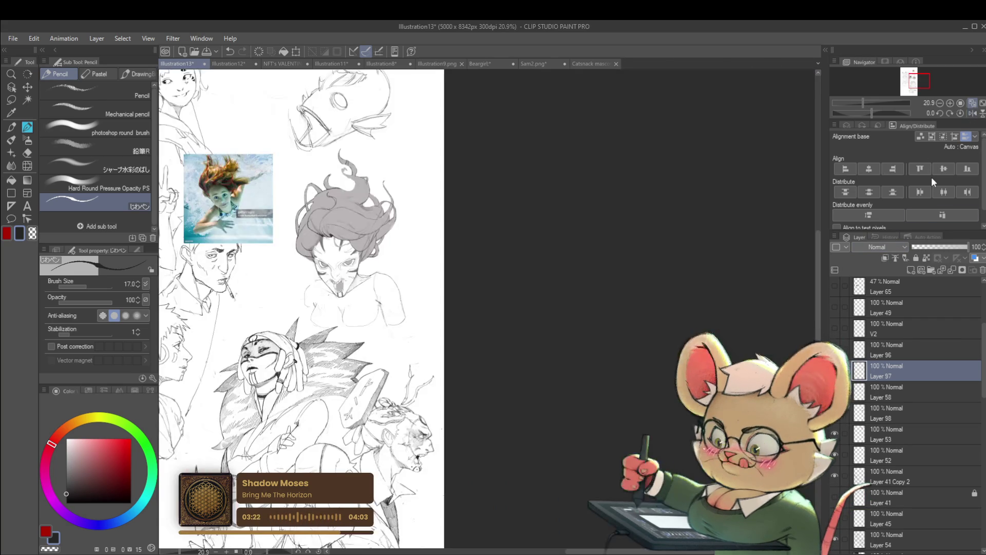
pyautogui.scroll(2, 375, 278)
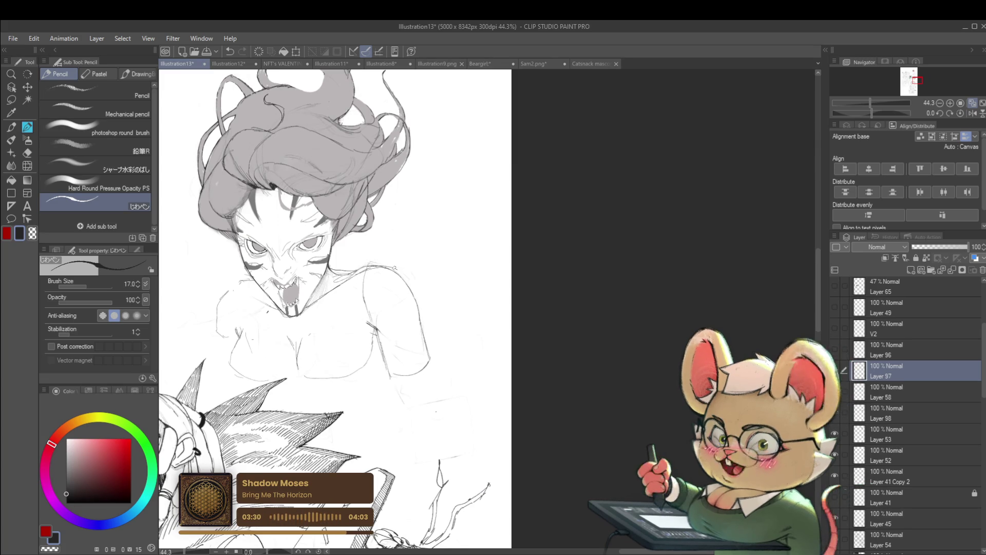
pyautogui.scroll(-4, 417, 302)
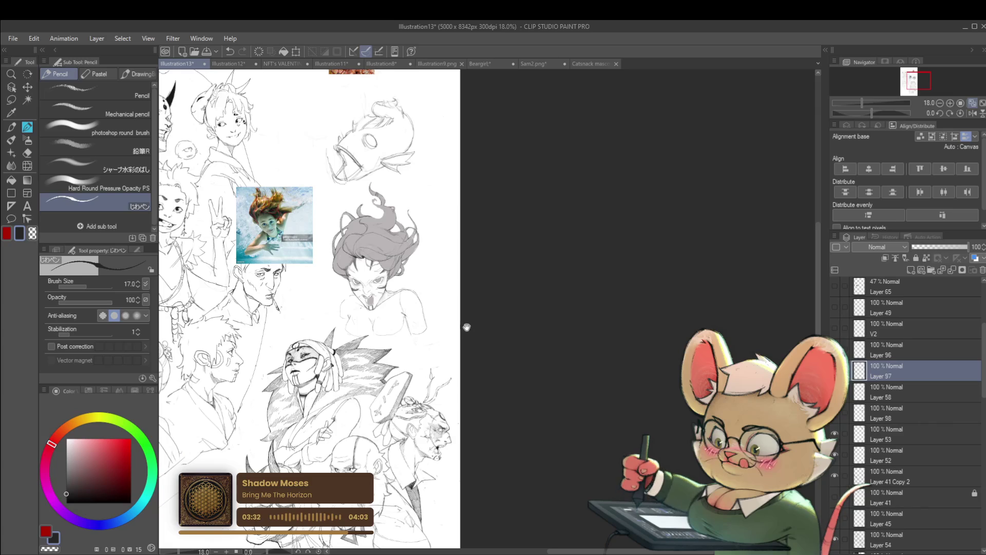
pyautogui.scroll(1, 466, 327)
pyautogui.scroll(1, 494, 308)
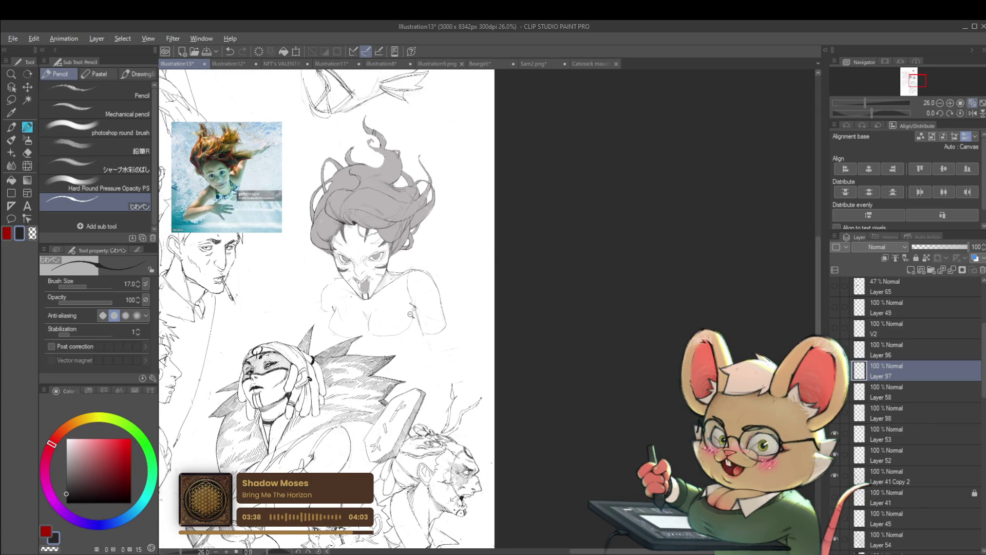
pyautogui.scroll(2, 410, 314)
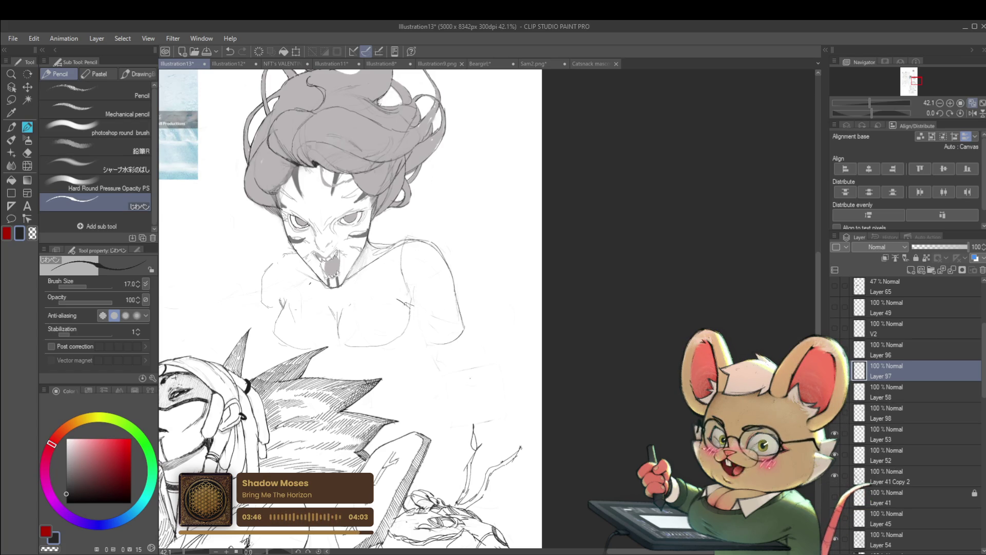
pyautogui.scroll(-3, 409, 305)
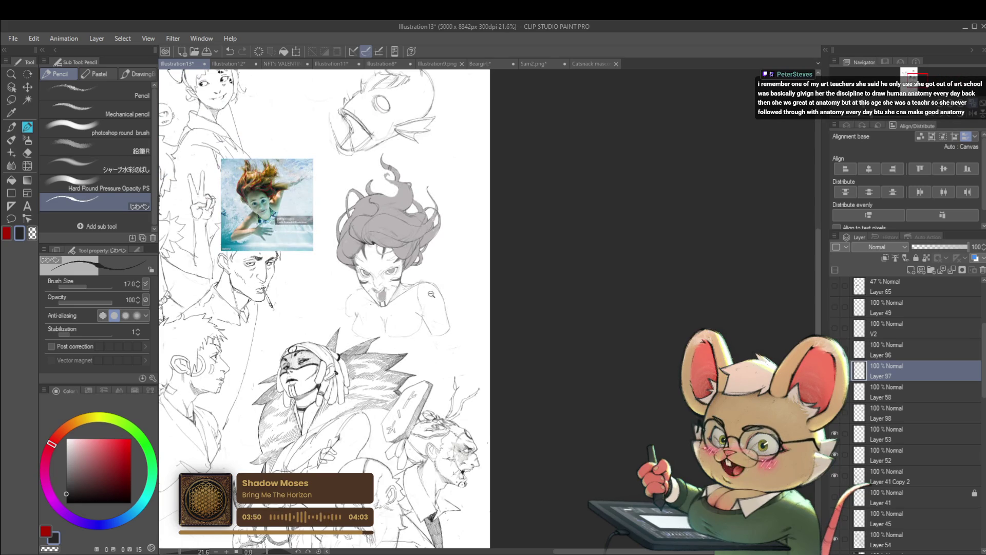
pyautogui.scroll(3, 431, 294)
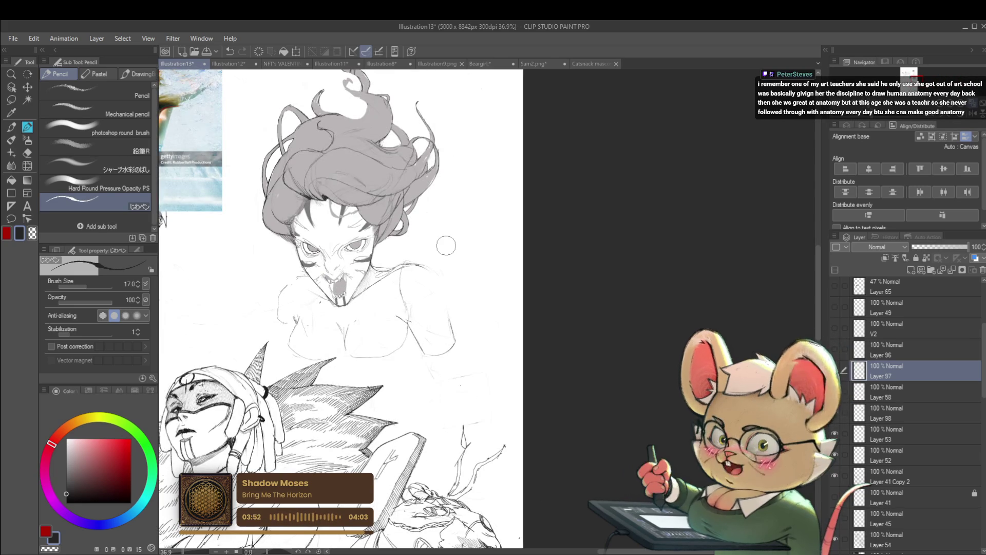
pyautogui.press('h')
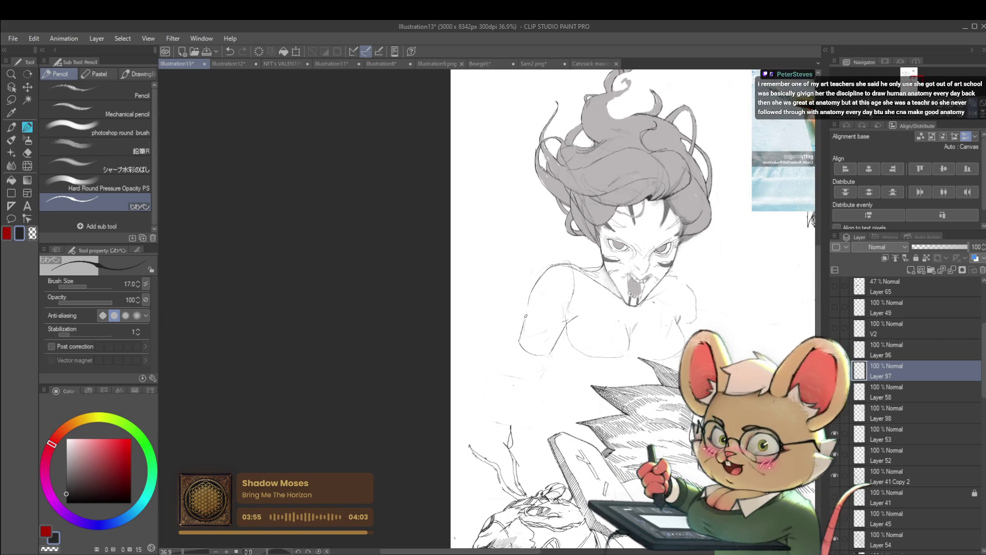
pyautogui.click(552, 298)
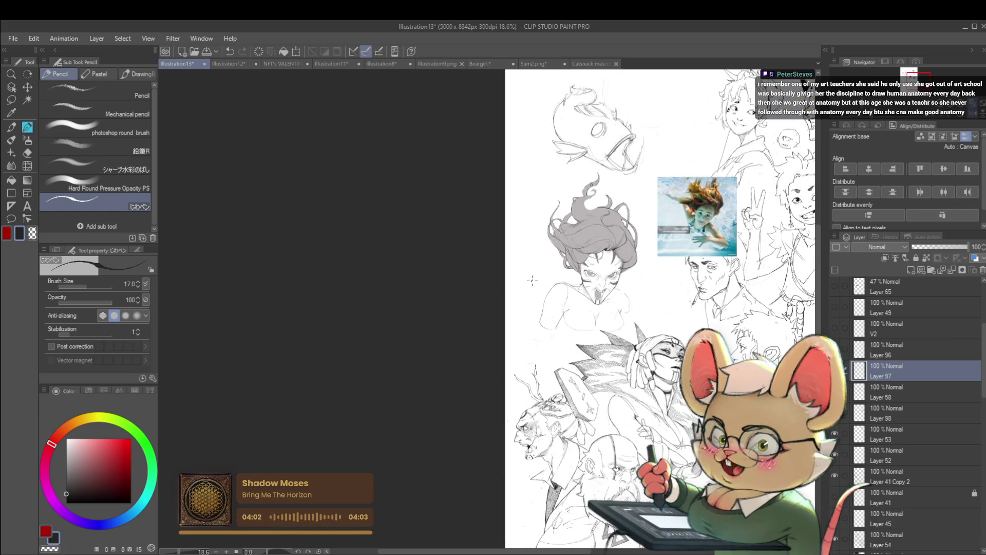
pyautogui.scroll(2, 568, 303)
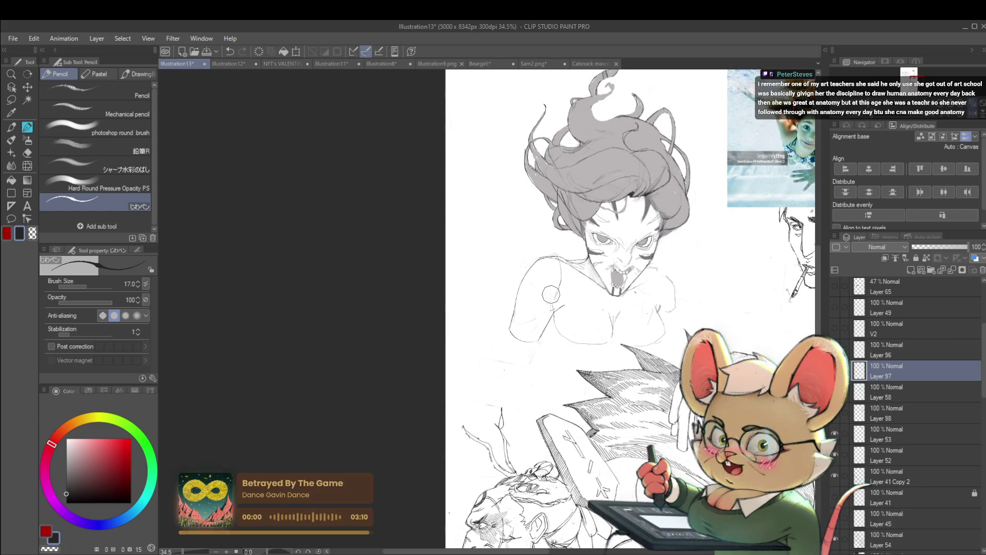
pyautogui.click(875, 417)
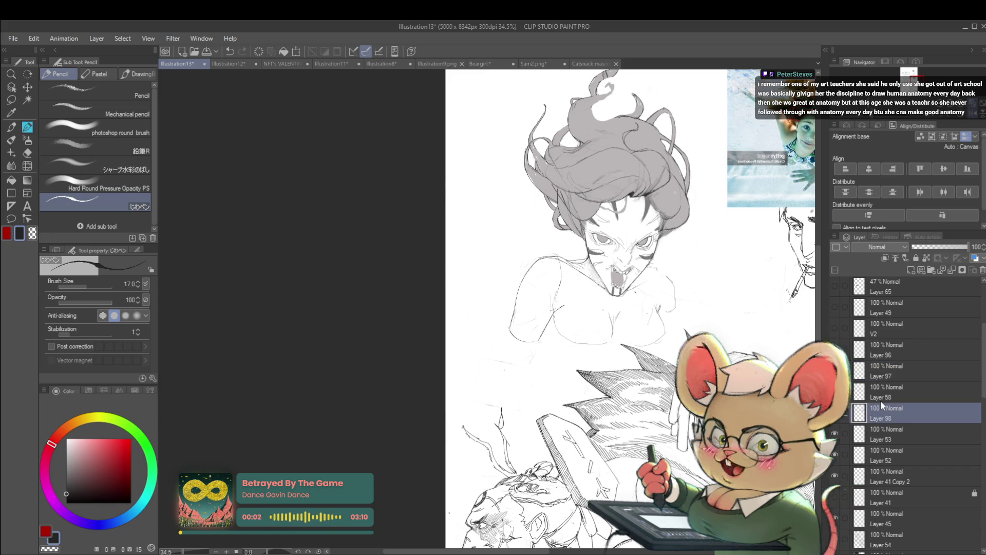
# Step: Make Layer 53 the working layer and zoom in on the girl's chest
pyautogui.click(886, 435)
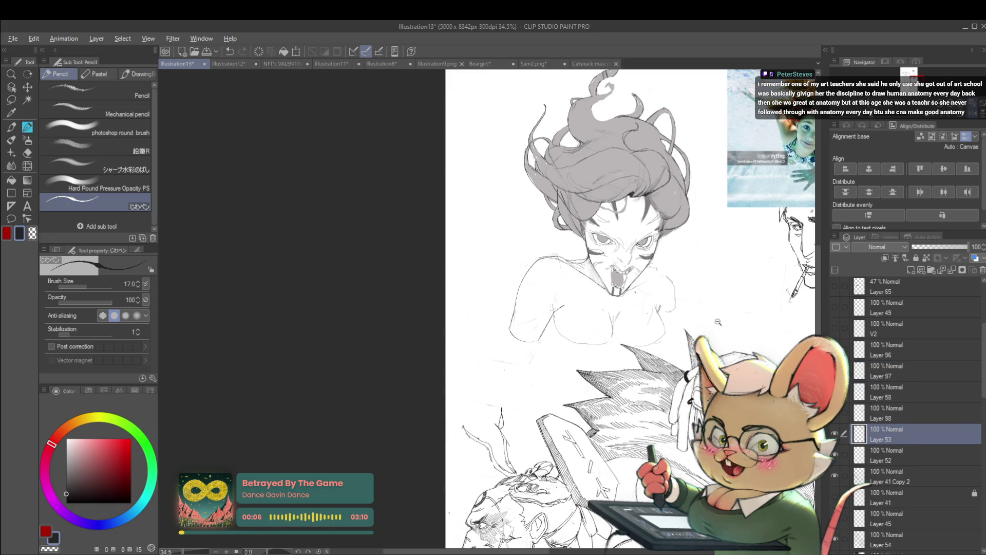
pyautogui.scroll(-2, 705, 303)
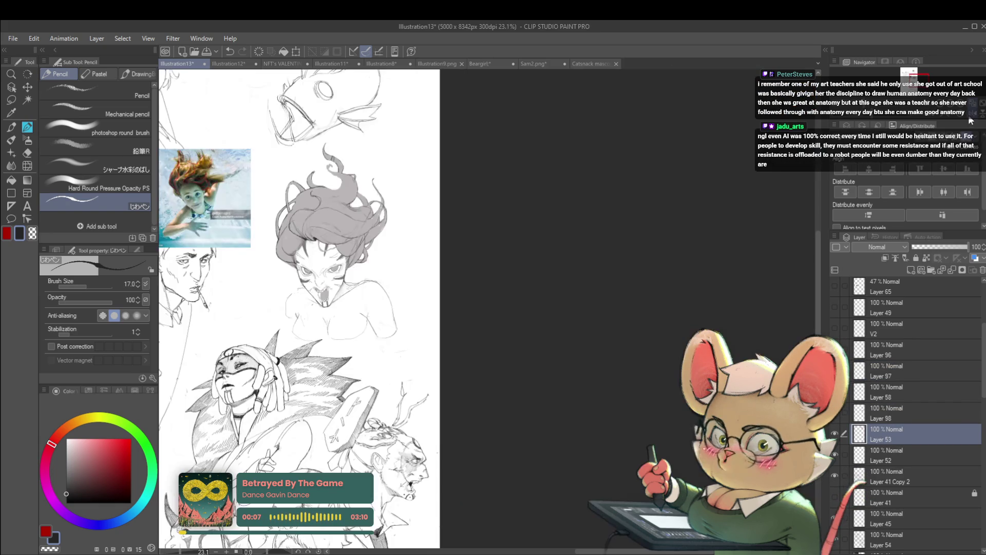
pyautogui.moveTo(705, 303); pyautogui.dragTo(389, 311)
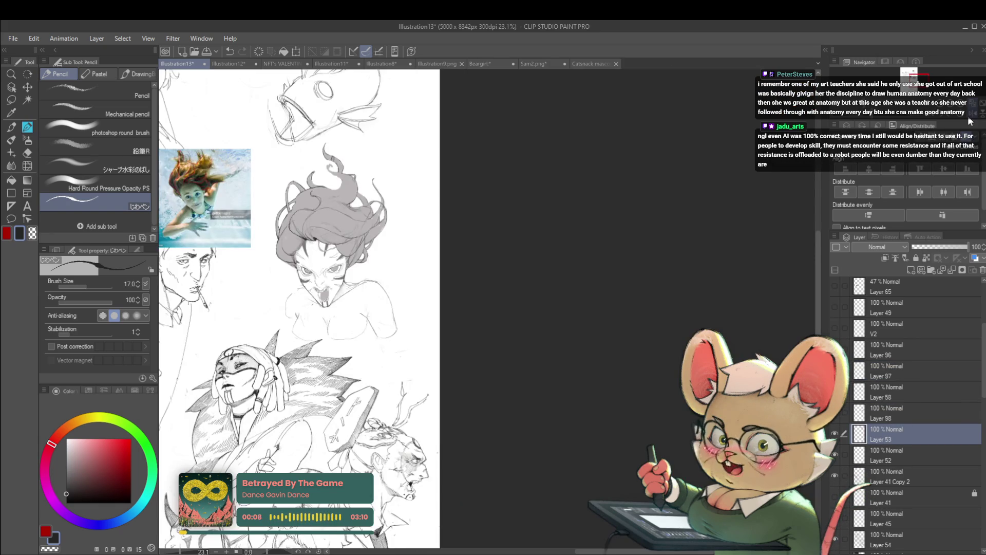
pyautogui.scroll(4, 389, 289)
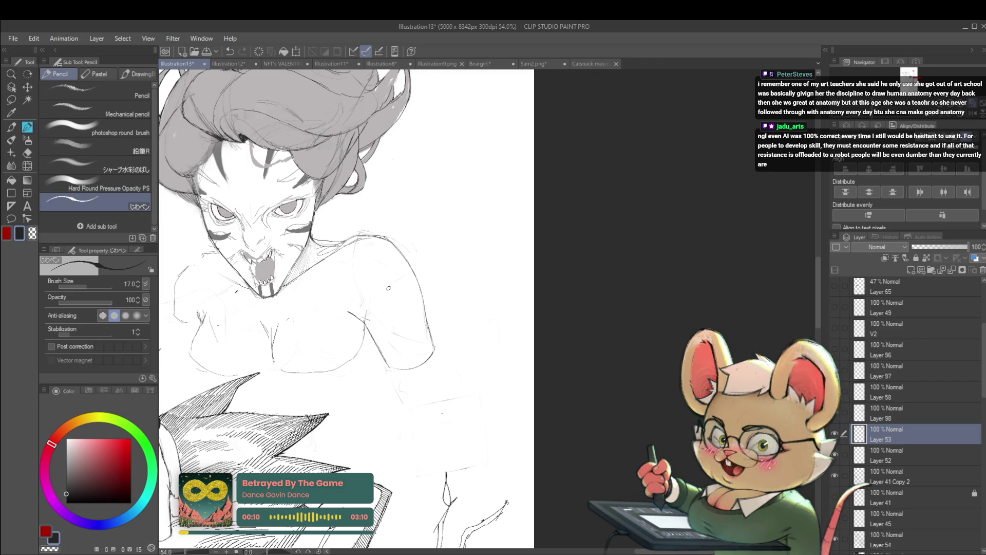
# Step: Try circles on the chest and near the shoulder, undoing the chest attempts
pyautogui.moveTo(365, 308); pyautogui.dragTo(348, 311)
pyautogui.hotkey('ctrl', 'z')
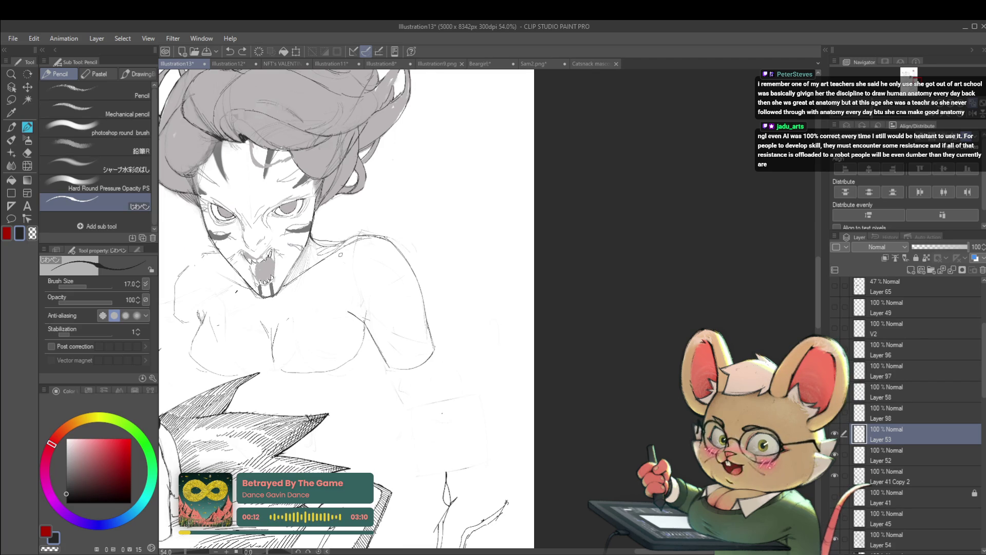
pyautogui.moveTo(359, 218); pyautogui.dragTo(345, 224)
pyautogui.moveTo(367, 303); pyautogui.dragTo(345, 321)
pyautogui.hotkey('ctrl', 'z')
# Step: Undo leftover circles on Layers 98 and 97, then redraw the shoulder circle on Layer 97
pyautogui.click(889, 406)
pyautogui.hotkey('ctrl', 'z')
pyautogui.click(892, 372)
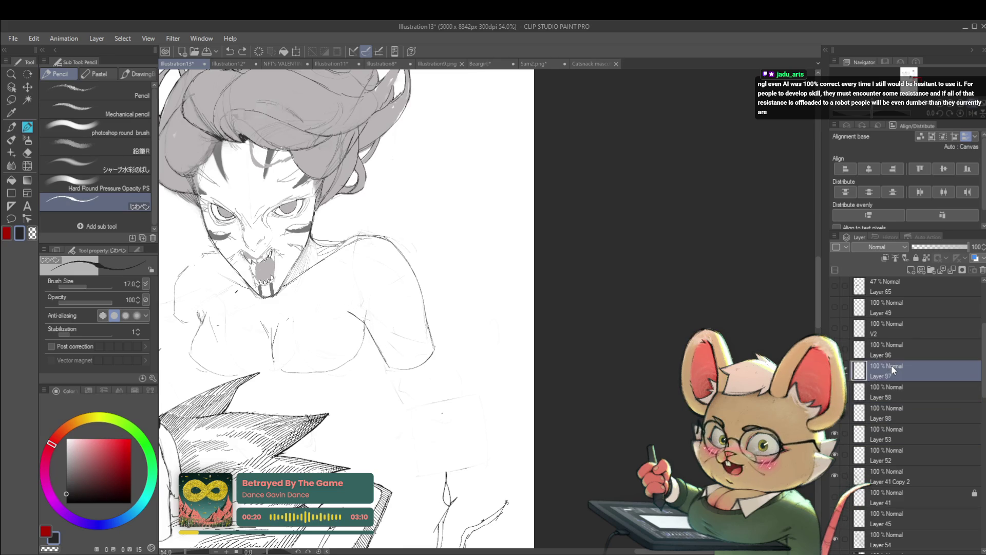
pyautogui.hotkey('ctrl', 'z')
pyautogui.moveTo(343, 229); pyautogui.dragTo(340, 230)
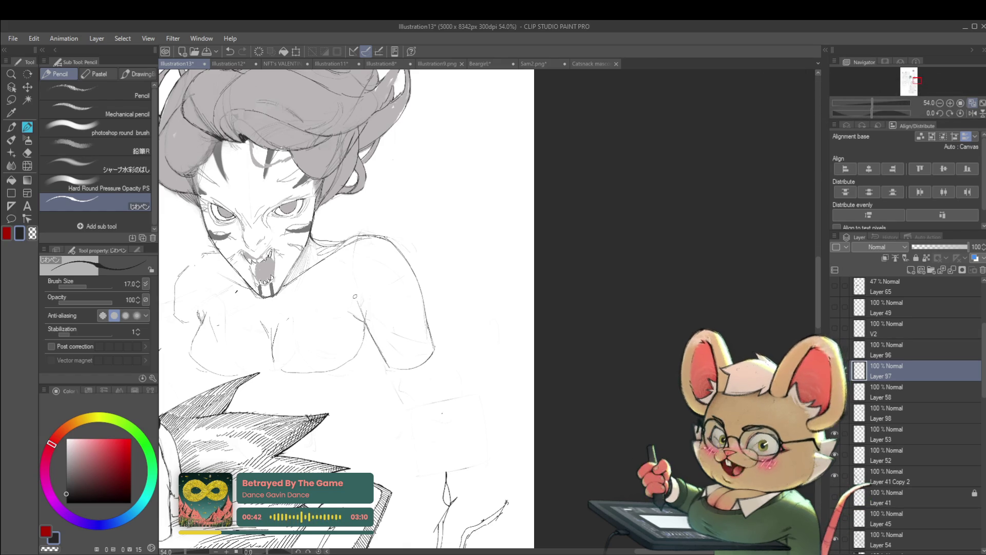
# Step: Toggle the mirrored view and step the working layer down to Layer 58
pyautogui.scroll(-5, 364, 316)
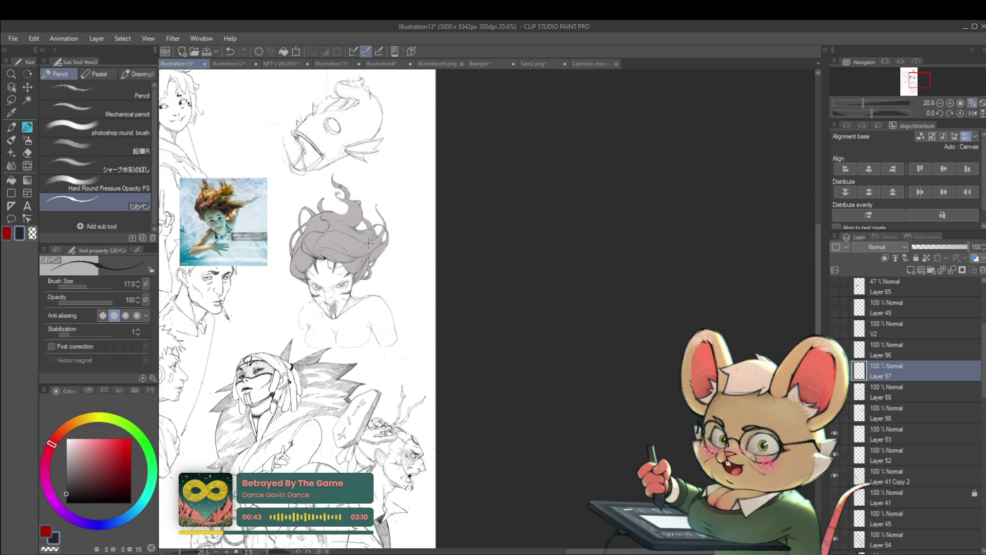
pyautogui.click(973, 115)
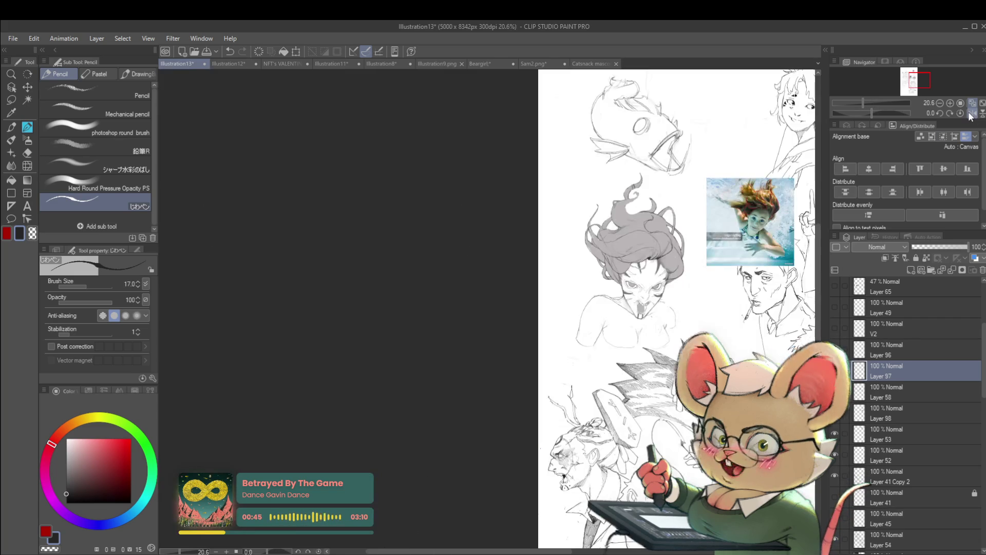
pyautogui.scroll(4, 608, 324)
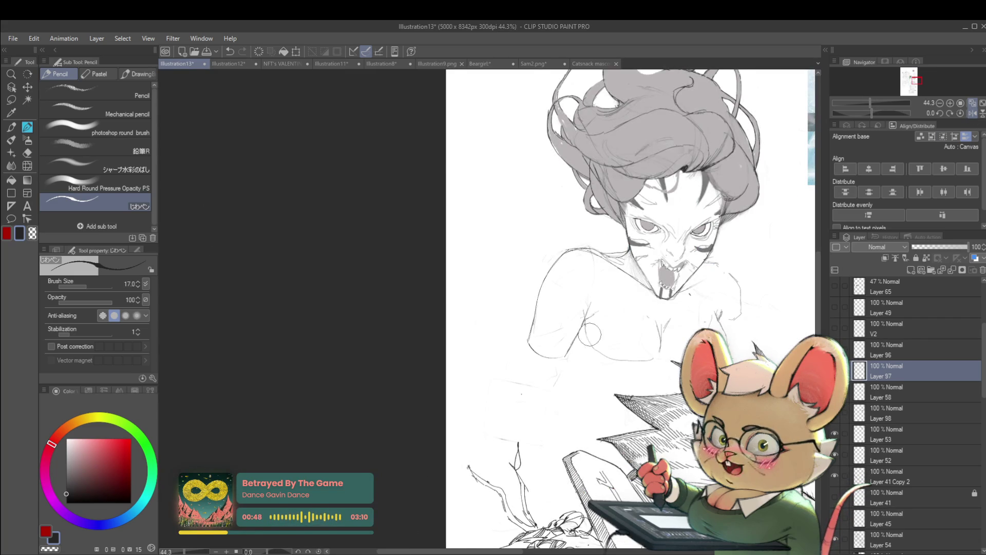
pyautogui.hotkey('alt', '[')
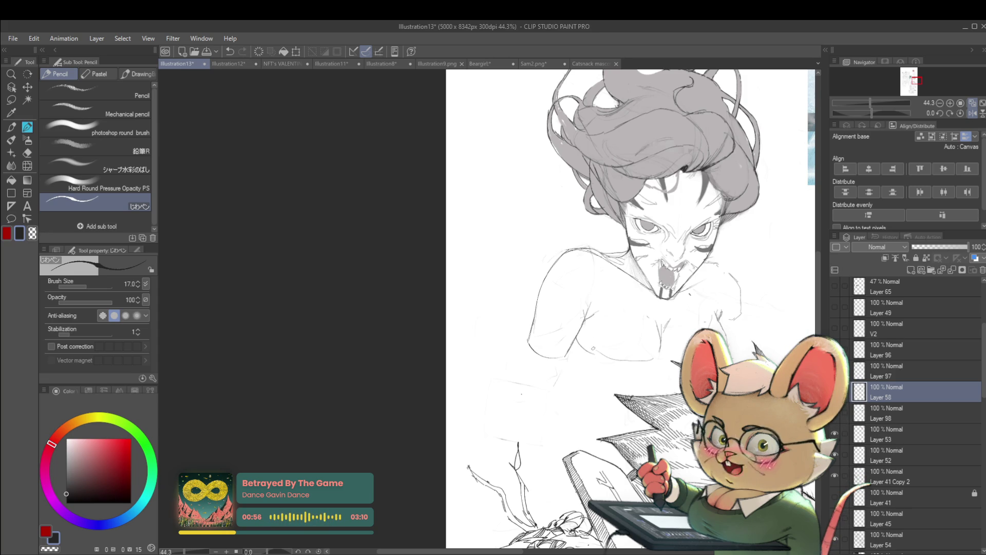
pyautogui.scroll(-3, 594, 349)
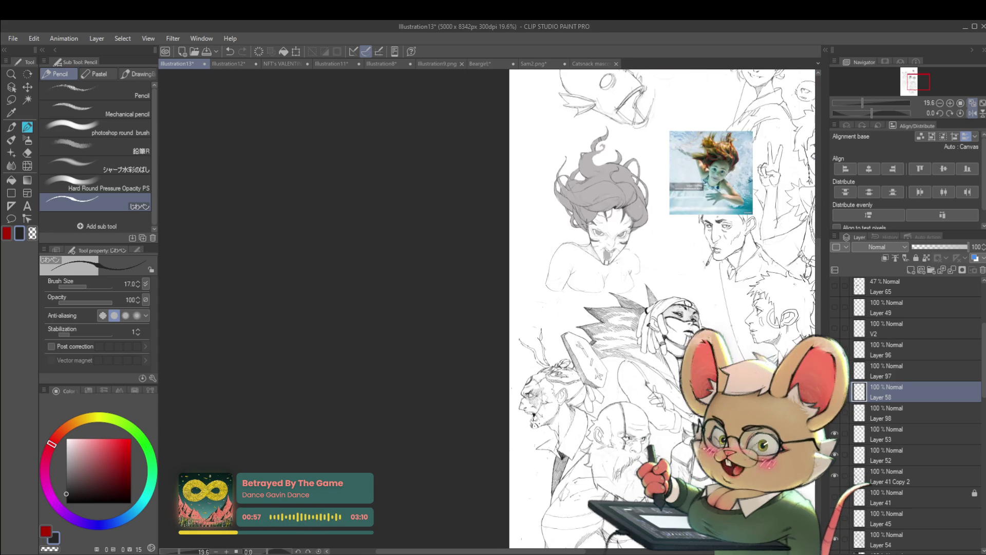
pyautogui.click(973, 114)
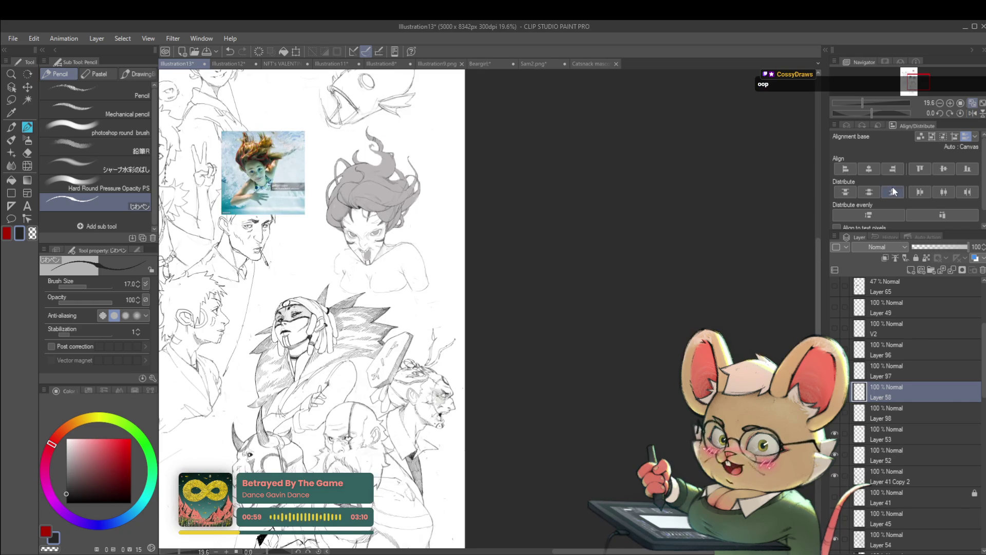
pyautogui.scroll(3, 382, 216)
# Step: Zoom in on the grey-haired girl's face, mirror it, and undo a stray mark
pyautogui.click(893, 368)
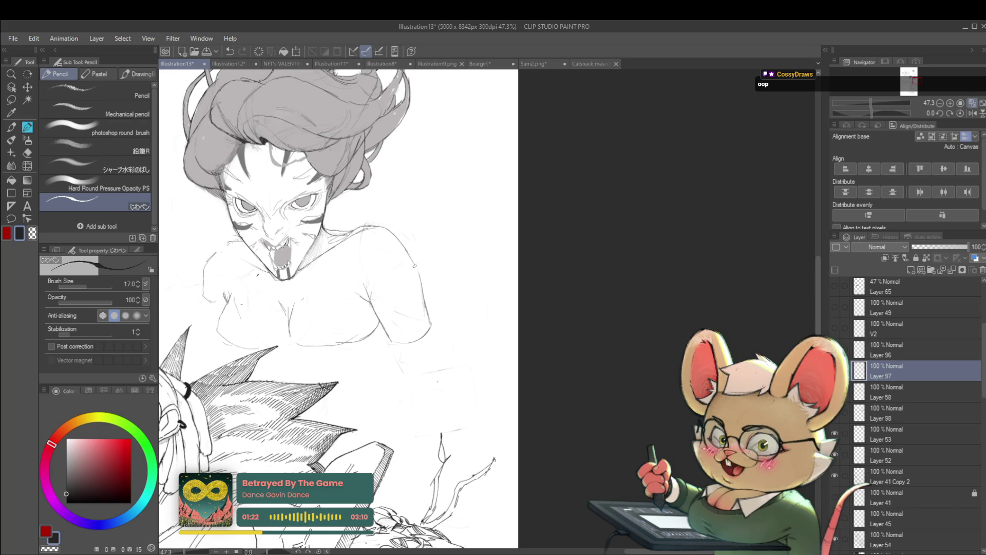
pyautogui.click(971, 115)
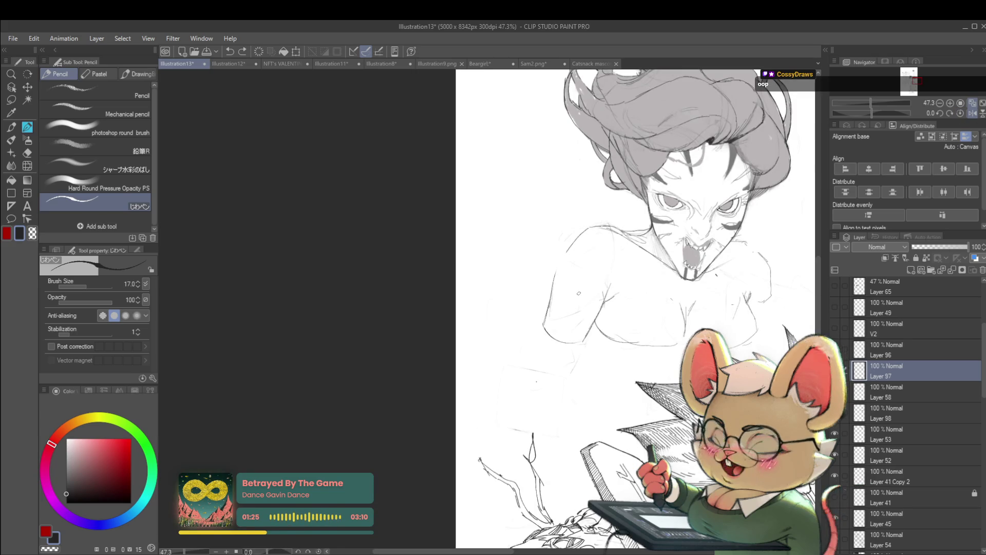
pyautogui.click(567, 249)
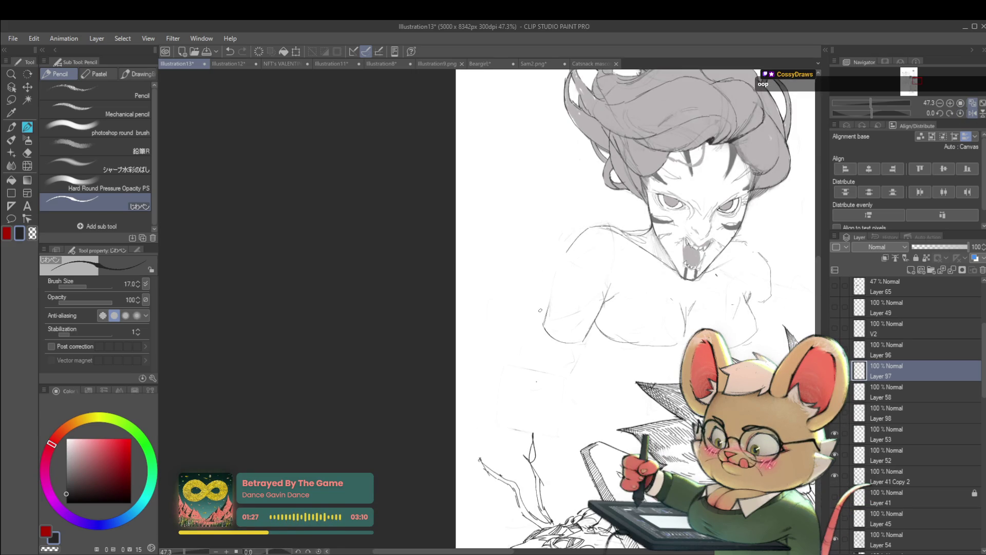
pyautogui.hotkey('ctrl', 'z')
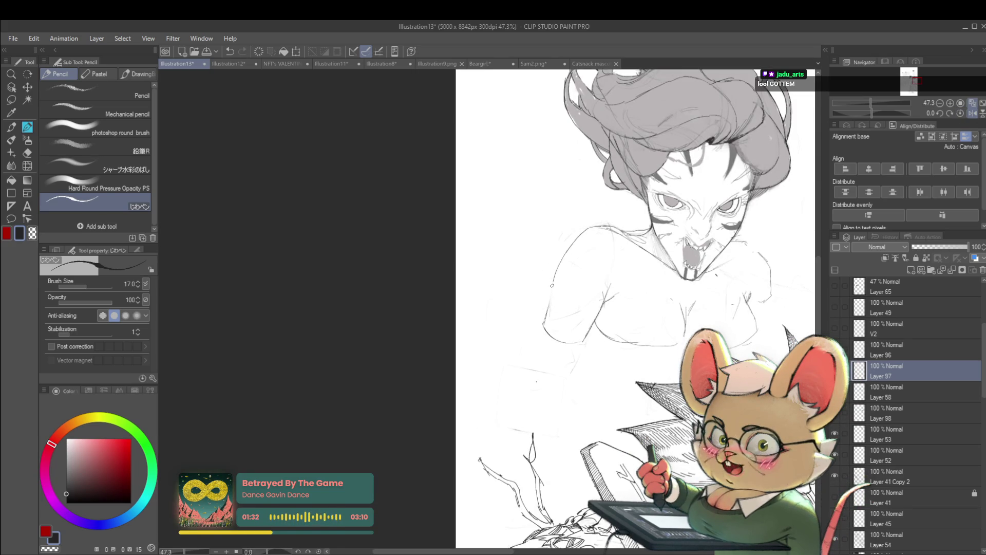
pyautogui.scroll(-3, 551, 297)
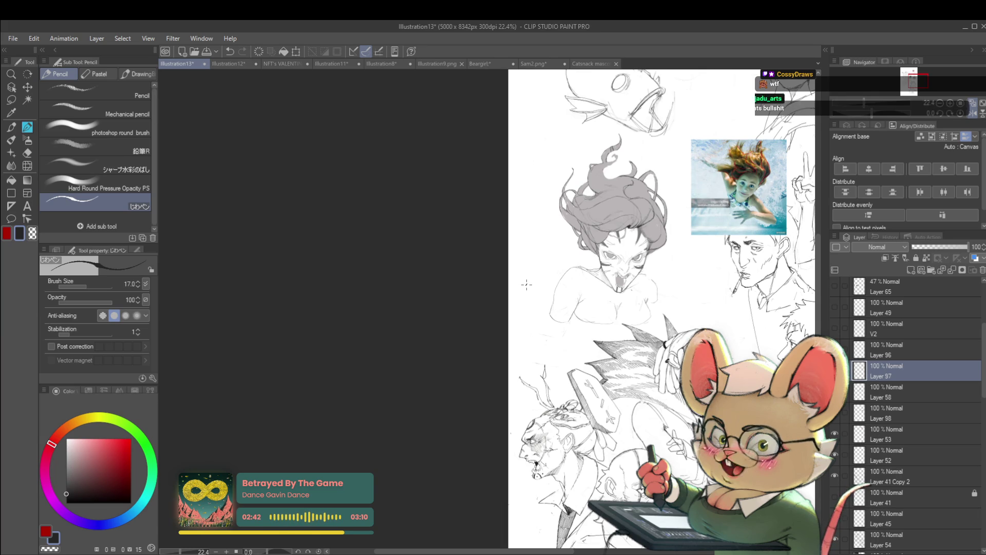
# Step: Pan and zoom out to show the sketches surrounding the girl on the page
pyautogui.scroll(3, 567, 278)
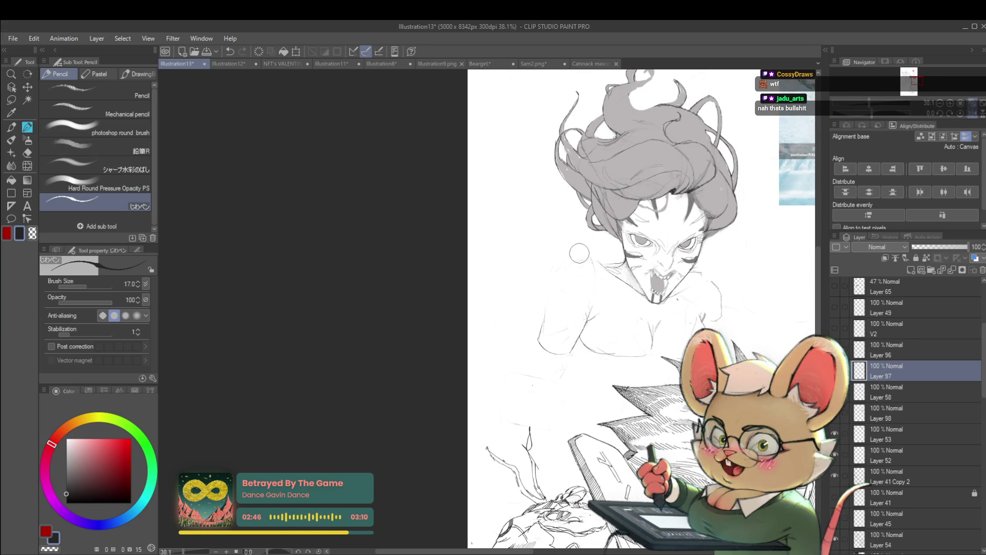
pyautogui.moveTo(580, 253)
pyautogui.mouseDown()
pyautogui.moveTo(271, 241)
pyautogui.moveTo(430, 238)
pyautogui.mouseUp()
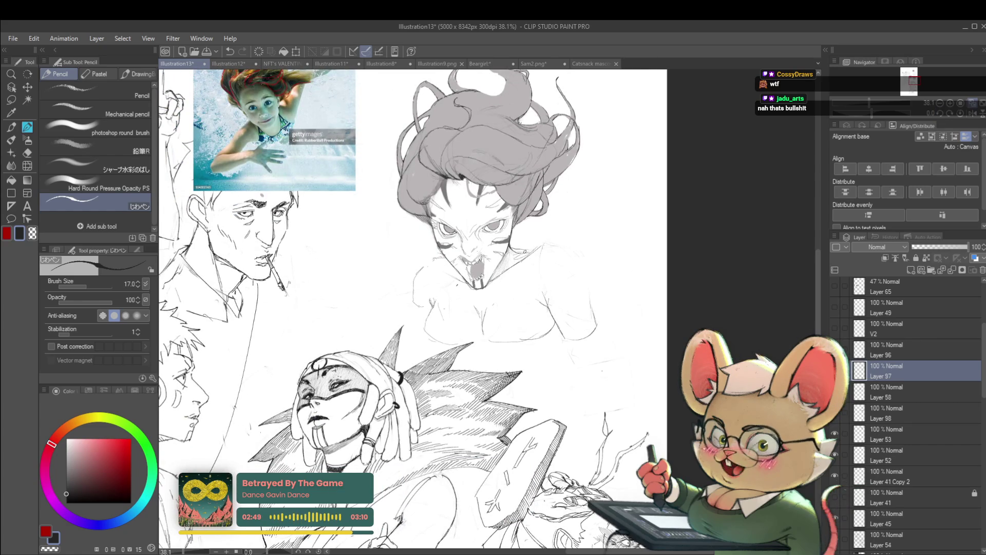
pyautogui.scroll(-3, 547, 265)
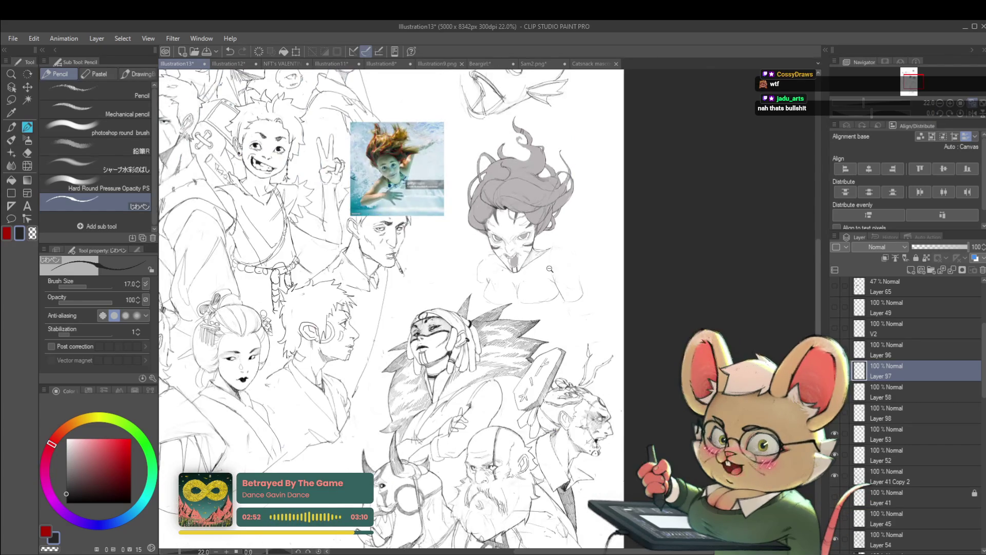
# Step: Centre on the girl's torso, draw a pencil line along her chest contour, then zoom out
pyautogui.scroll(4, 550, 268)
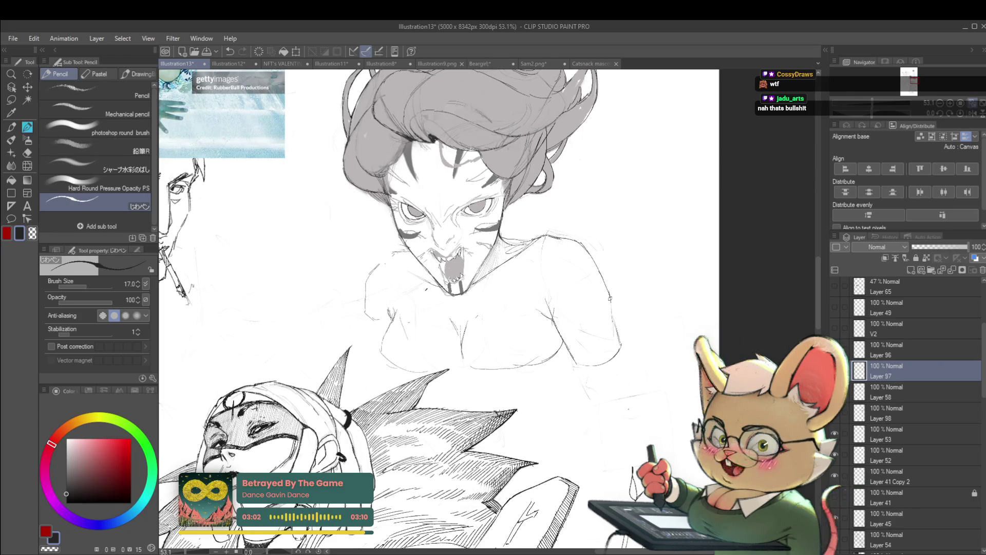
pyautogui.scroll(-2, 616, 329)
pyautogui.moveTo(631, 334); pyautogui.dragTo(609, 280)
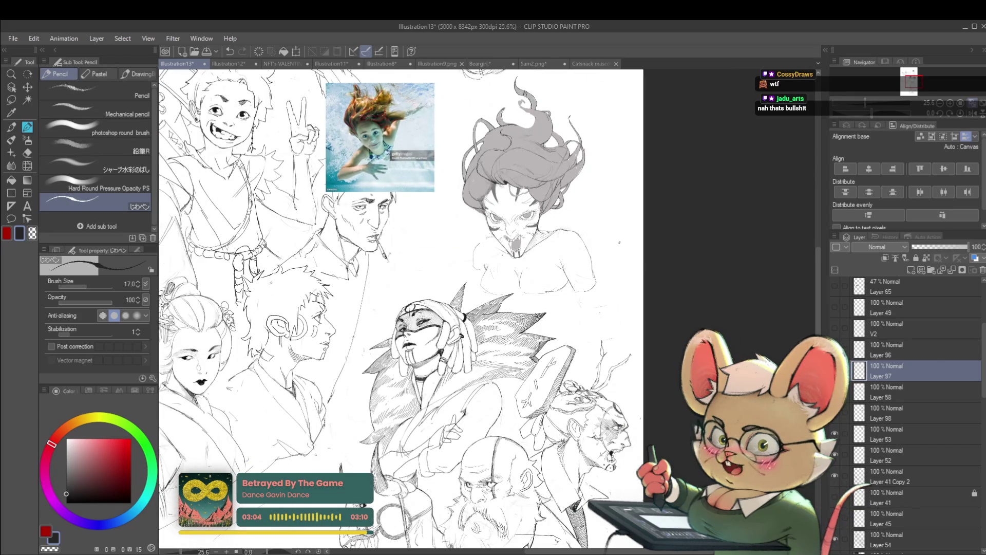
pyautogui.scroll(3, 592, 273)
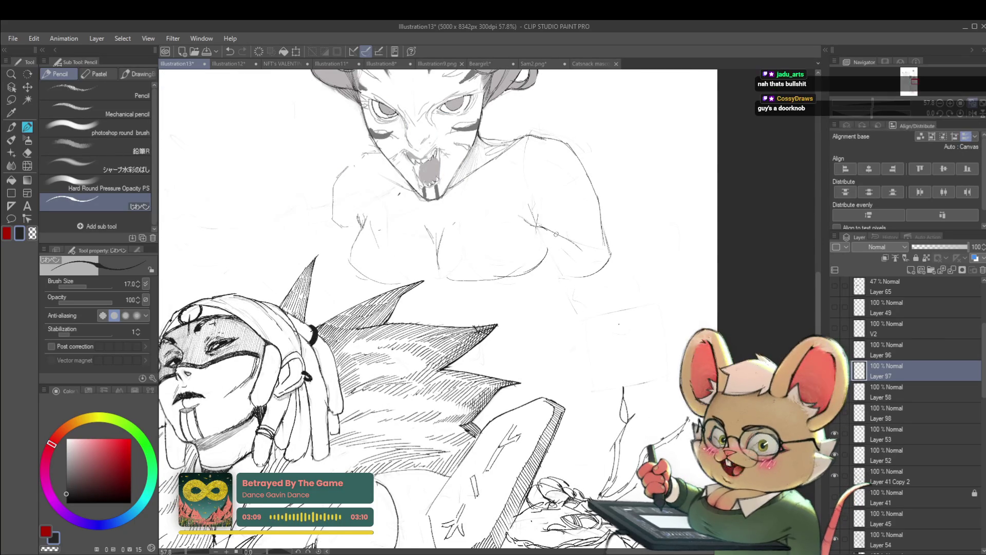
pyautogui.moveTo(543, 232); pyautogui.dragTo(551, 259)
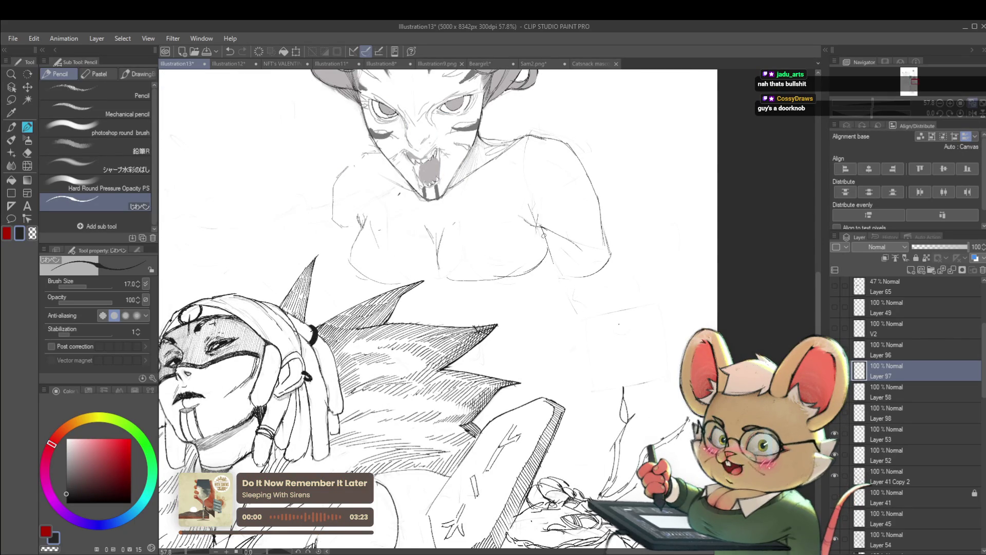
pyautogui.scroll(-4, 543, 233)
pyautogui.scroll(1, 625, 301)
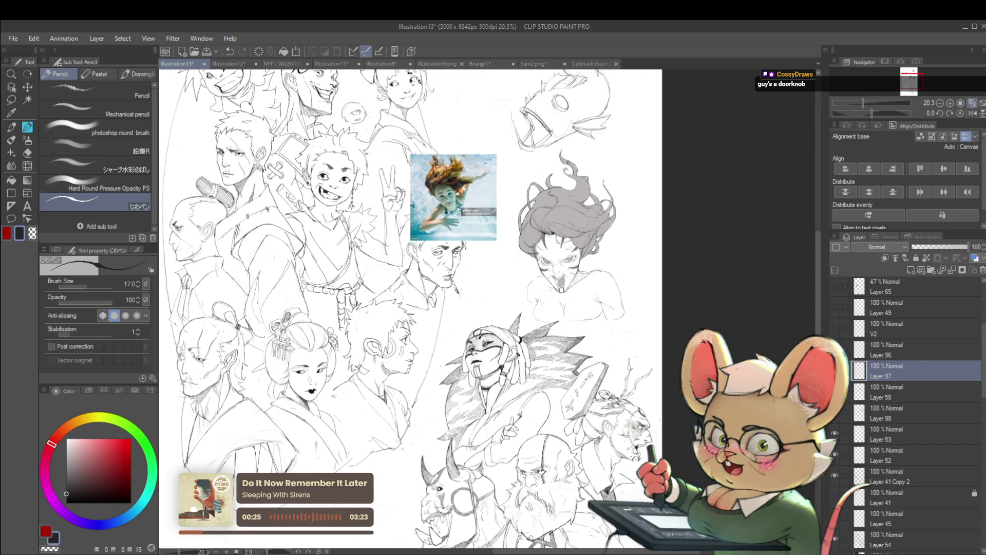
pyautogui.scroll(2, 456, 258)
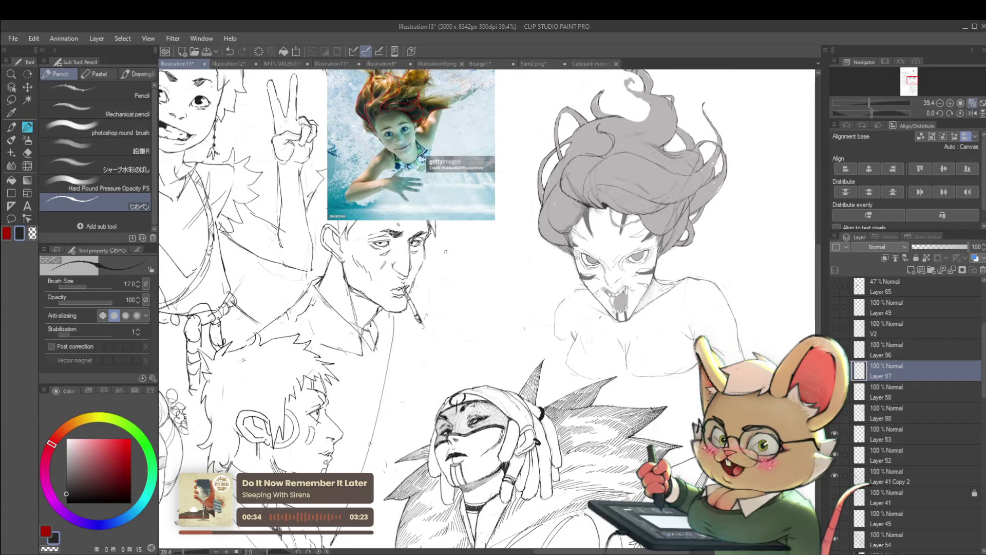
pyautogui.scroll(3, 463, 228)
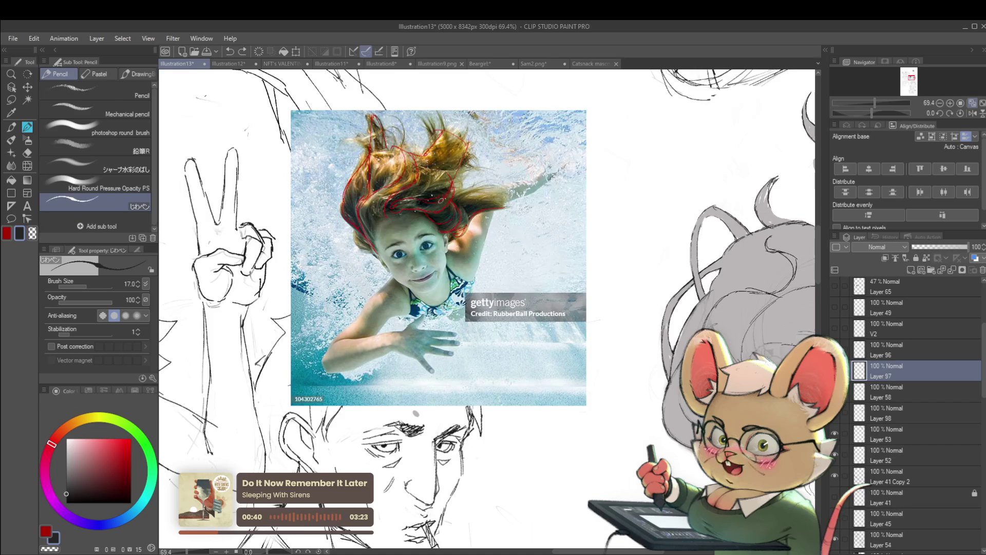
pyautogui.scroll(-3, 416, 413)
pyautogui.press('h')
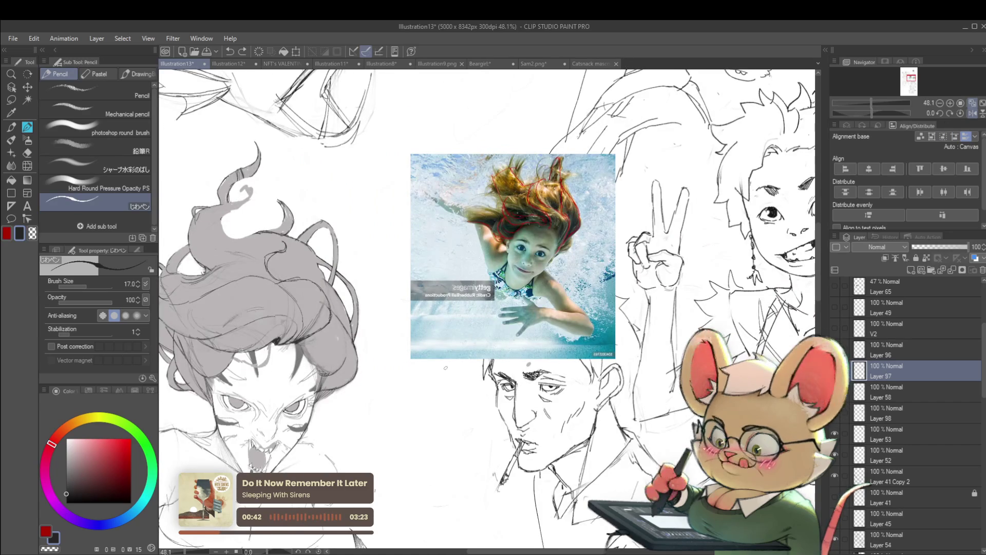
pyautogui.scroll(-2, 601, 221)
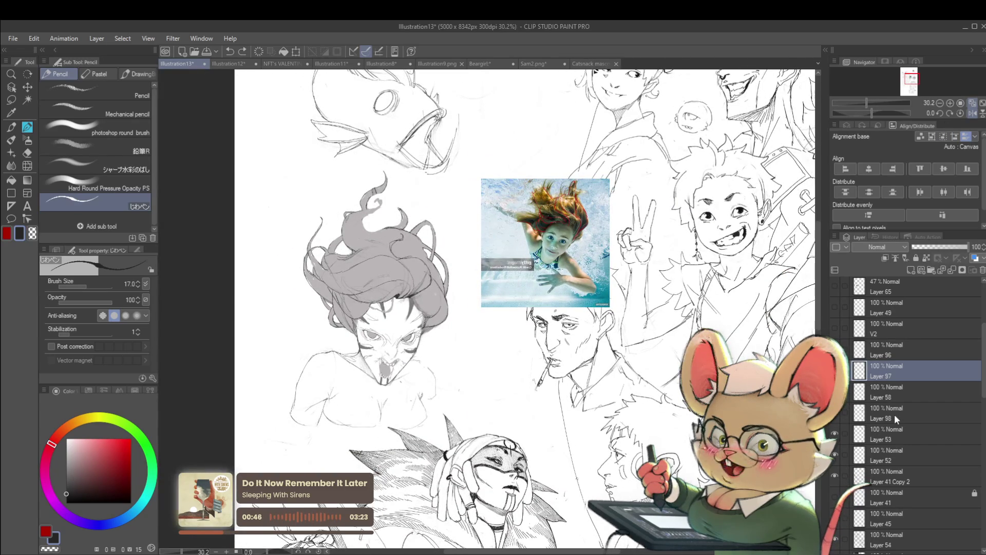
pyautogui.press('h')
pyautogui.scroll(5, 635, 334)
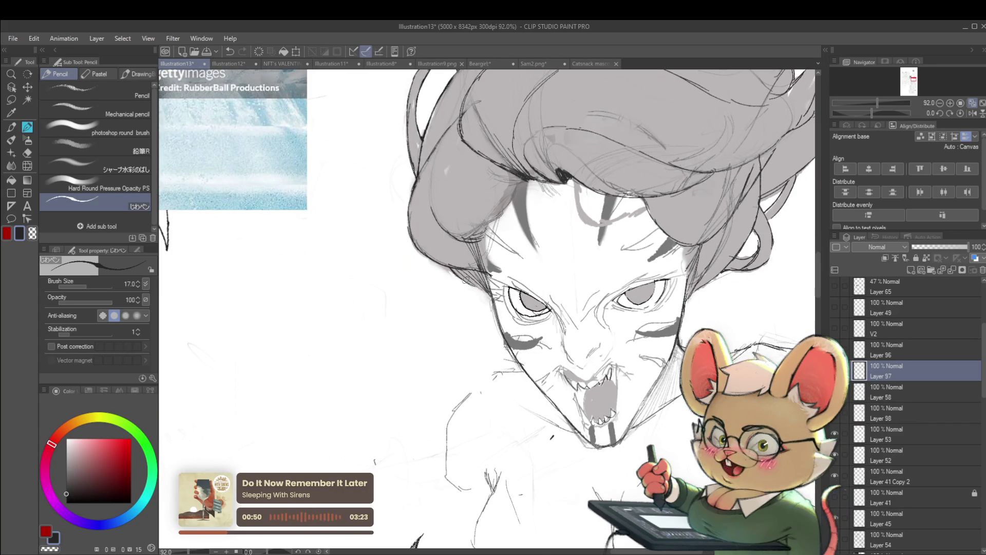
pyautogui.scroll(-5, 444, 251)
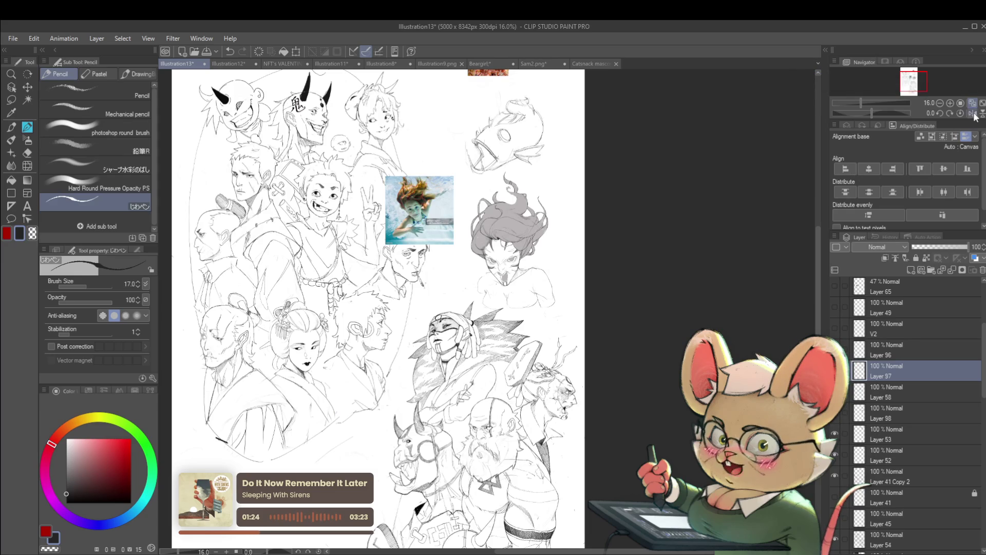
# Step: Zoom to 42.8%, unmirror the view with H, and zoom to 58.7% on the face
pyautogui.scroll(4, 489, 256)
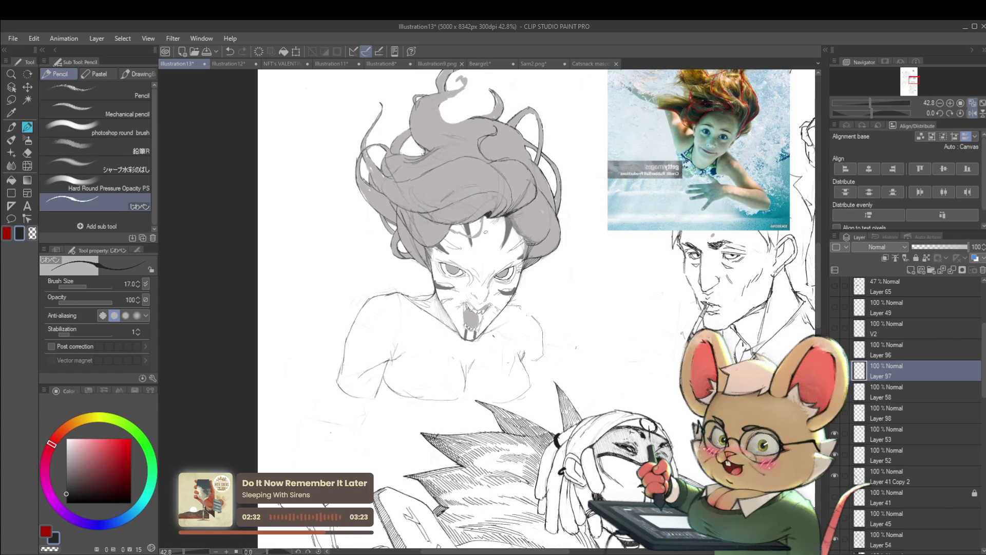
pyautogui.press('h')
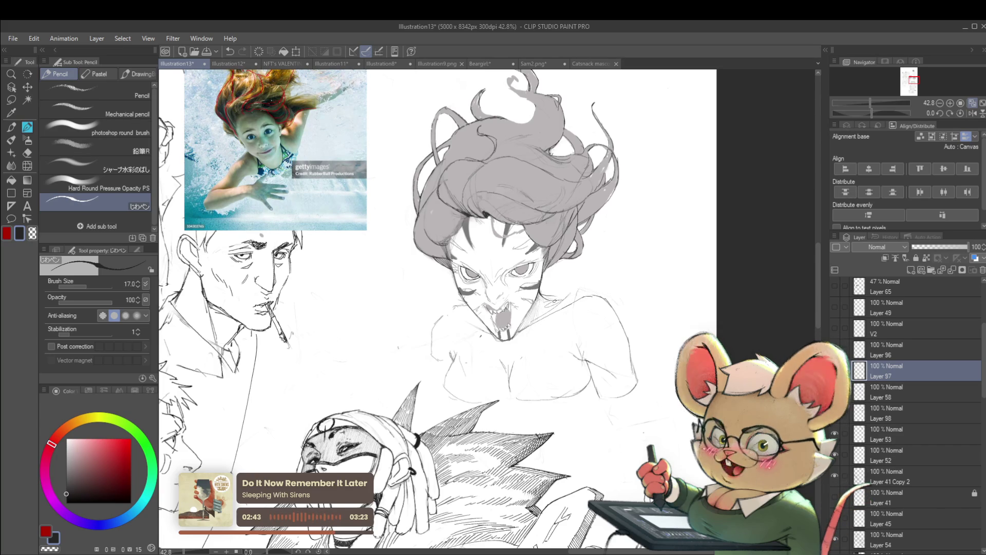
pyautogui.click(587, 287)
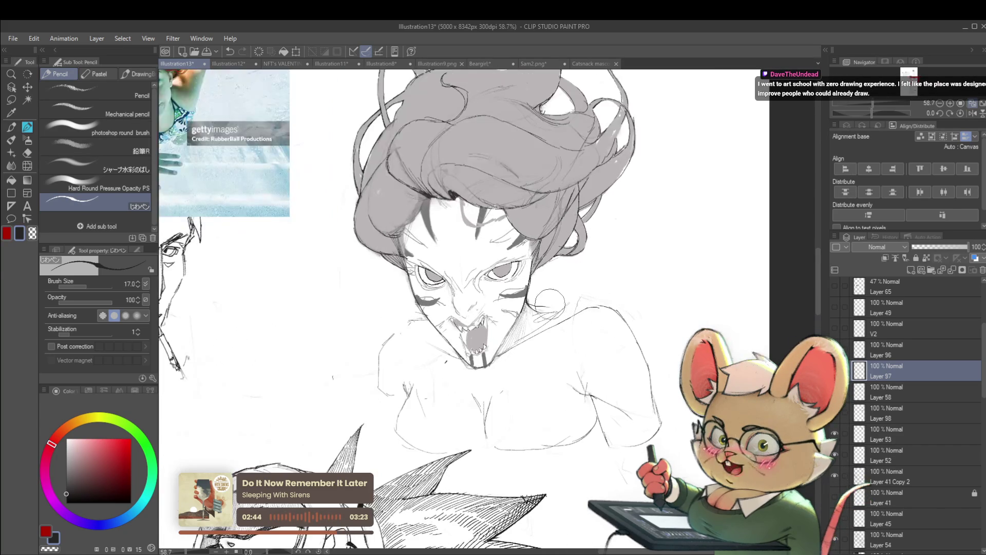
# Step: Switch through Layers 58, 98 and 53 and mirror the view of the sketch page
pyautogui.click(910, 400)
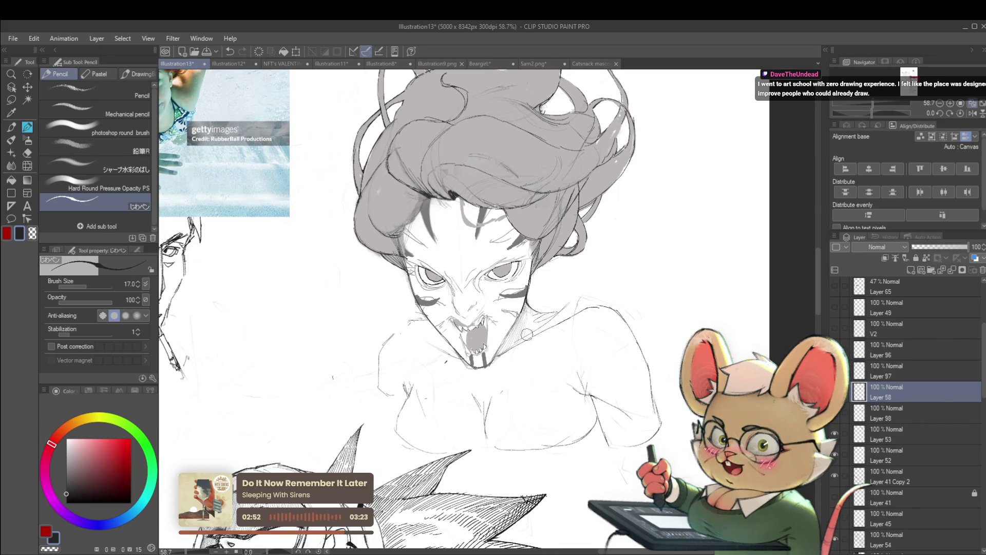
pyautogui.click(865, 415)
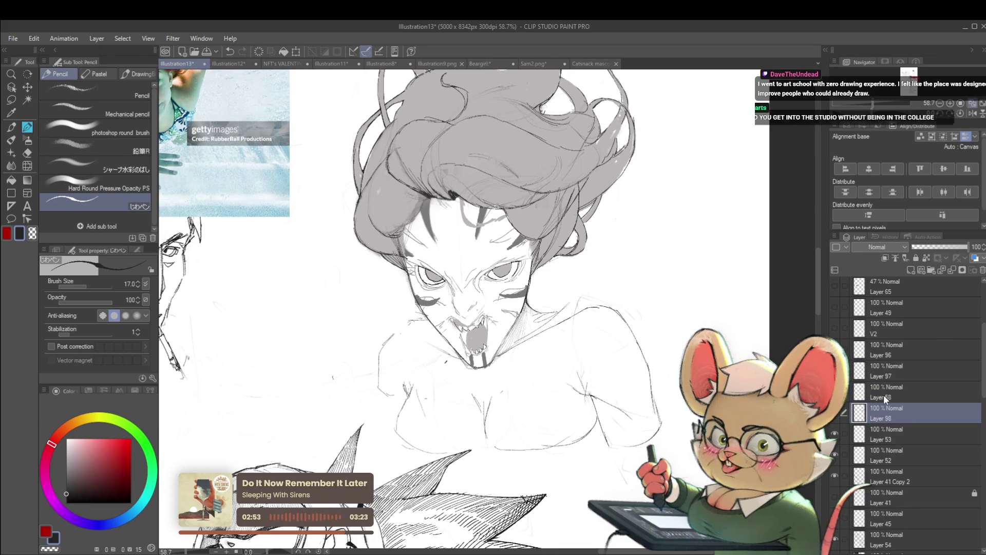
pyautogui.click(883, 436)
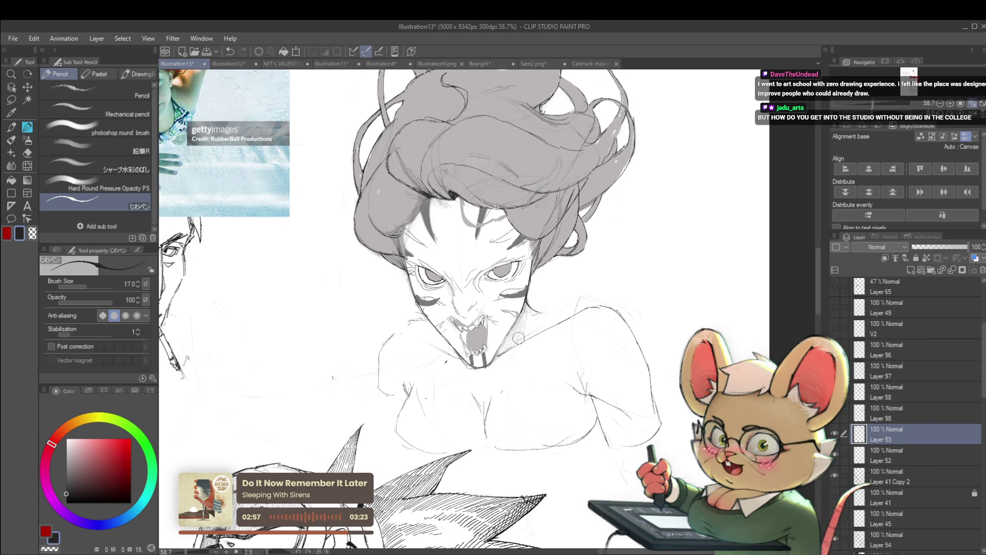
pyautogui.scroll(-2, 565, 326)
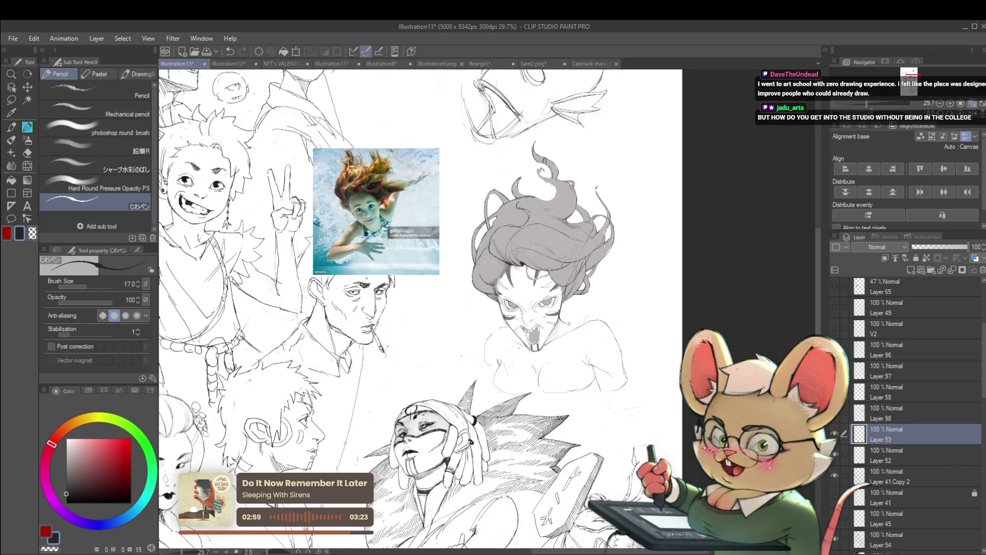
pyautogui.press('h')
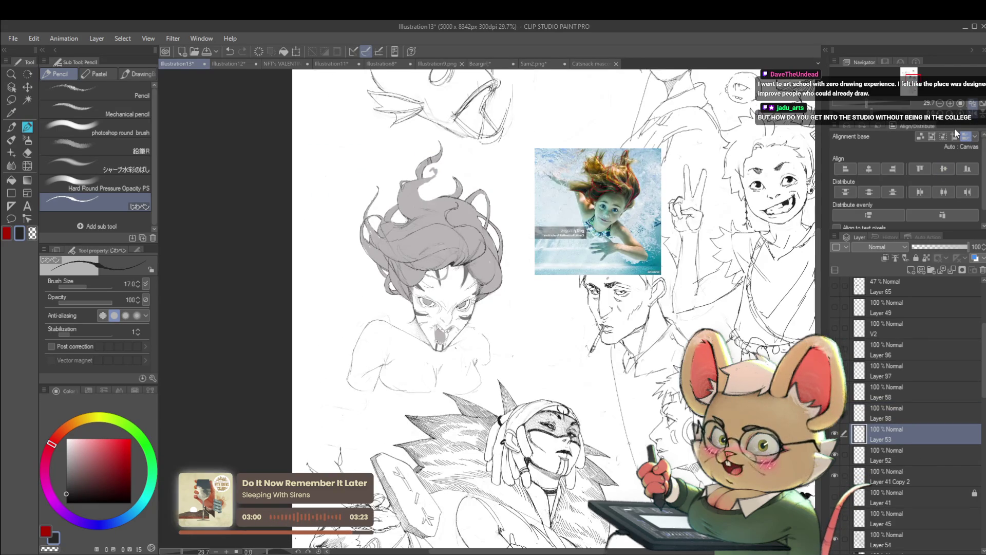
pyautogui.scroll(2, 389, 268)
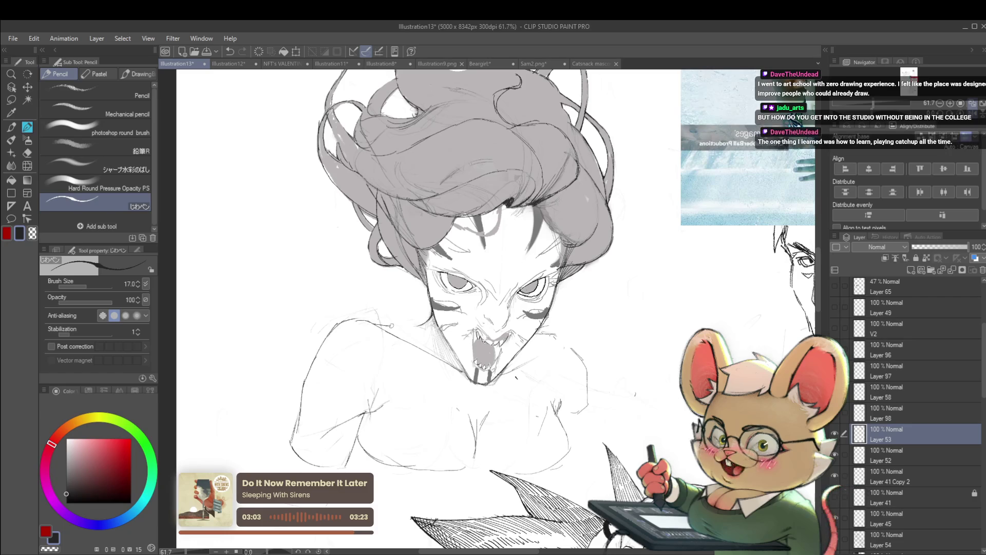
pyautogui.scroll(-3, 413, 325)
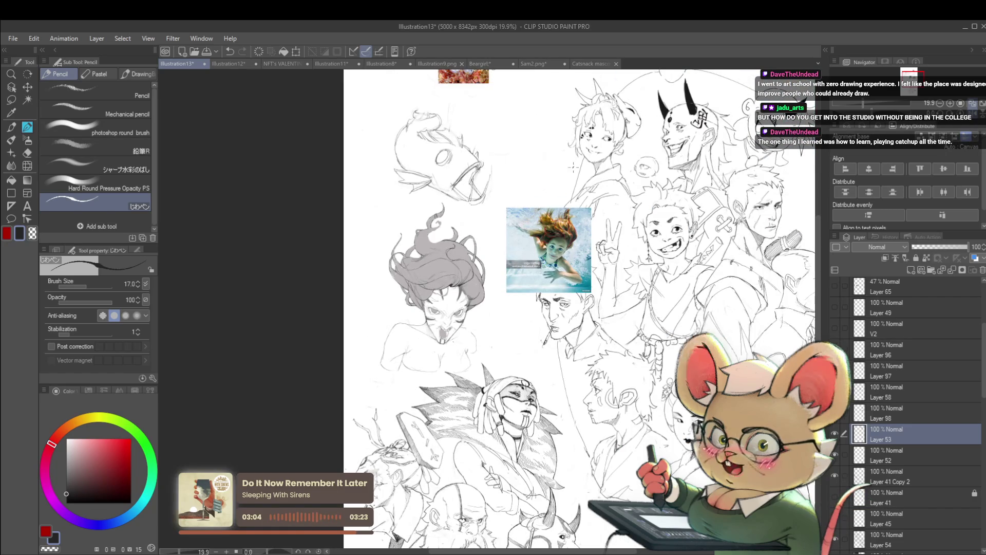
pyautogui.scroll(3, 417, 335)
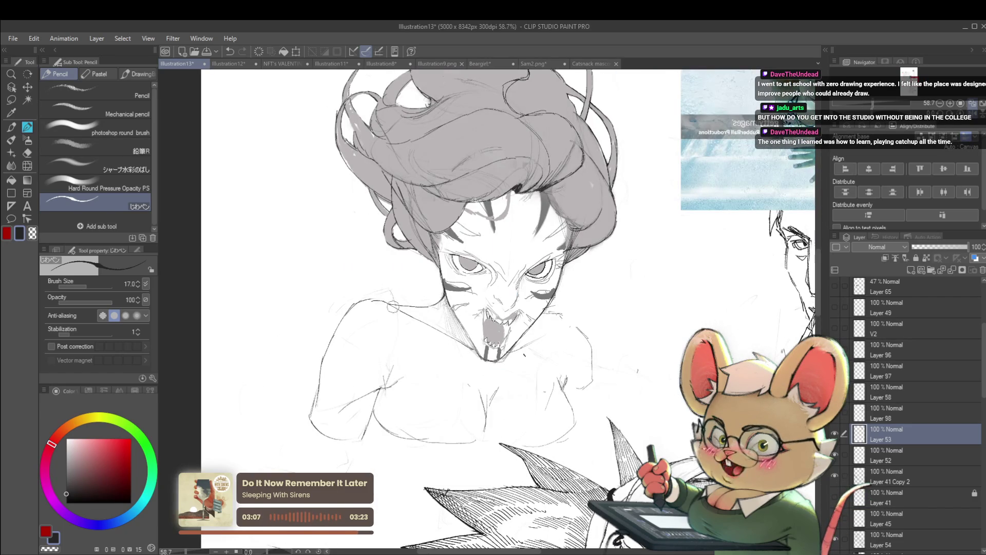
# Step: Undo the stray stroke and redraw the shoulder line on Layer 97
pyautogui.hotkey('ctrl', 'z')
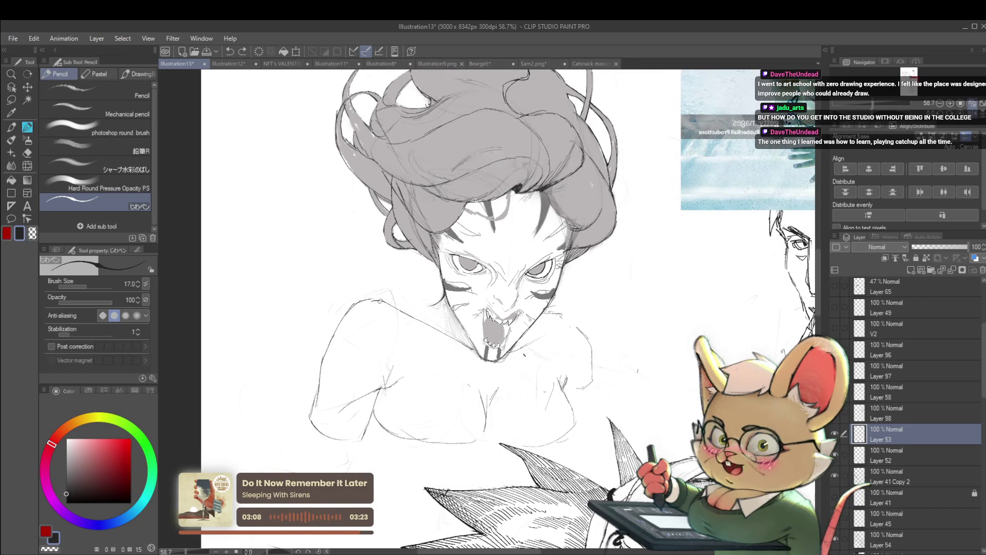
pyautogui.click(899, 368)
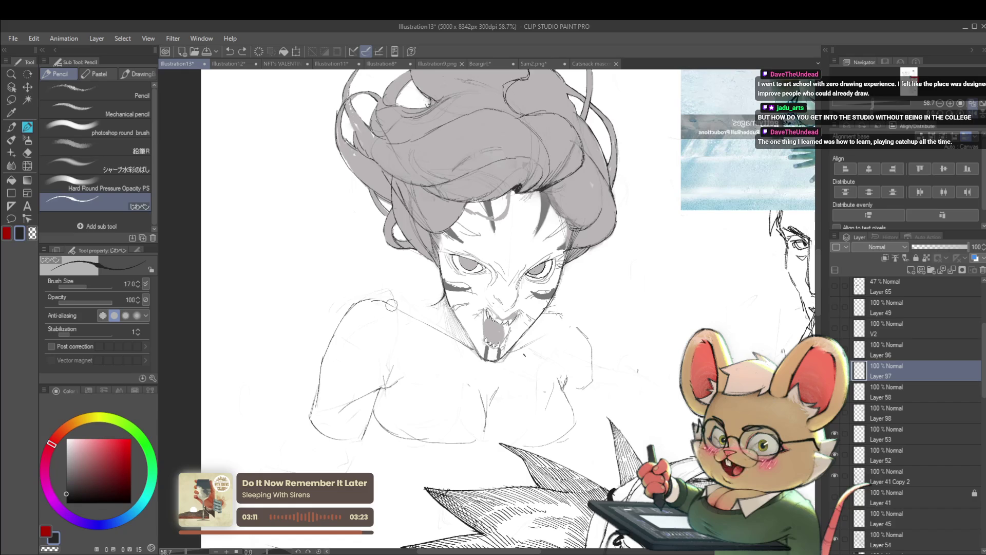
pyautogui.moveTo(411, 321); pyautogui.dragTo(434, 315)
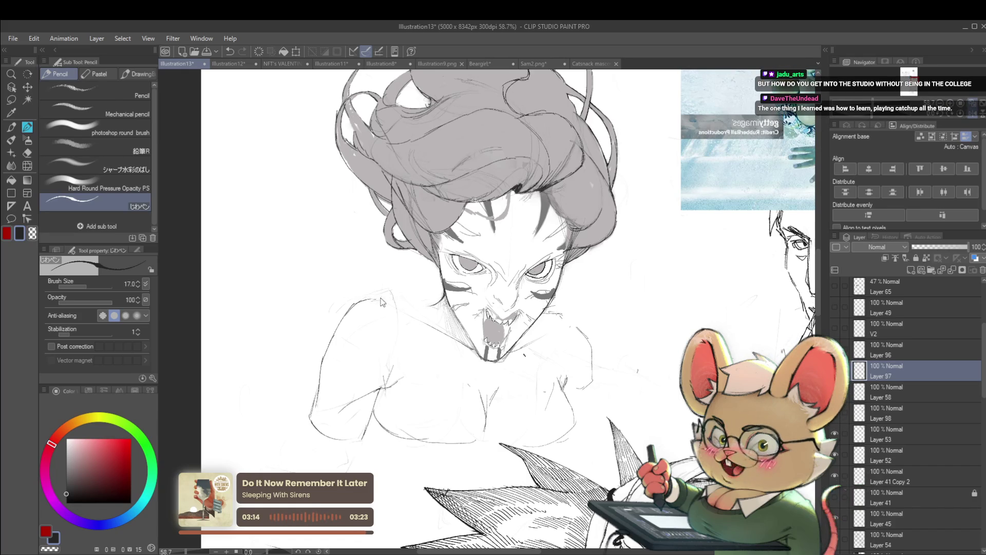
pyautogui.moveTo(378, 295)
pyautogui.mouseDown()
pyautogui.moveTo(395, 301)
pyautogui.moveTo(384, 298)
pyautogui.mouseUp()
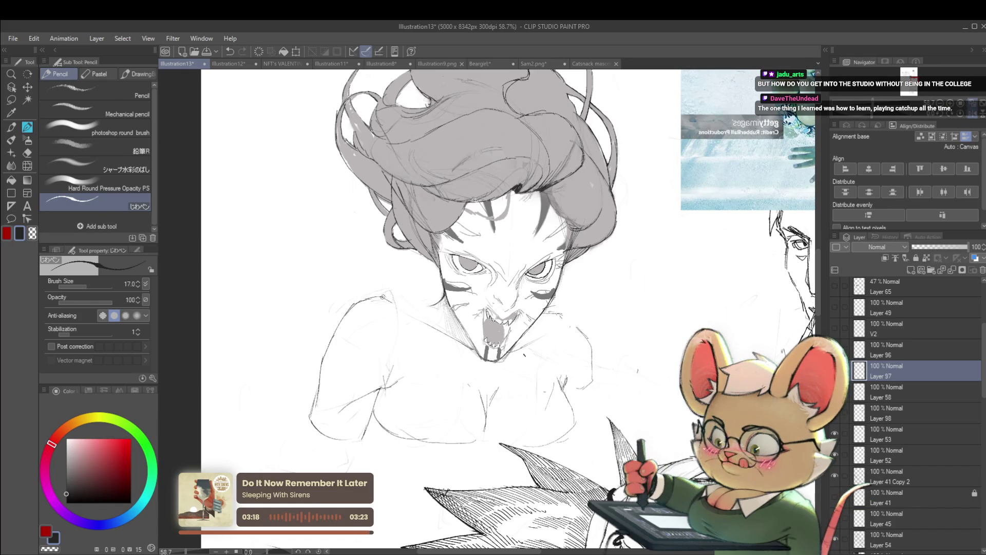
pyautogui.scroll(-5, 436, 304)
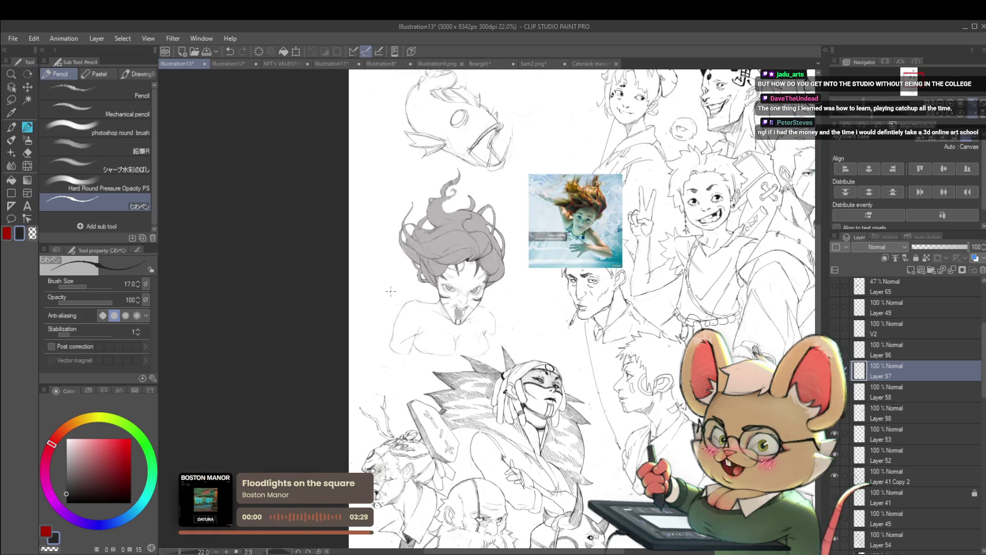
# Step: Mirror the canvas, inspect the grey-haired face up close, then flip the view back to normal
pyautogui.click(977, 117)
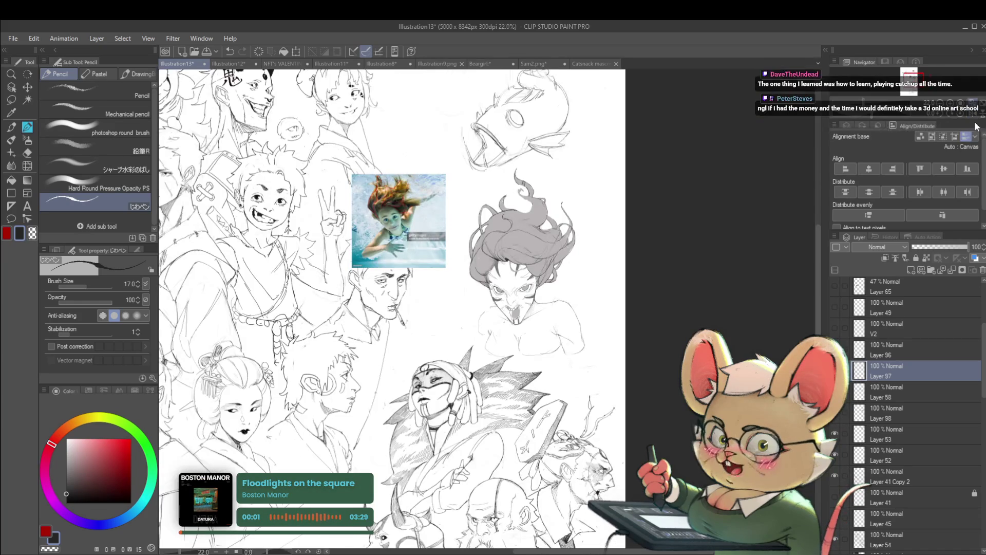
pyautogui.scroll(3, 573, 323)
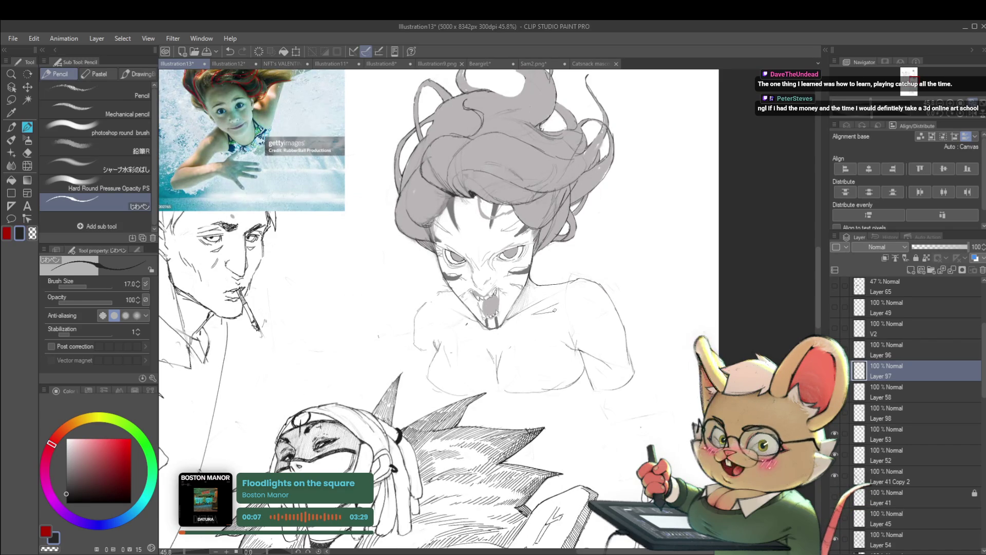
pyautogui.scroll(-3, 554, 305)
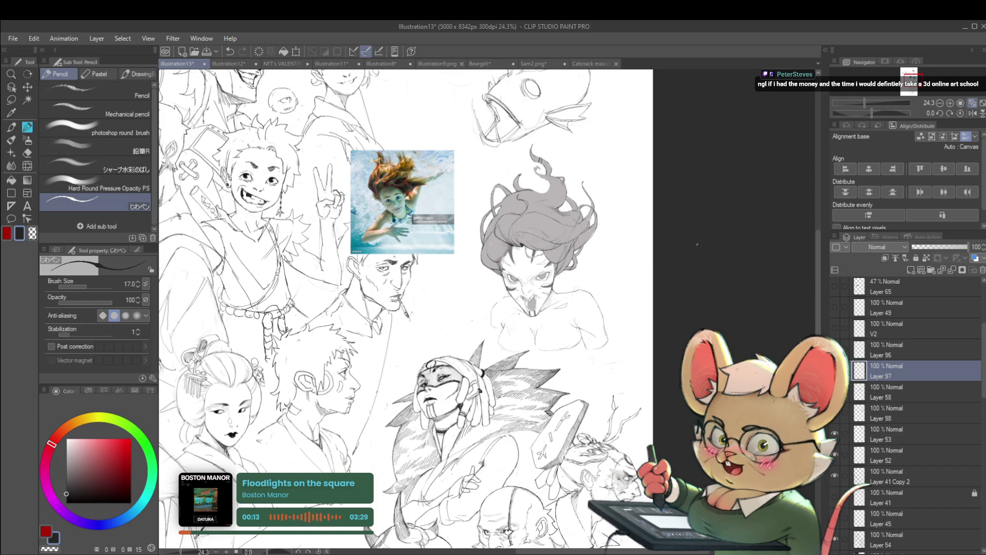
pyautogui.moveTo(697, 244); pyautogui.dragTo(543, 260)
pyautogui.scroll(4, 423, 270)
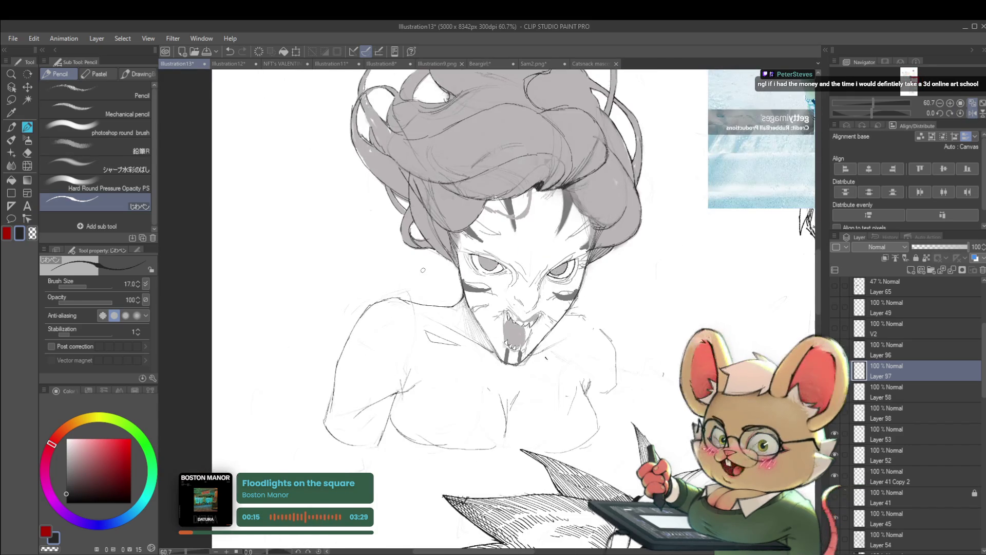
pyautogui.scroll(-3, 423, 270)
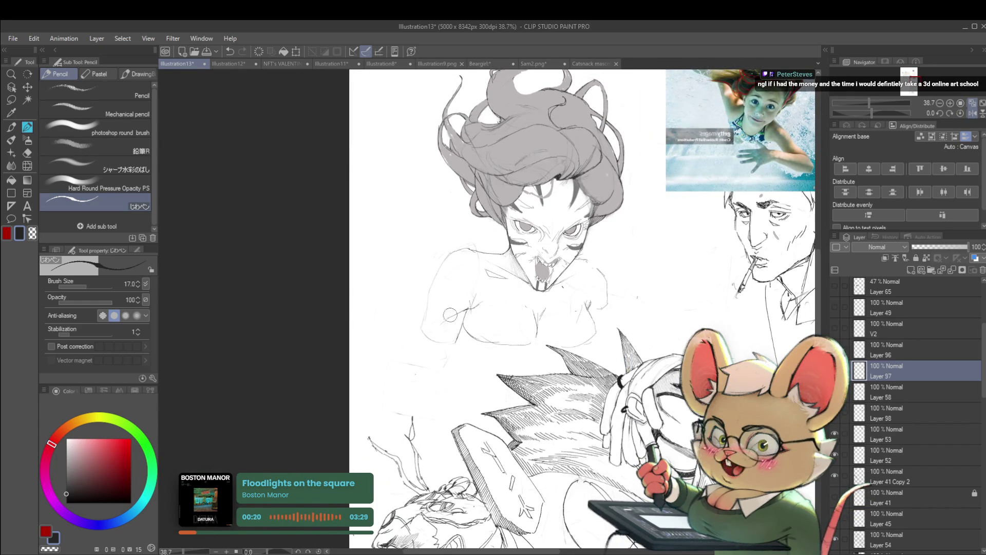
pyautogui.scroll(-3, 459, 283)
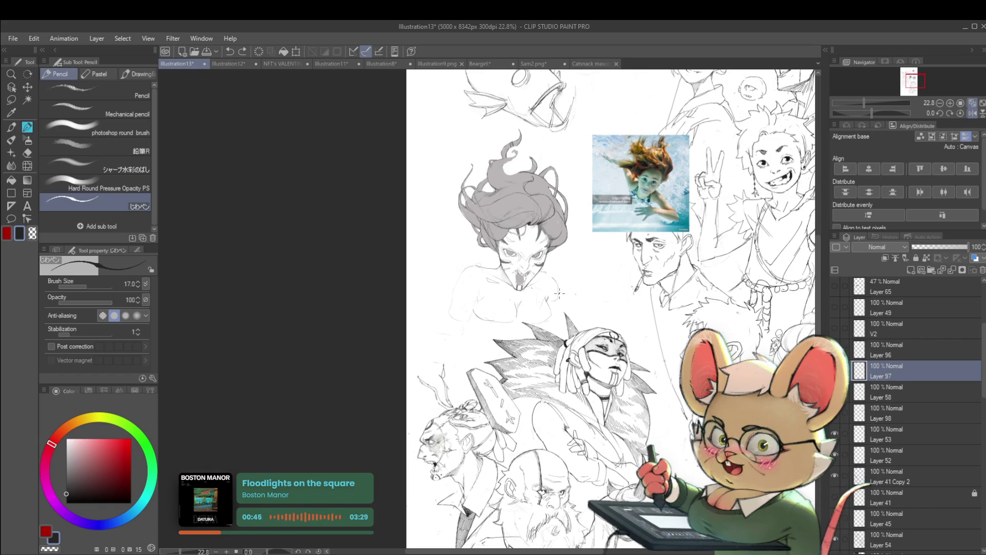
pyautogui.click(970, 114)
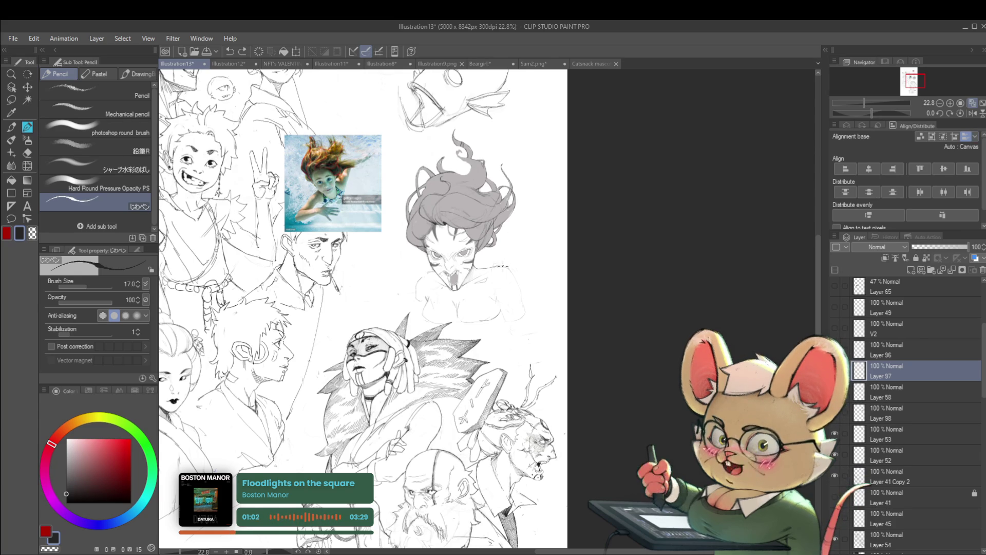
pyautogui.scroll(2, 427, 225)
pyautogui.scroll(4, 522, 277)
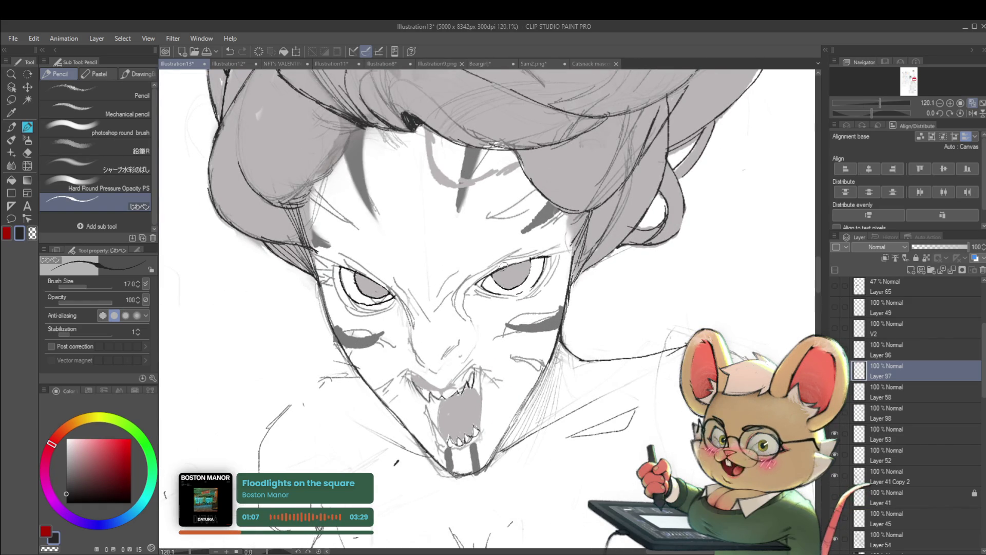
pyautogui.scroll(-5, 519, 278)
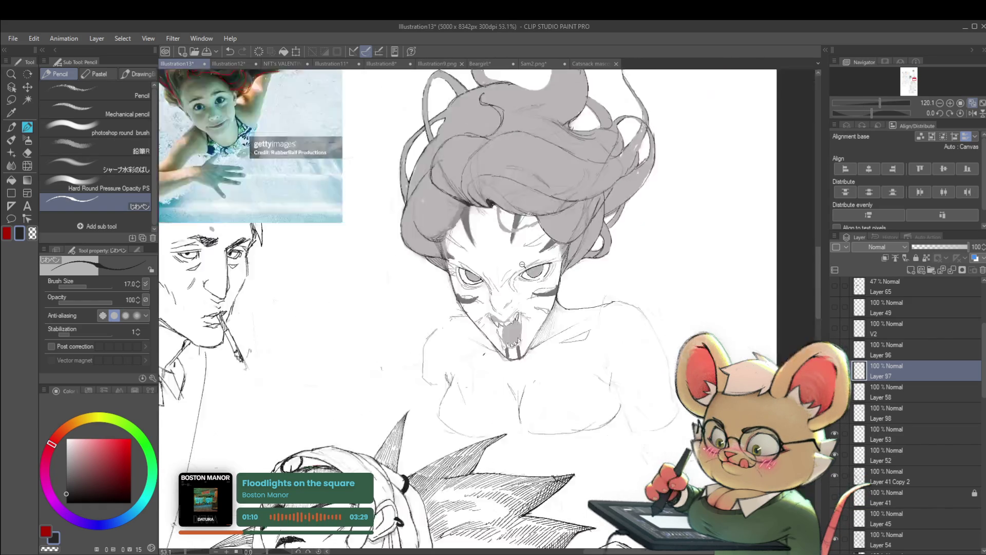
pyautogui.scroll(-2, 528, 294)
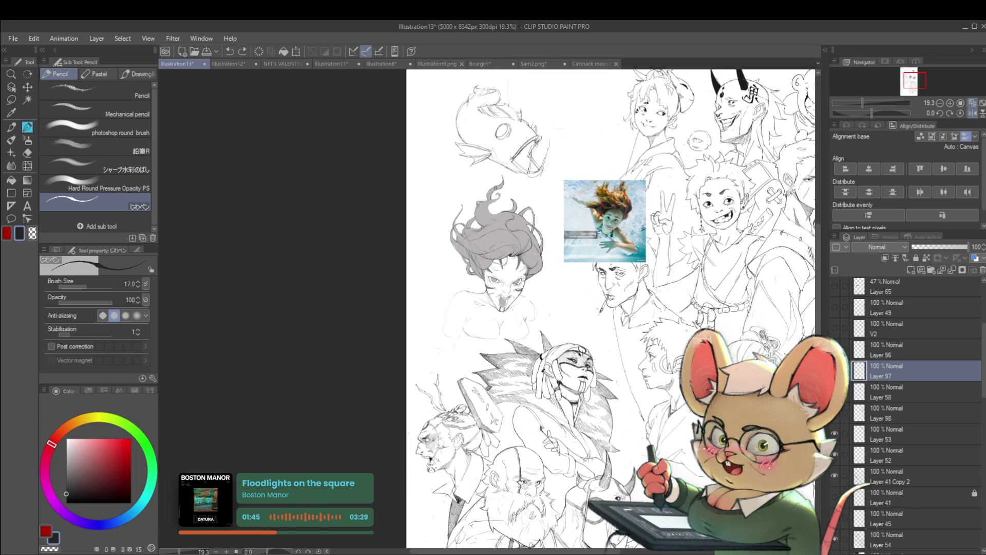
pyautogui.press('h')
pyautogui.scroll(5, 544, 286)
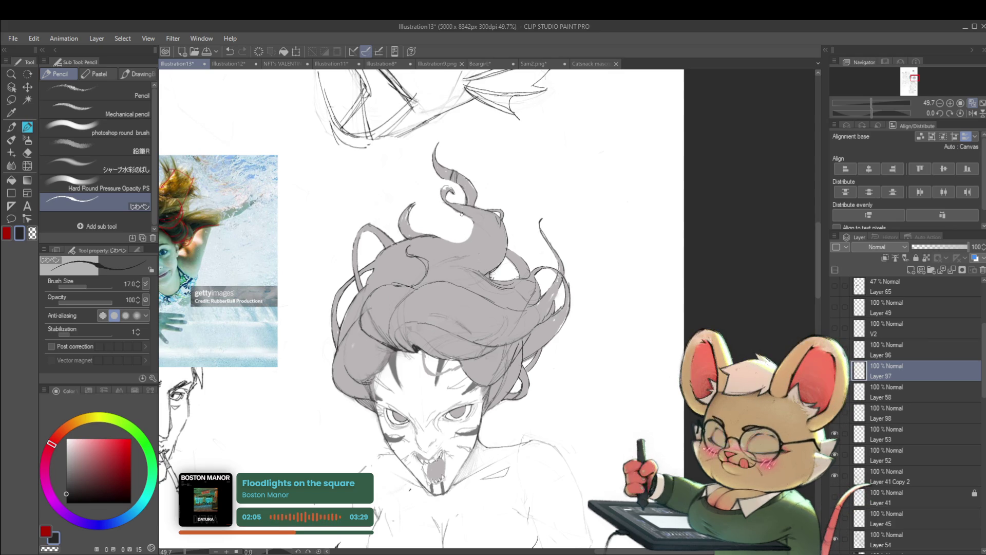
pyautogui.scroll(-5, 481, 224)
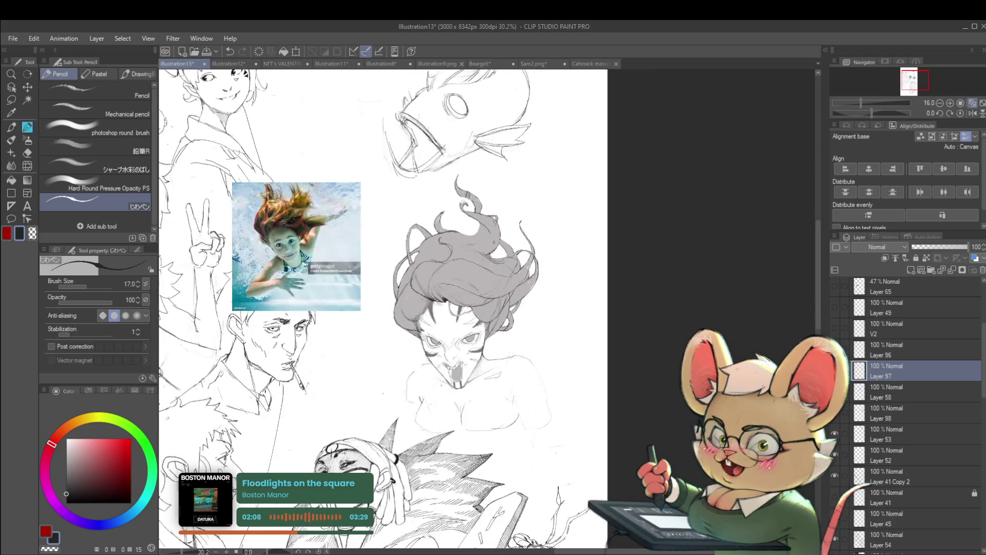
pyautogui.scroll(3, 488, 236)
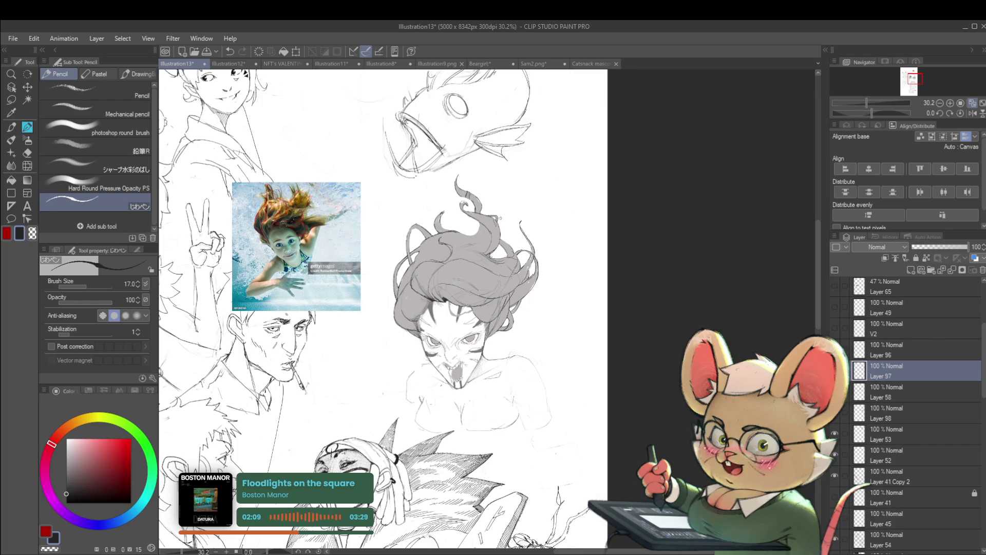
pyautogui.click(971, 113)
pyautogui.scroll(3, 937, 104)
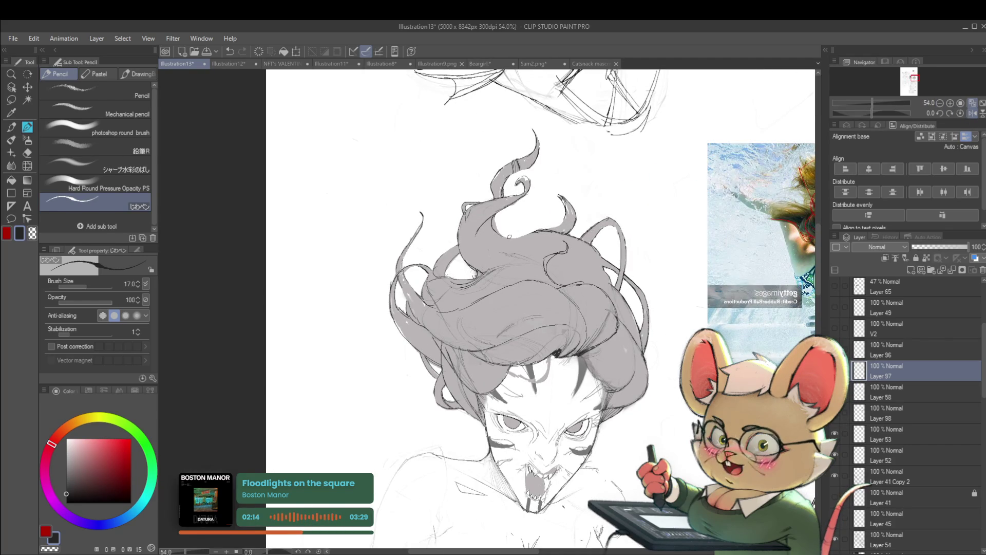
pyautogui.scroll(-4, 516, 236)
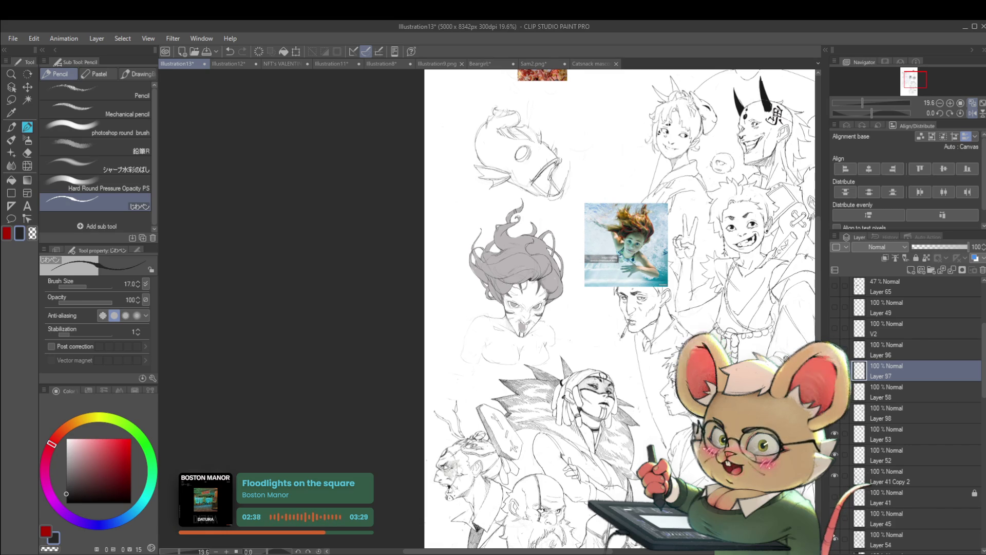
pyautogui.scroll(2, 730, 257)
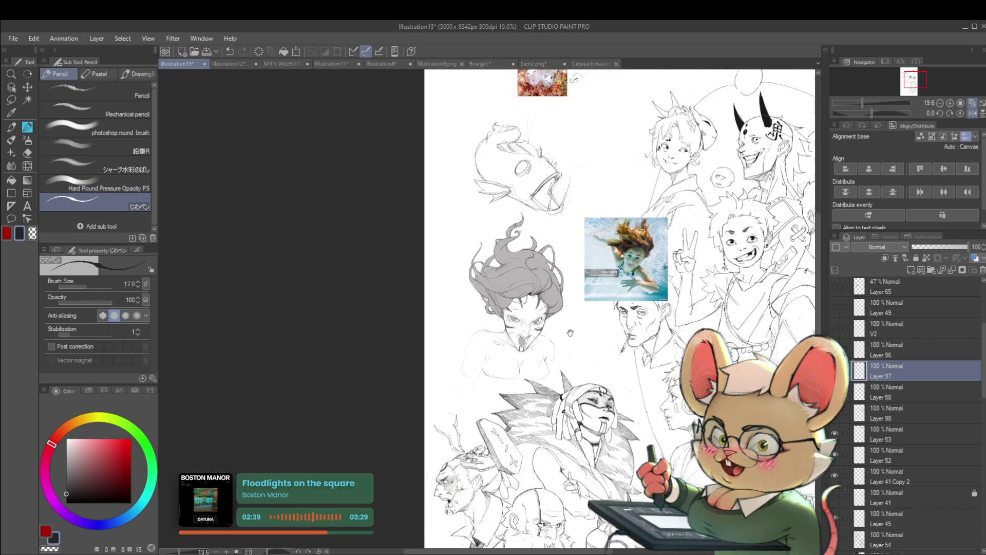
pyautogui.click(972, 113)
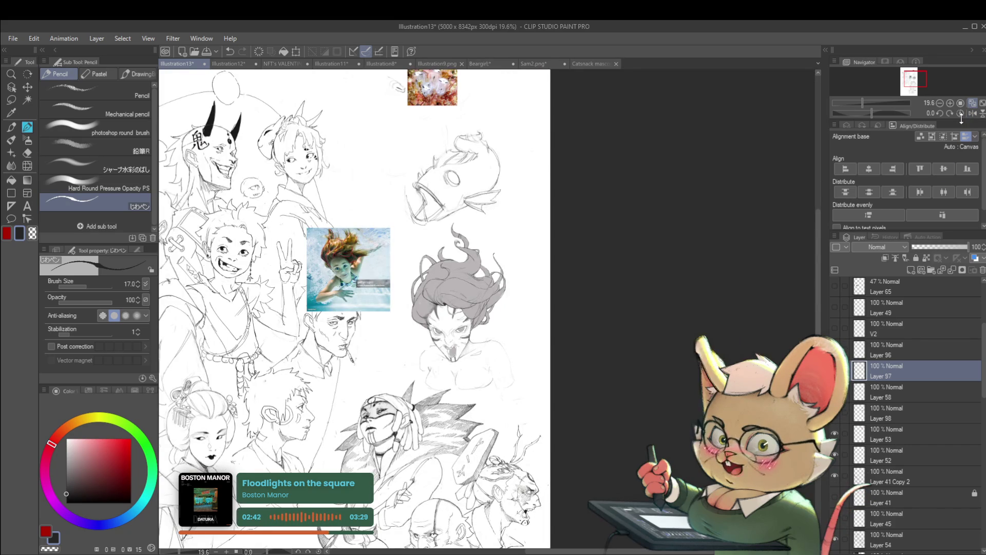
pyautogui.scroll(5, 439, 260)
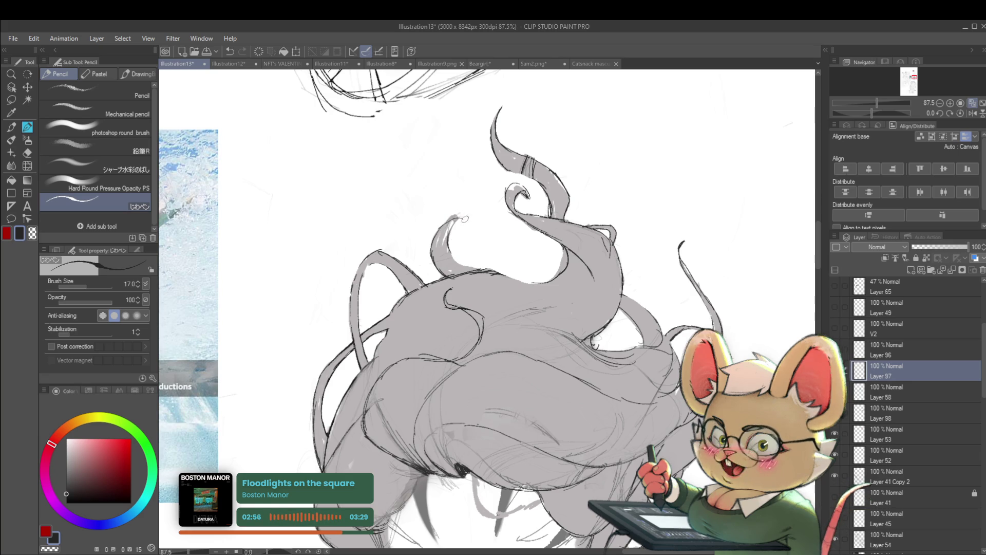
# Step: Discard three curl attempts and redraw the curl at the top hair strand's tip
pyautogui.moveTo(448, 218); pyautogui.dragTo(465, 216)
pyautogui.hotkey('ctrl', 'z')
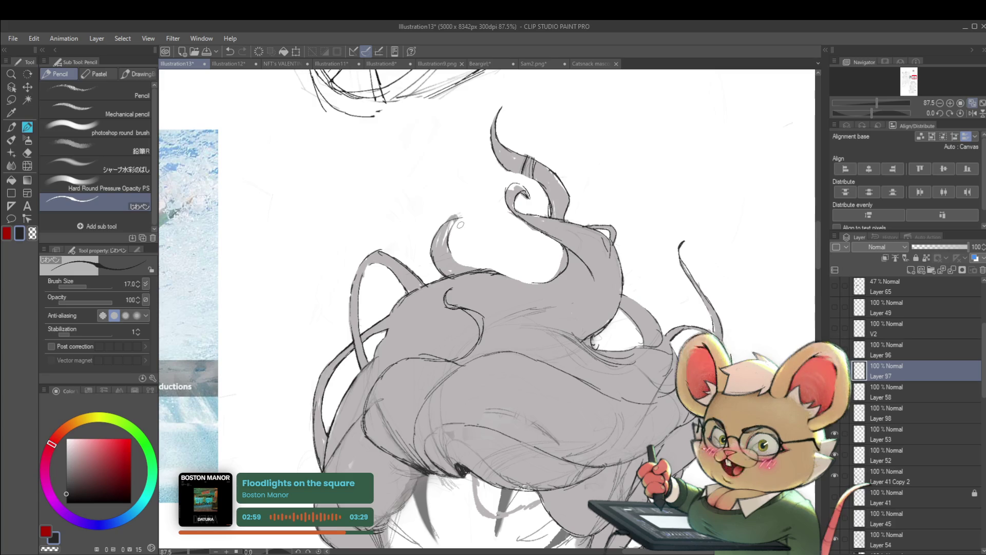
pyautogui.hotkey('ctrl', 'z')
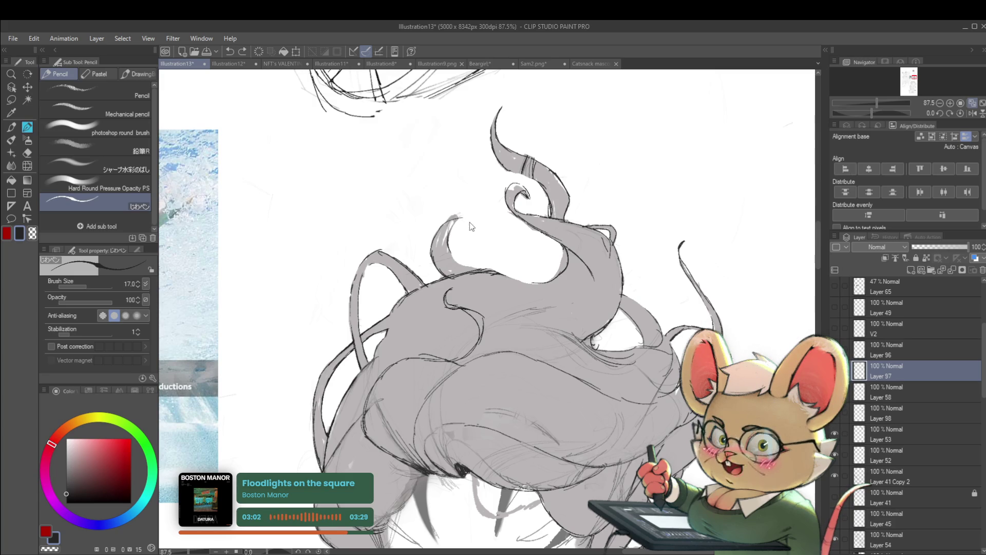
pyautogui.hotkey('ctrl', 'z')
pyautogui.moveTo(470, 222); pyautogui.dragTo(456, 235)
pyautogui.scroll(-3, 442, 221)
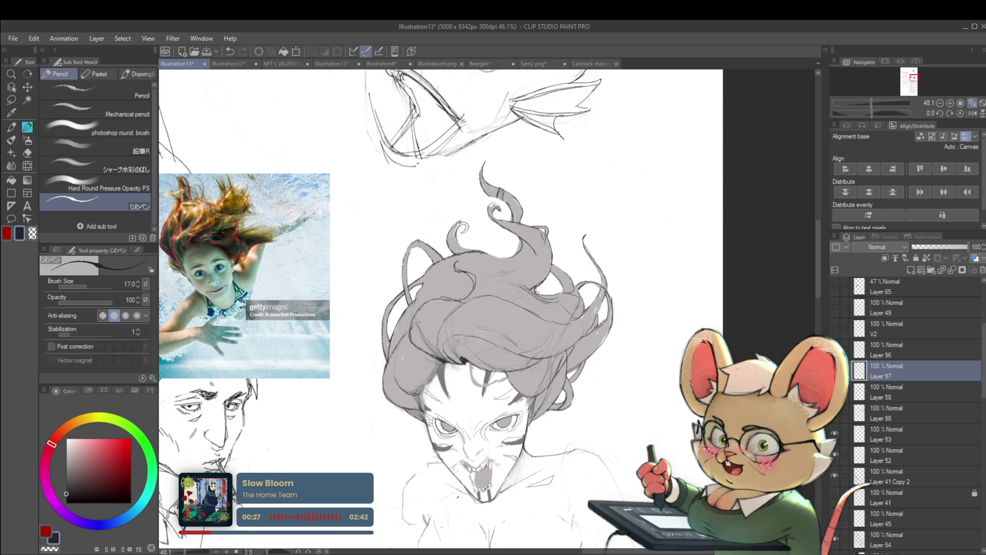
pyautogui.press('h')
pyautogui.moveTo(616, 356); pyautogui.dragTo(713, 242)
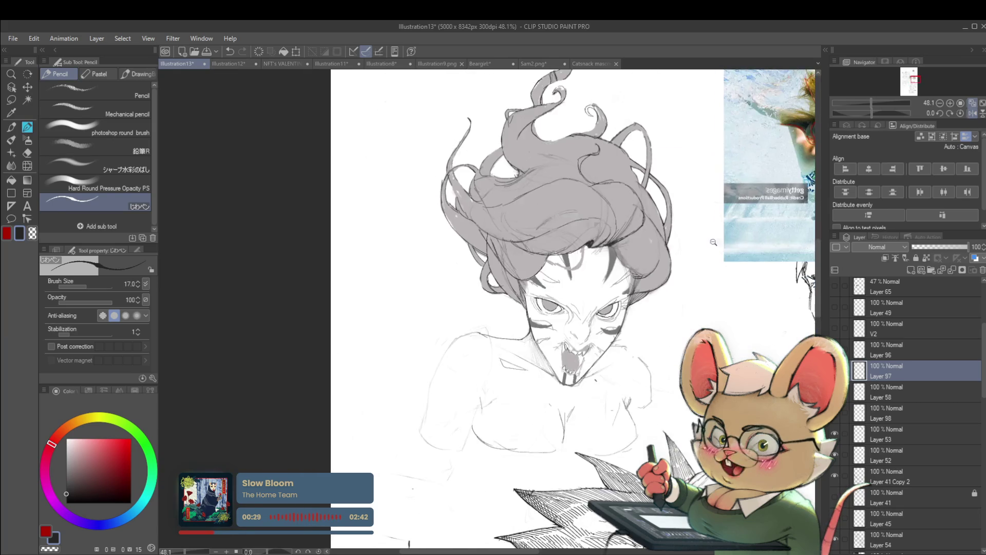
pyautogui.scroll(-1, 713, 242)
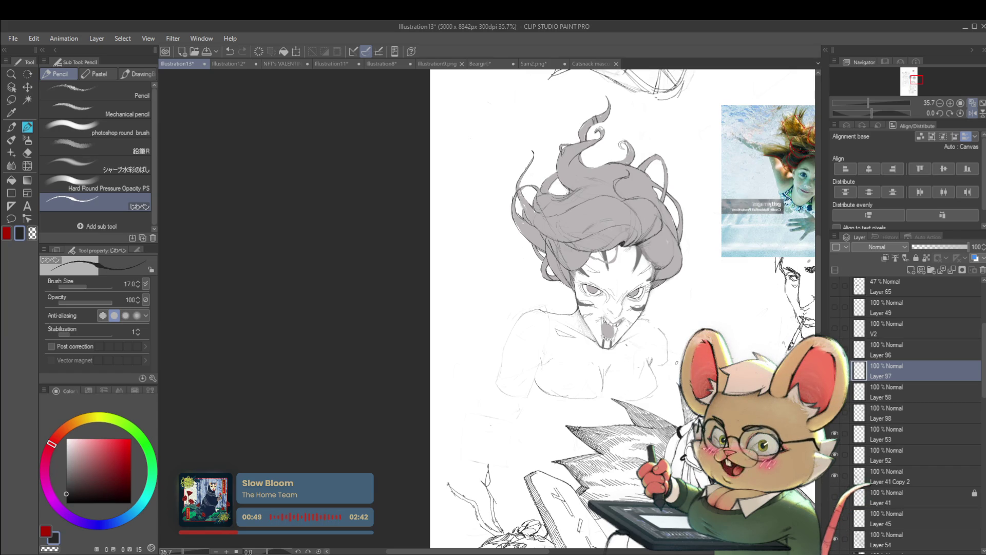
pyautogui.hscroll(5, 488, 311)
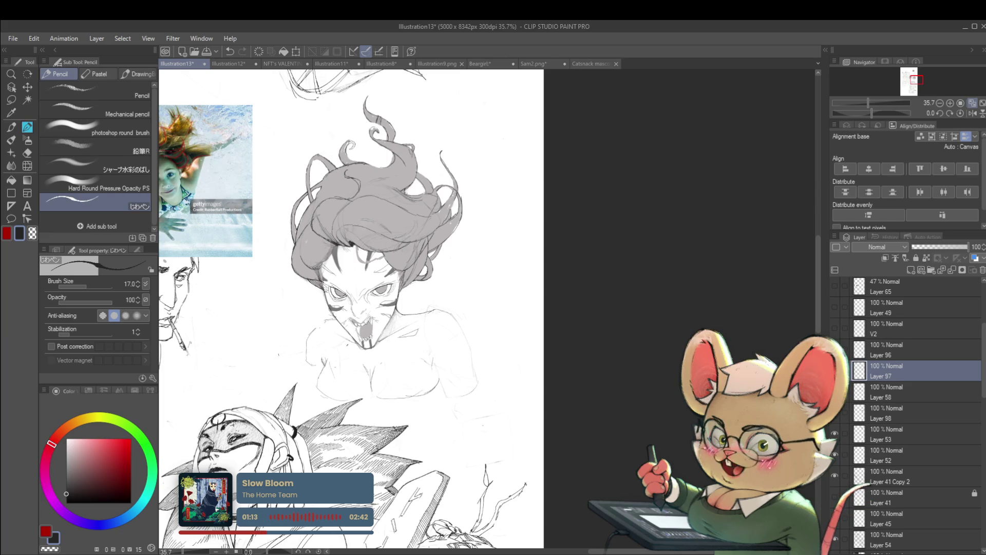
pyautogui.press('h')
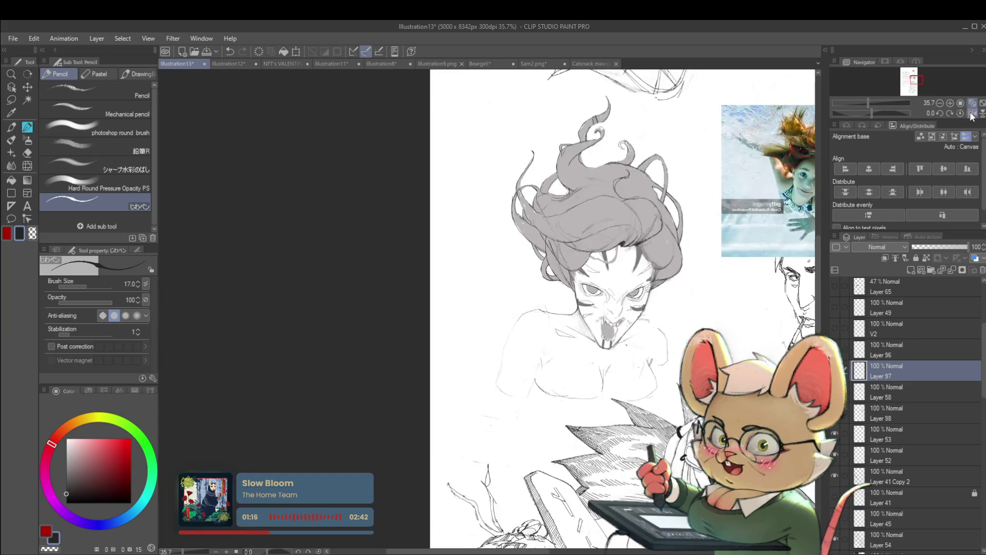
pyautogui.scroll(3, 514, 308)
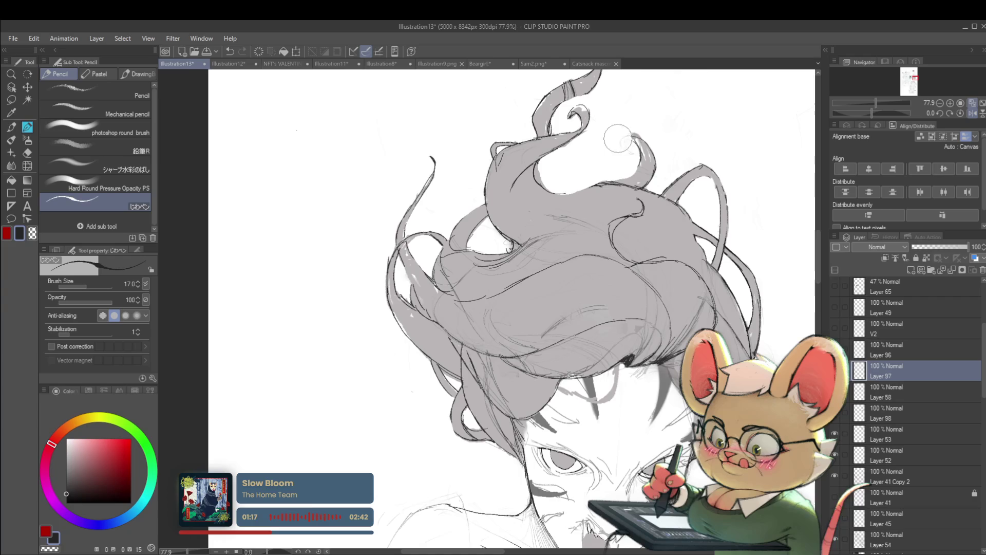
pyautogui.scroll(-2, 619, 136)
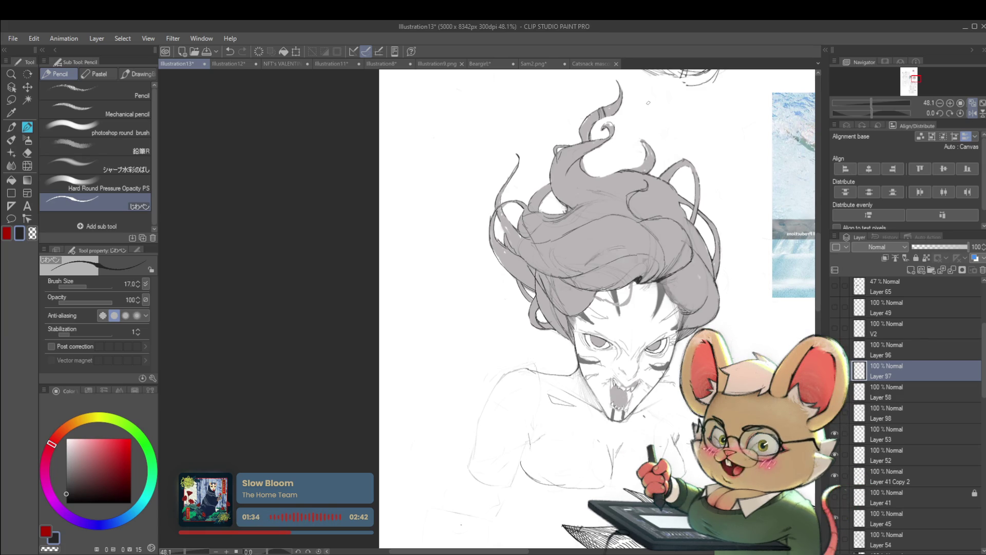
pyautogui.click(972, 113)
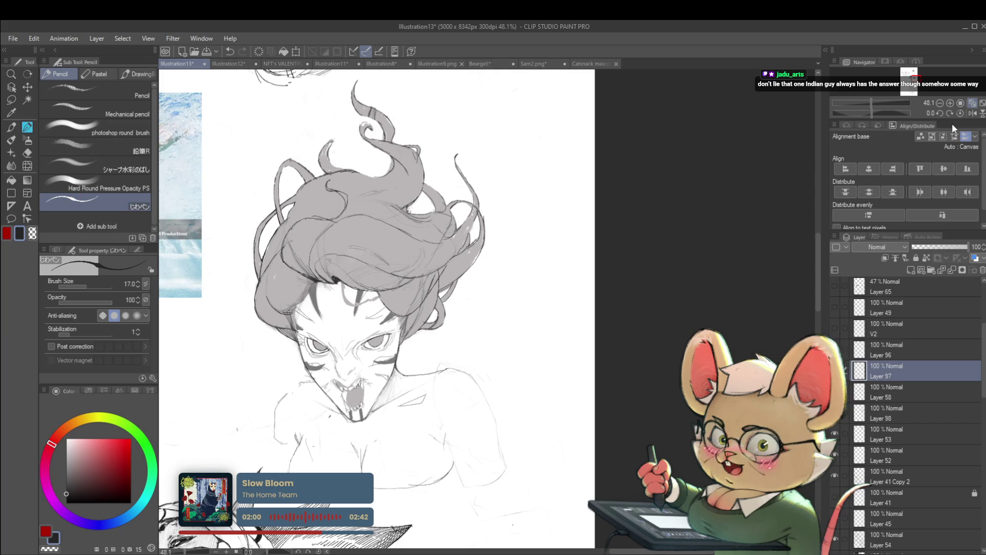
pyautogui.click(972, 113)
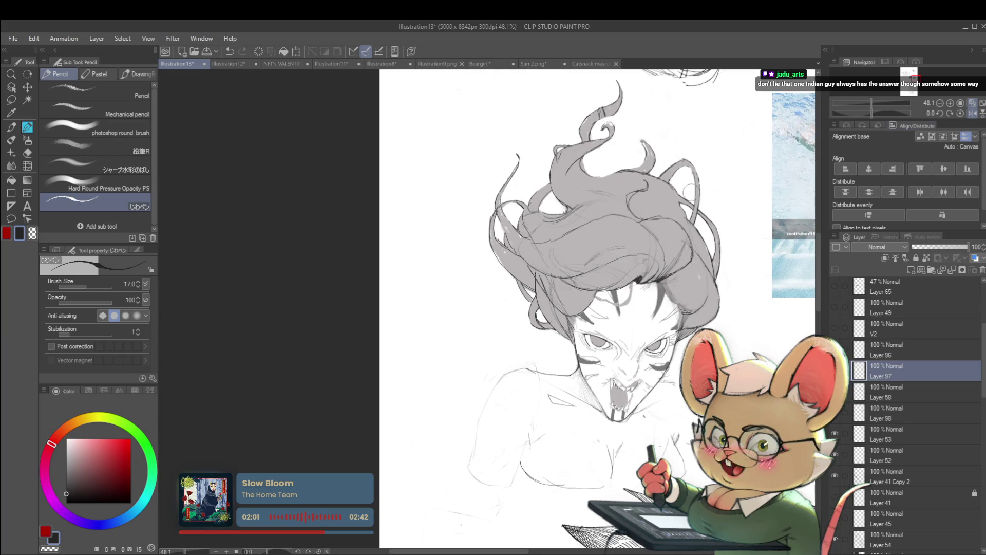
pyautogui.scroll(2, 595, 167)
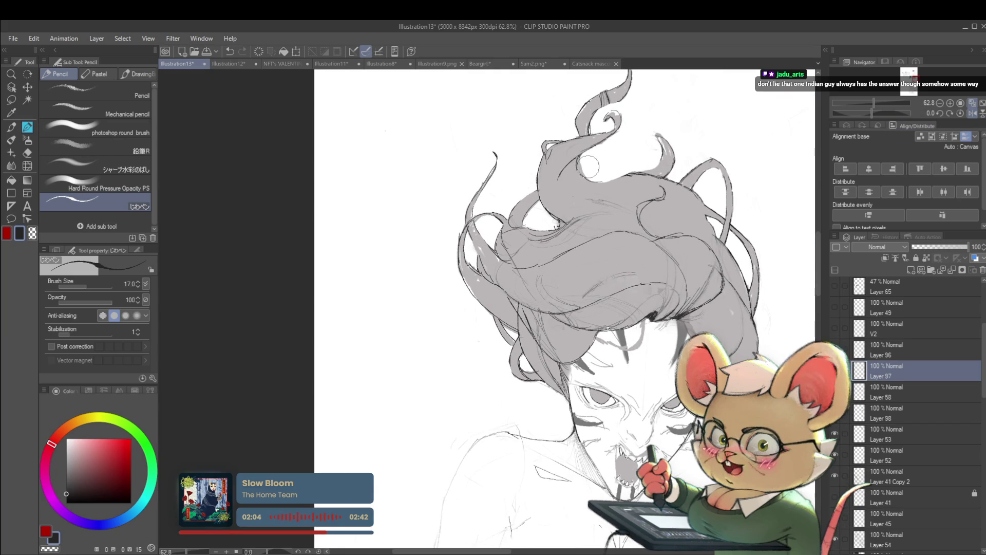
pyautogui.press('e')
# Step: Choose the Multiple layers eraser, shrink it to size 50, then switch back to the Pencil
pyautogui.click(115, 181)
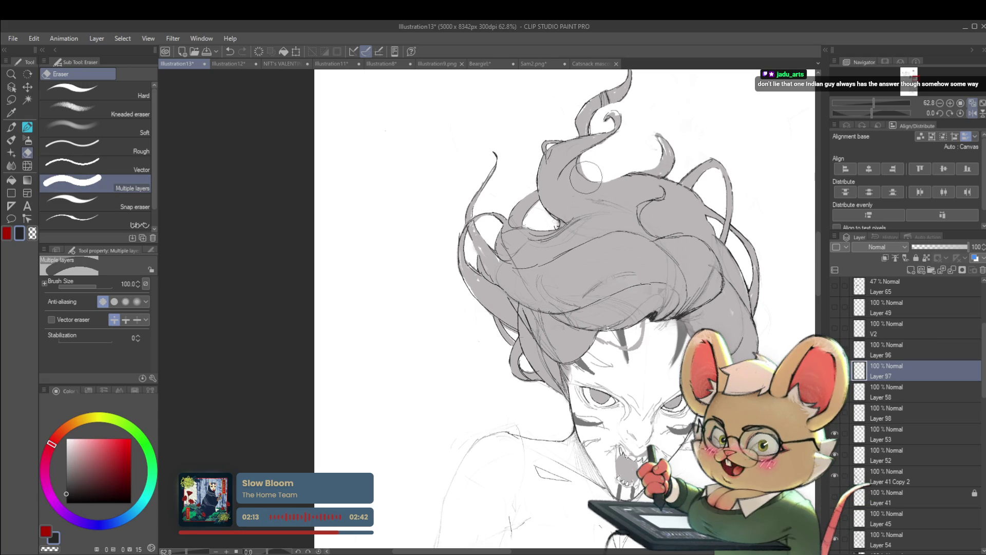
pyautogui.press('[')
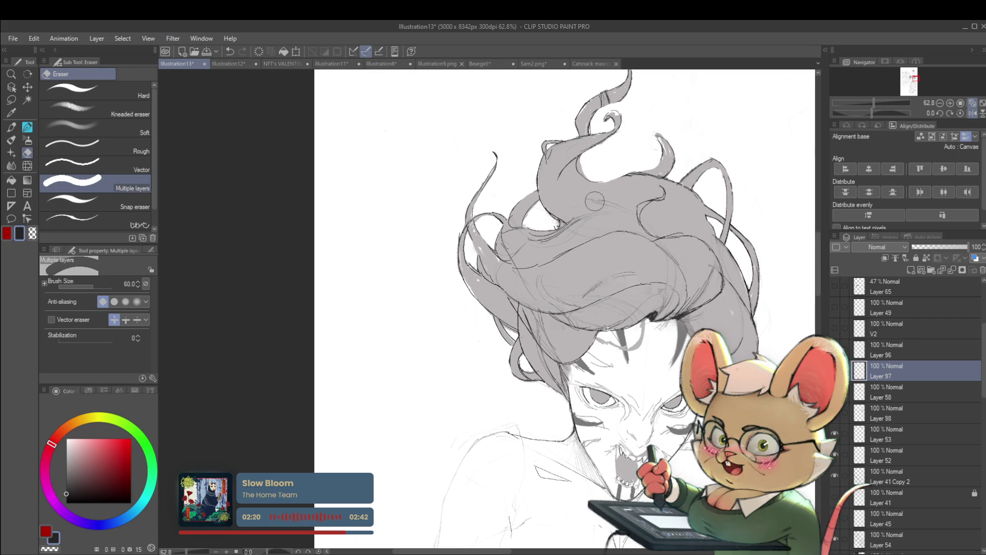
pyautogui.press('[')
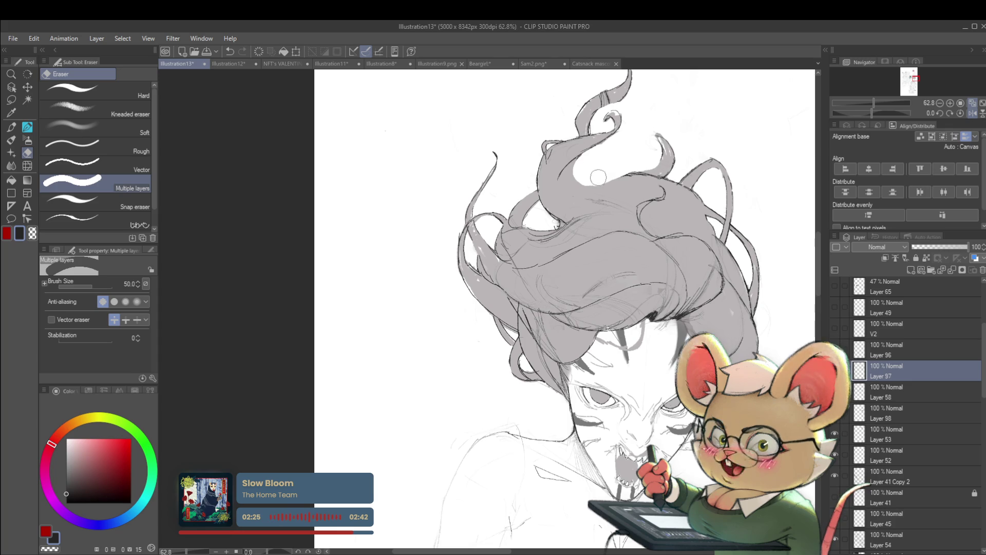
pyautogui.scroll(-3, 583, 164)
pyautogui.scroll(-1, 591, 149)
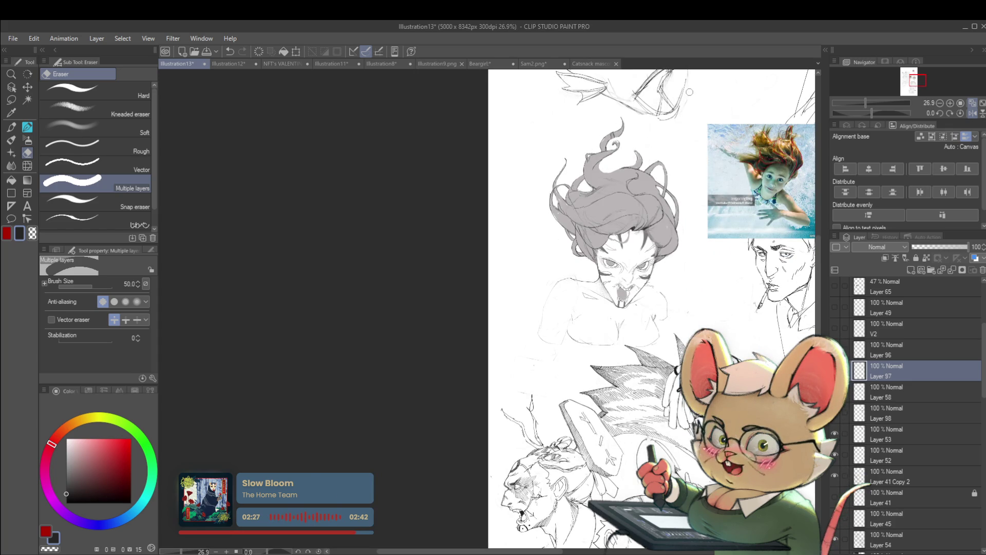
pyautogui.scroll(5, 657, 160)
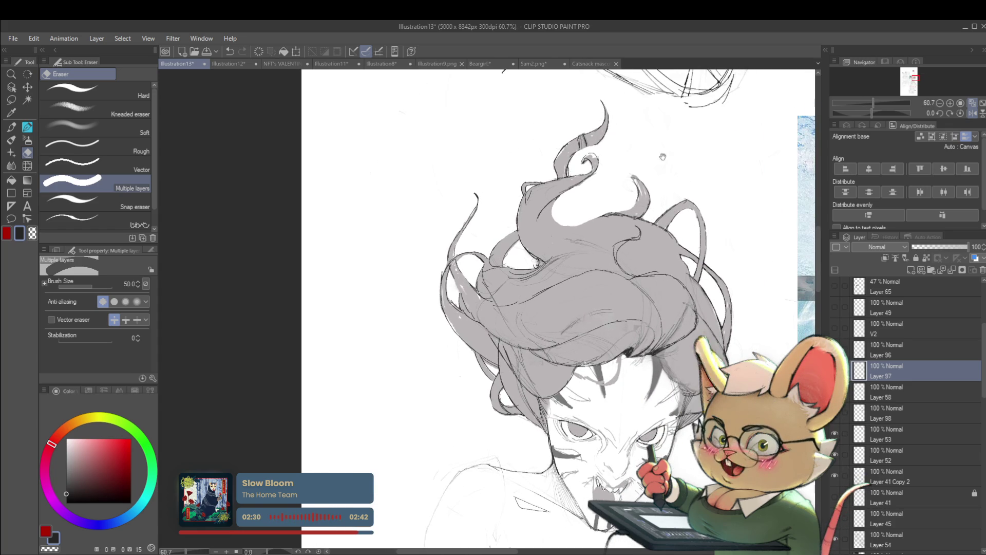
pyautogui.hscroll(5, 680, 154)
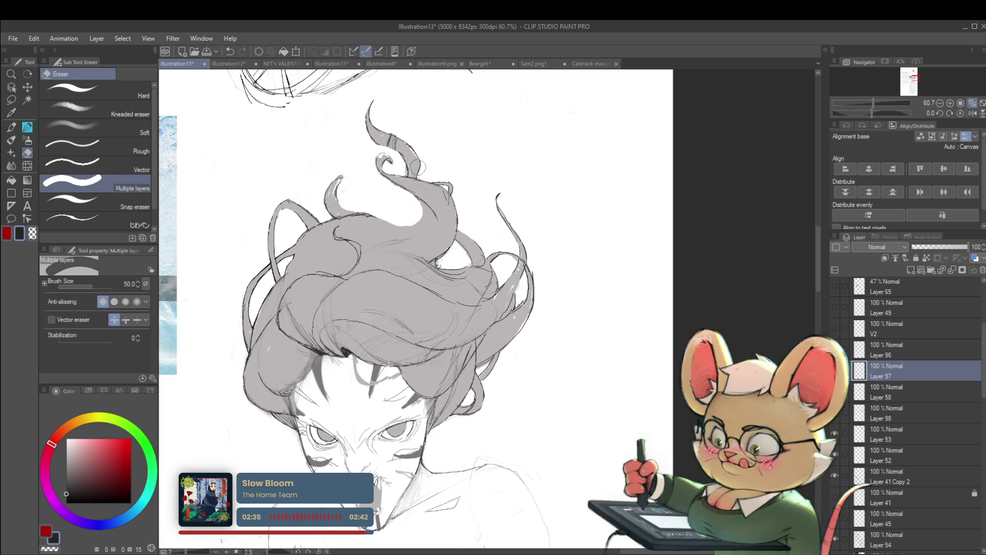
pyautogui.press('p')
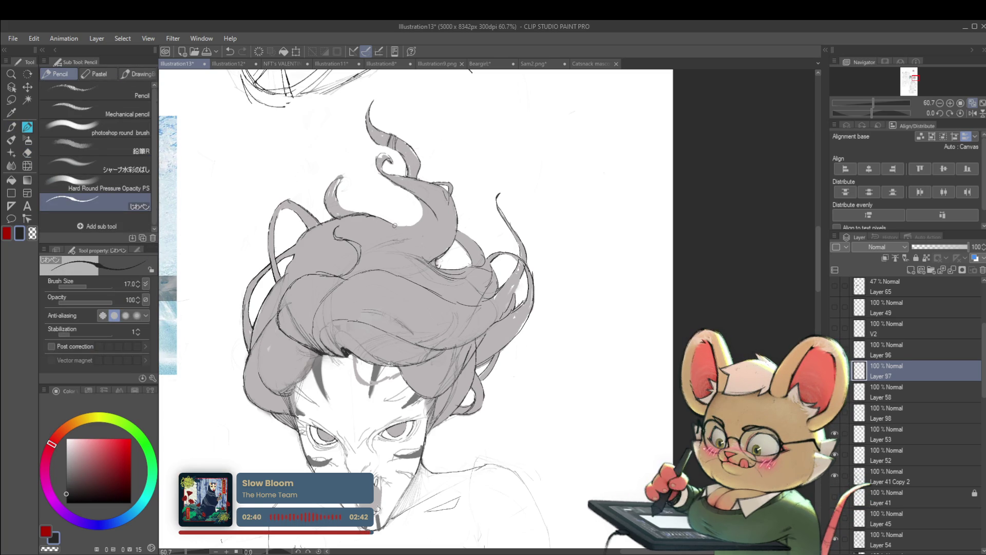
# Step: Mirror the canvas view horizontally and zoom around to compare the hair sketch with the photo
pyautogui.scroll(-2, 395, 224)
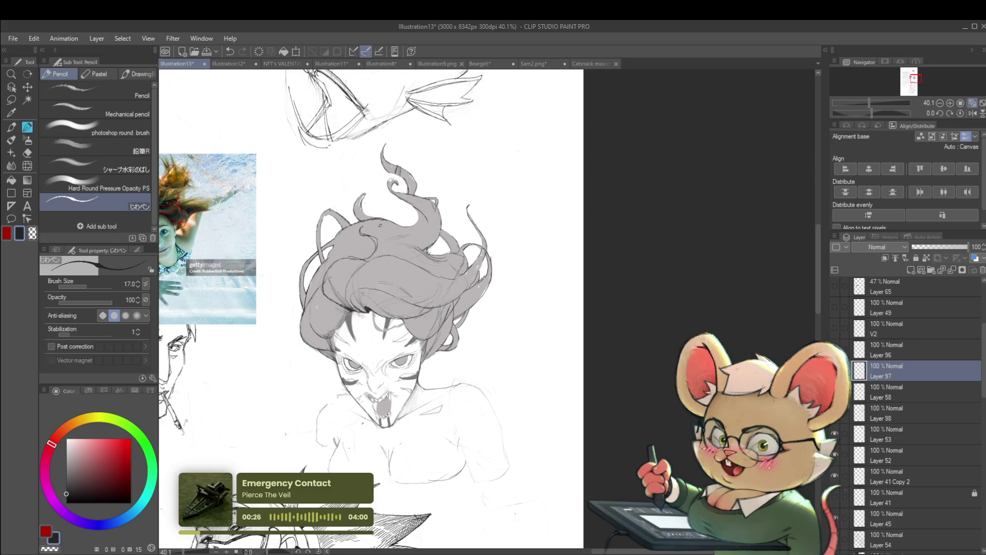
pyautogui.click(972, 113)
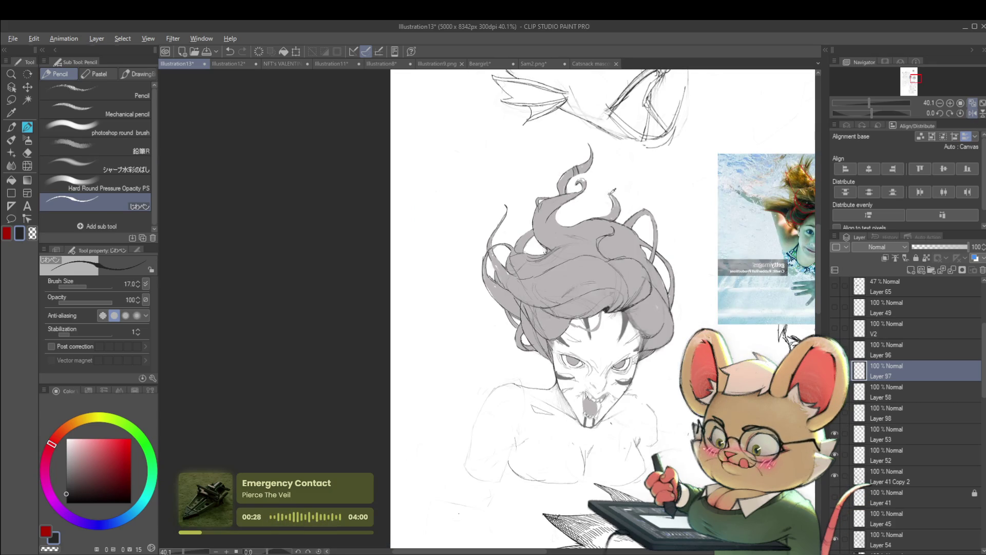
pyautogui.scroll(2, 628, 202)
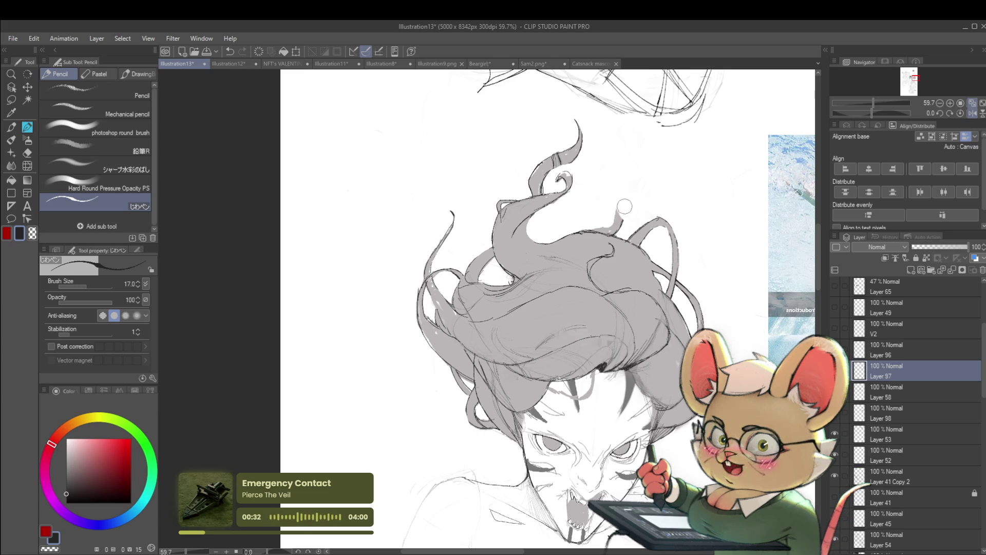
pyautogui.scroll(-5, 600, 217)
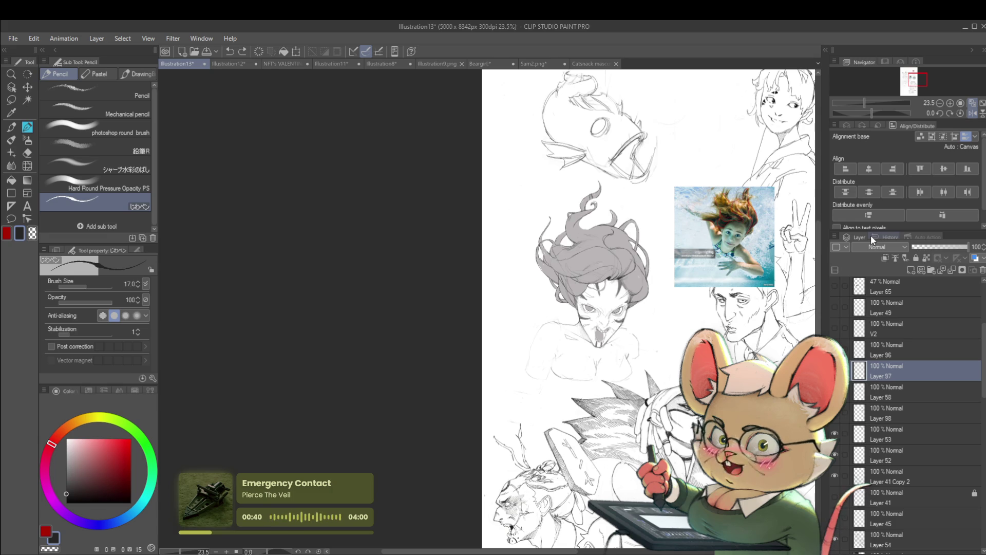
pyautogui.scroll(1, 649, 308)
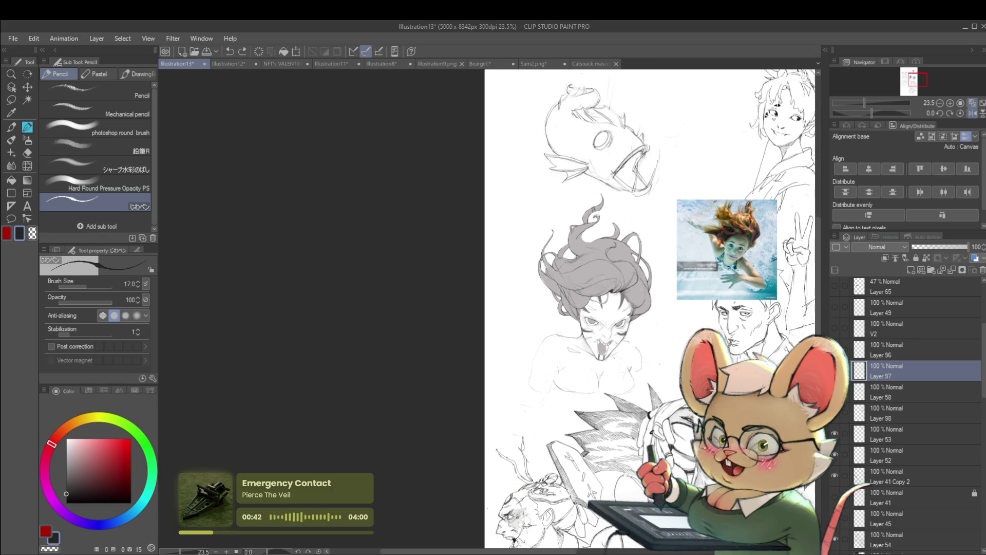
pyautogui.scroll(5, 649, 309)
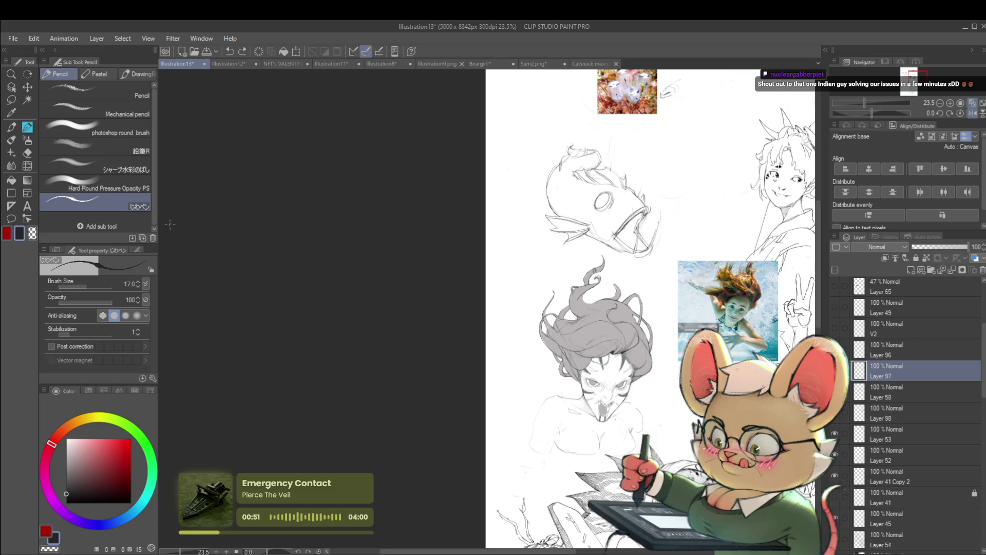
# Step: Switch to the Pen and back to the Pencil, then zoom in on the hair
pyautogui.press('p')
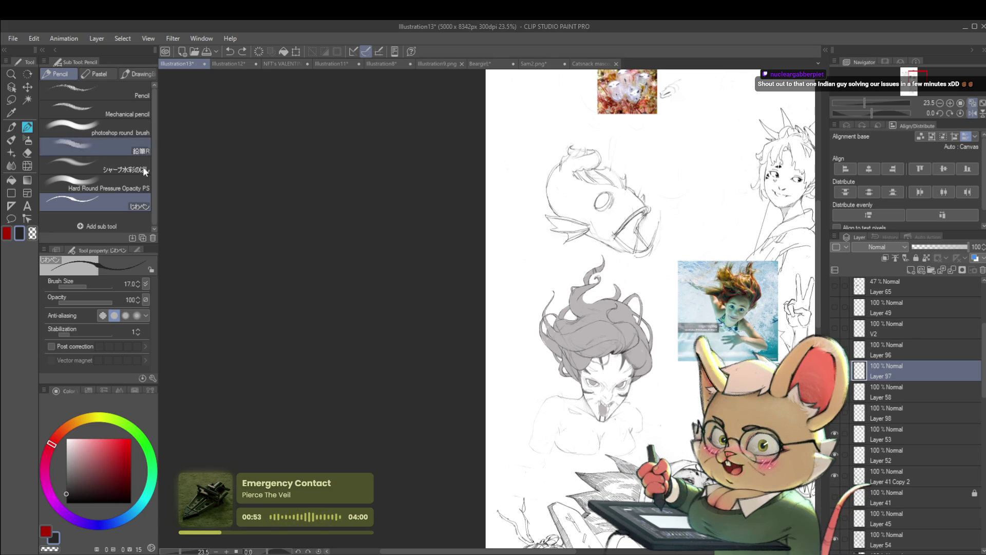
pyautogui.press('p')
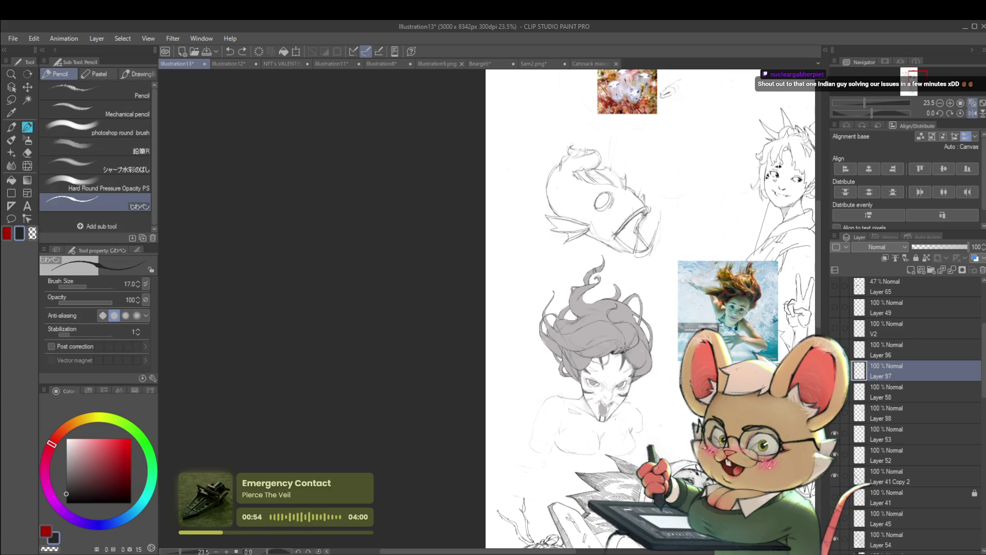
pyautogui.scroll(5, 373, 285)
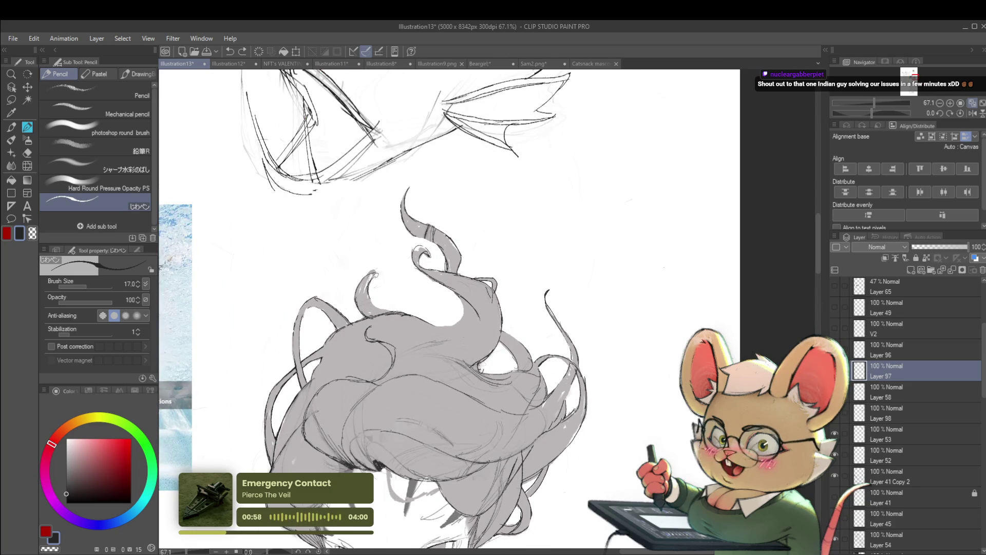
# Step: Extend the top hair curl's outline, recentre the hair, and set a light grey pencil at size 25
pyautogui.moveTo(386, 273); pyautogui.dragTo(394, 283)
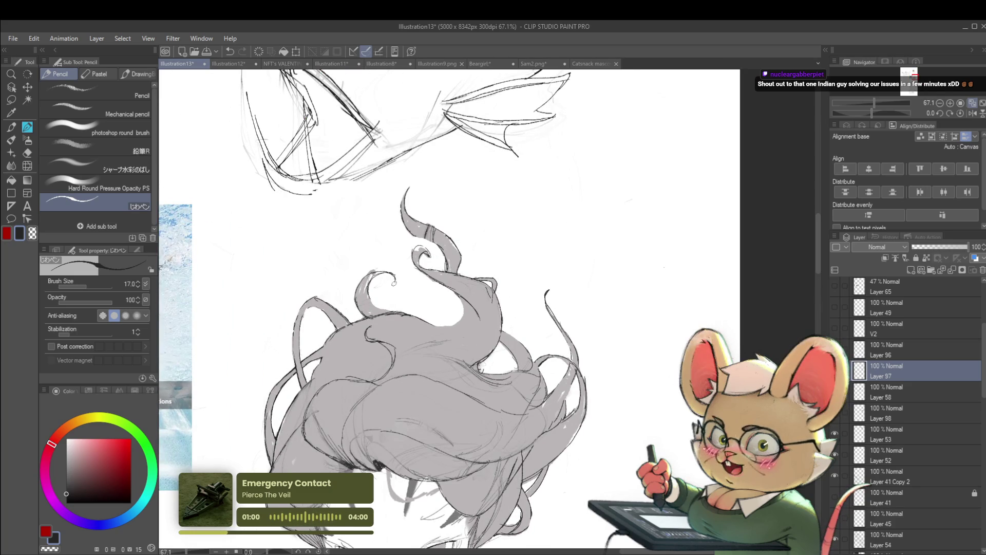
pyautogui.scroll(-5, 430, 281)
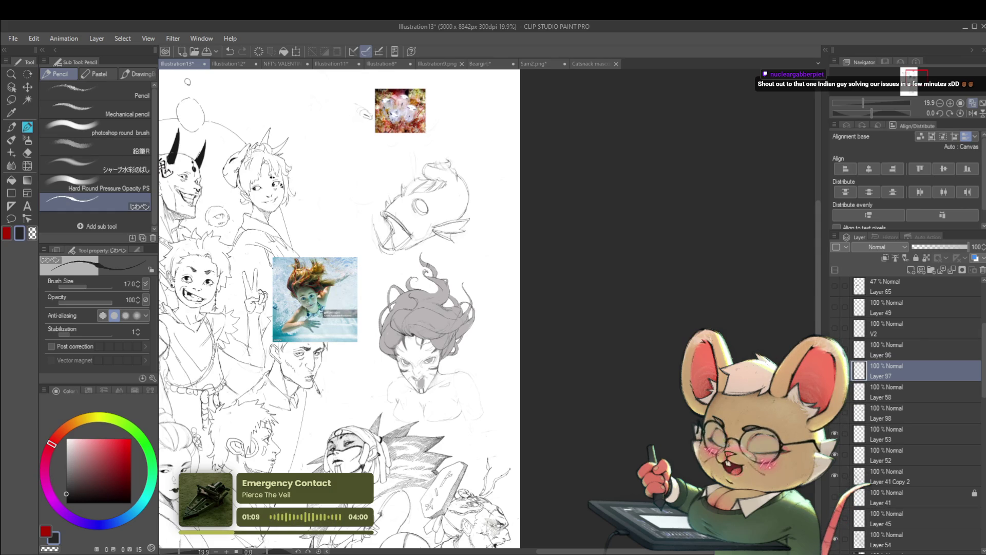
pyautogui.moveTo(566, 338); pyautogui.dragTo(632, 370)
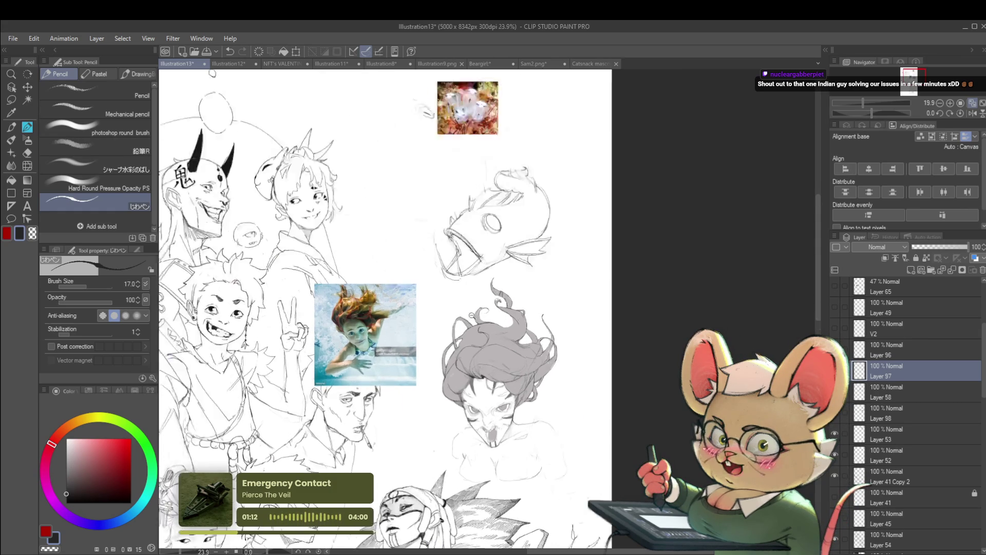
pyautogui.scroll(10, 461, 323)
pyautogui.keyDown('alt'); pyautogui.click(449, 329); pyautogui.keyUp('alt')
pyautogui.press(']')
pyautogui.press(']')
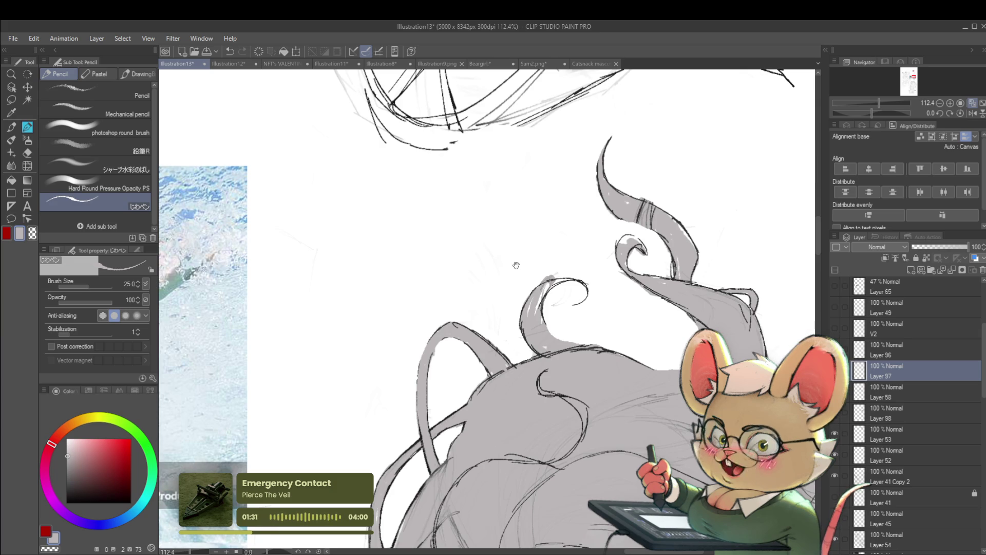
# Step: Draw over the top hair curls, then eyedrop the near-black line colour from the hair
pyautogui.moveTo(537, 330); pyautogui.dragTo(526, 268)
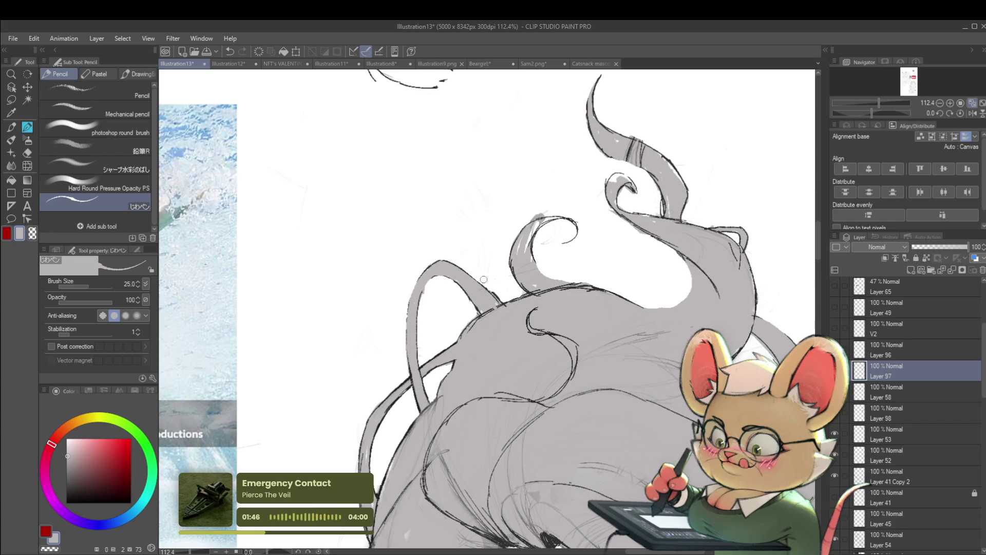
pyautogui.scroll(-5, 484, 279)
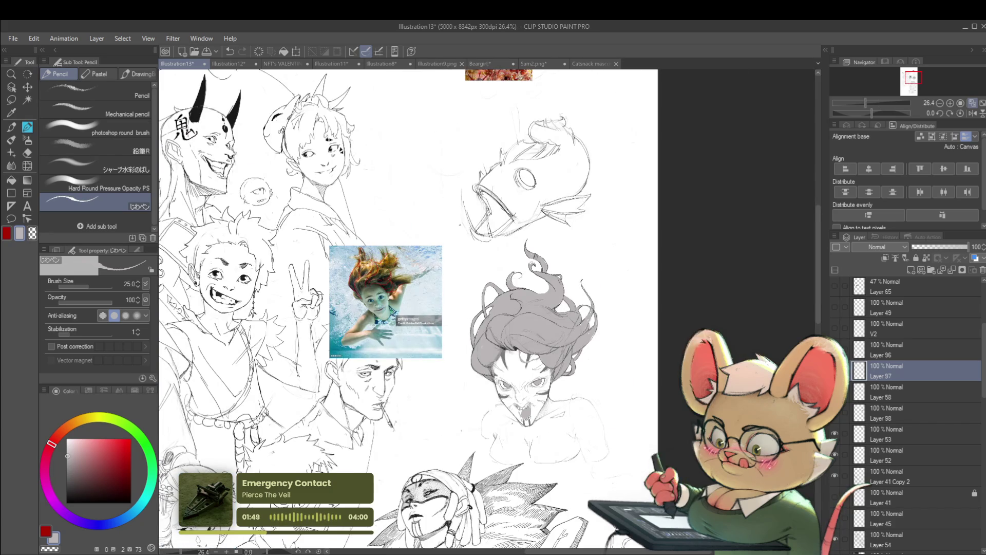
pyautogui.scroll(3, 493, 273)
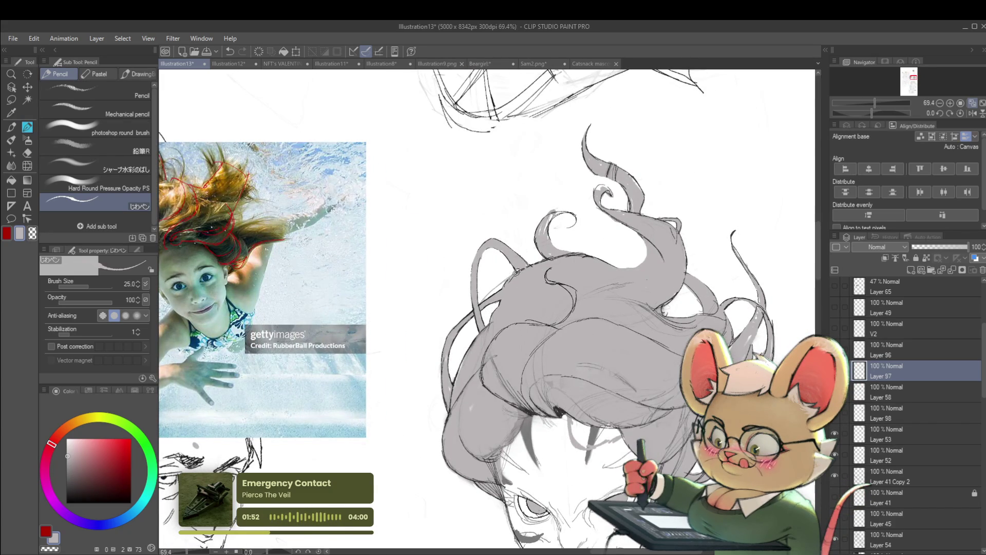
pyautogui.keyDown('alt'); pyautogui.click(483, 300); pyautogui.keyUp('alt')
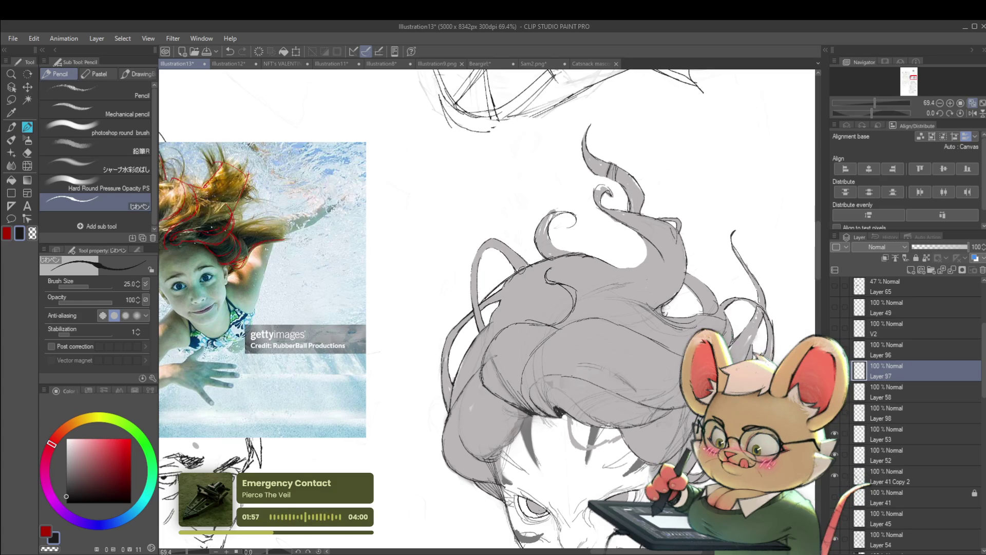
pyautogui.scroll(-5, 522, 269)
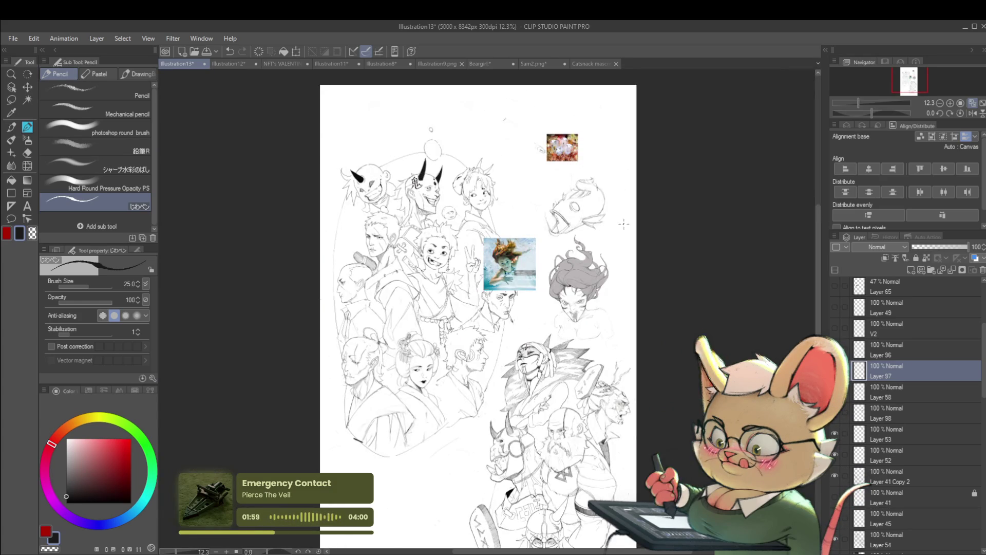
pyautogui.scroll(4, 531, 247)
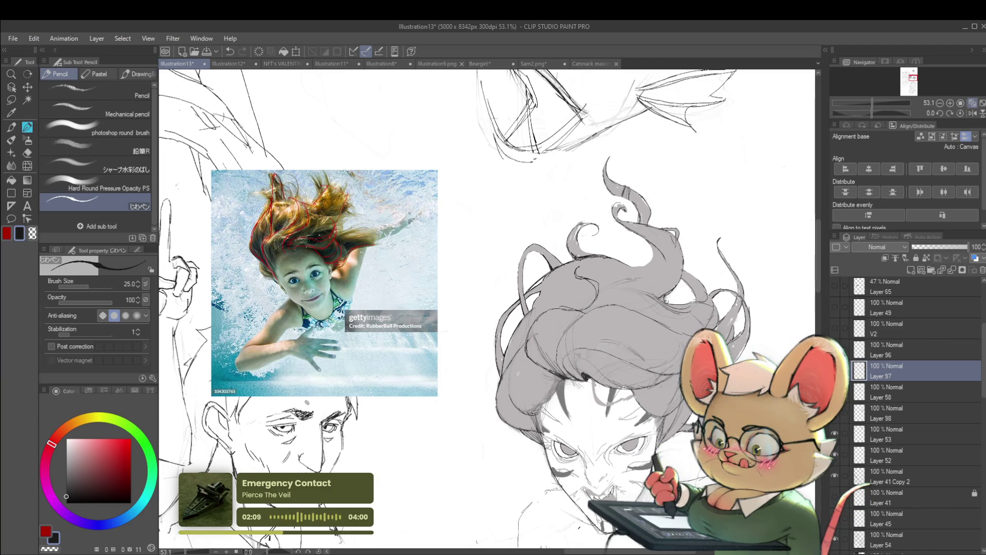
pyautogui.scroll(-3, 570, 244)
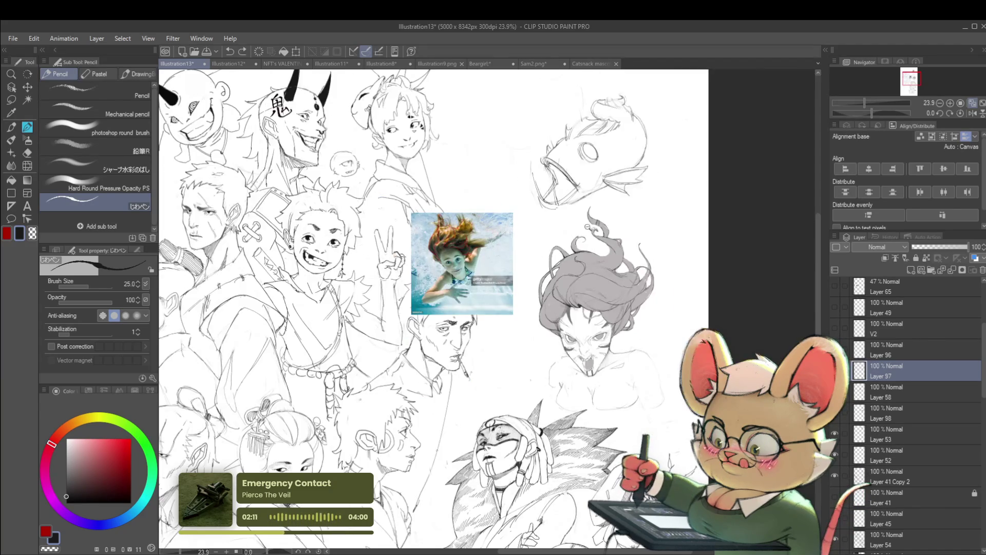
pyautogui.scroll(-2, 587, 226)
pyautogui.scroll(2, 604, 226)
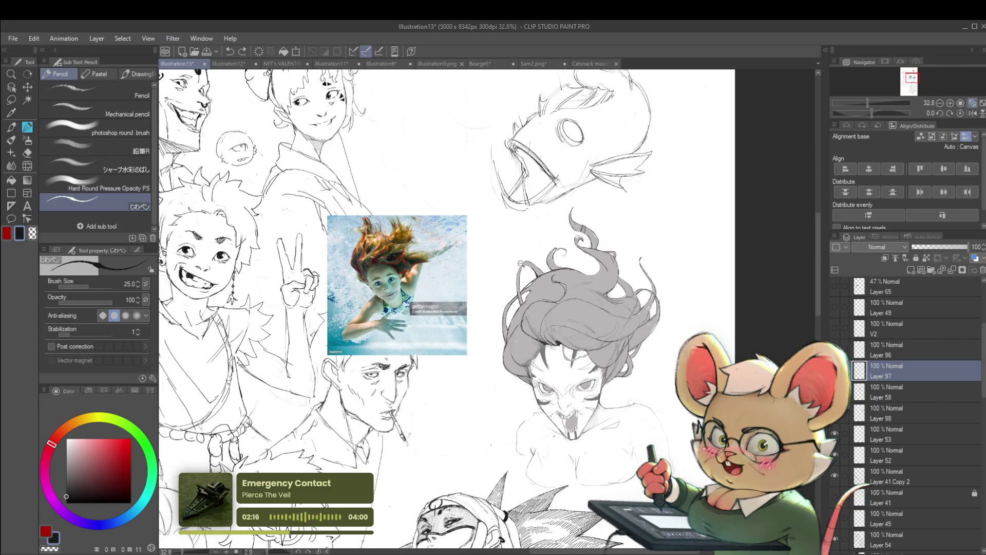
pyautogui.scroll(2, 537, 266)
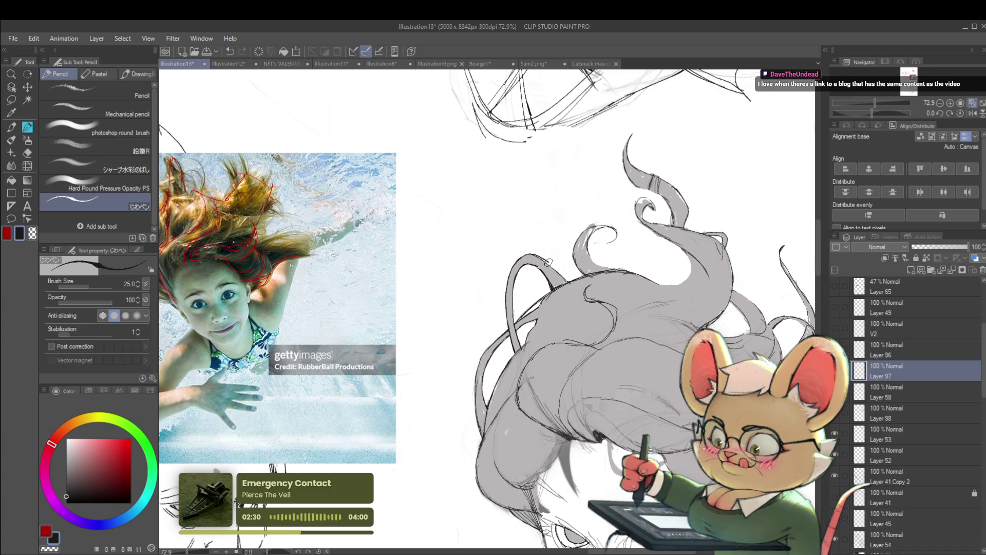
pyautogui.scroll(-5, 548, 262)
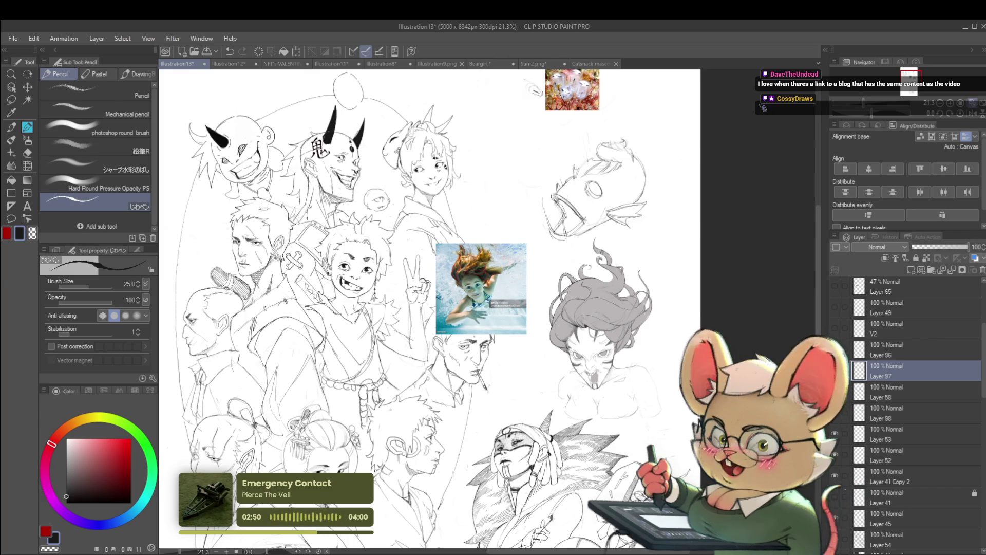
# Step: Mirror the canvas horizontally with the Navigator's flip button and zoom into the hair
pyautogui.click(971, 113)
pyautogui.click(951, 102)
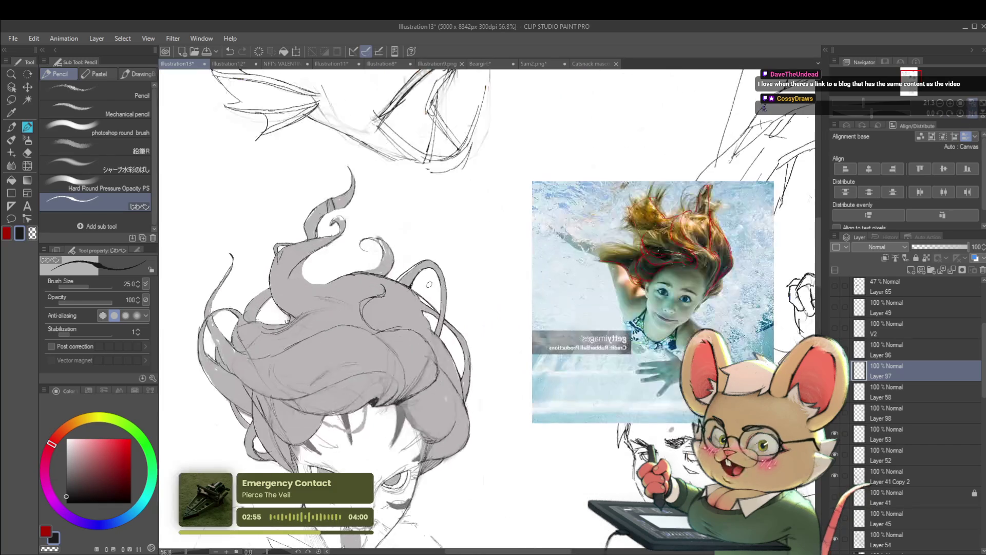
pyautogui.scroll(3, 402, 276)
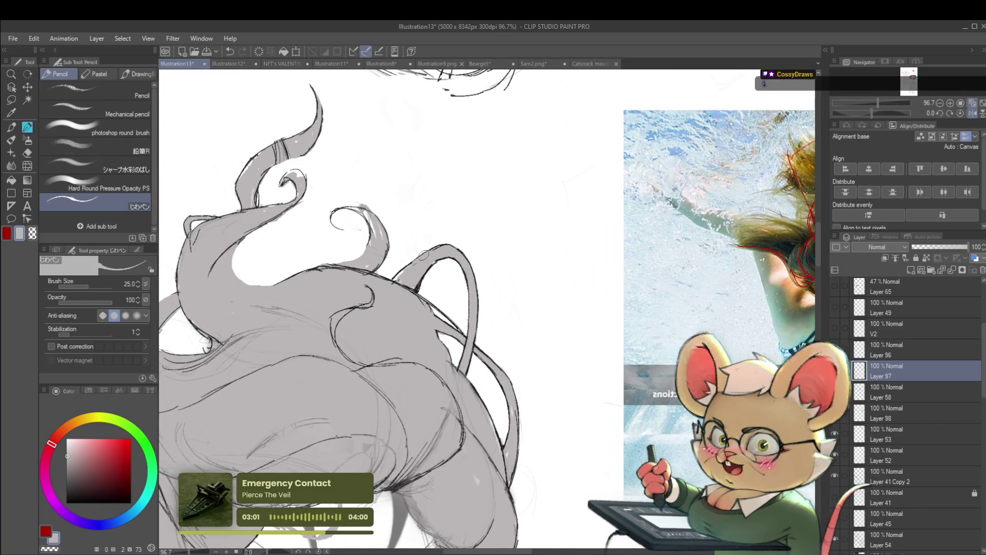
# Step: Add a small pencil mark on the hair and raise the pencil size to 60
pyautogui.click(445, 247)
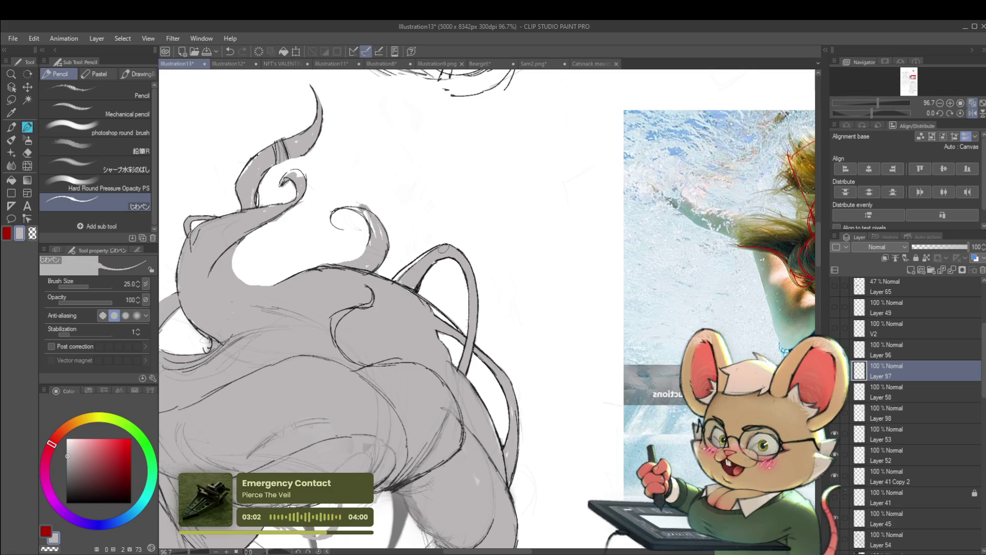
pyautogui.press(']')
pyautogui.press(']')
pyautogui.press(']')
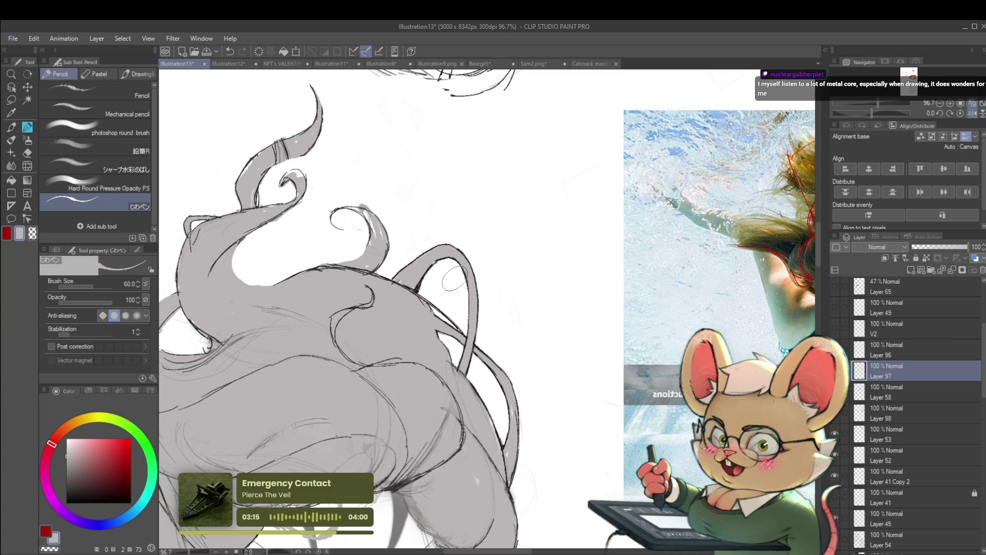
pyautogui.scroll(-3, 454, 277)
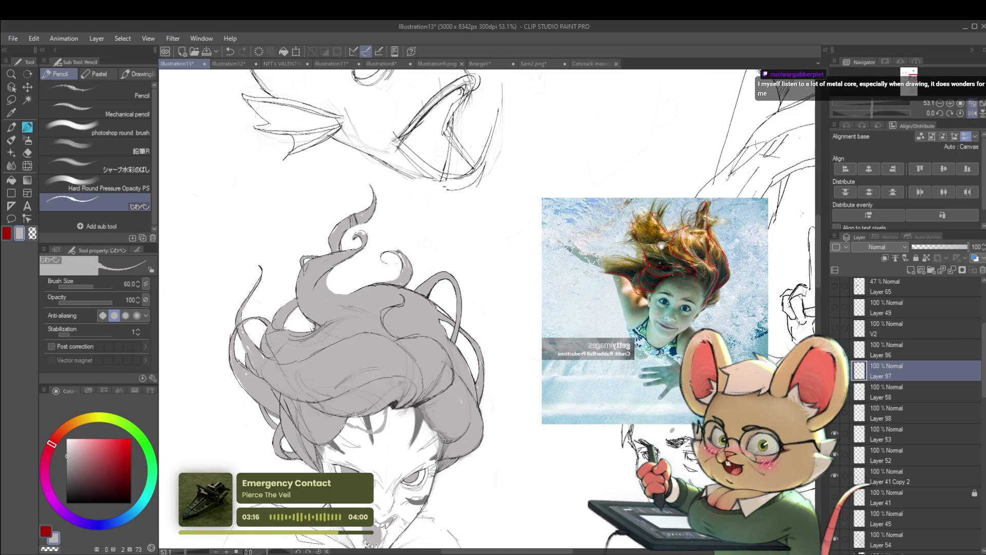
pyautogui.scroll(-2, 590, 332)
pyautogui.scroll(5, 485, 230)
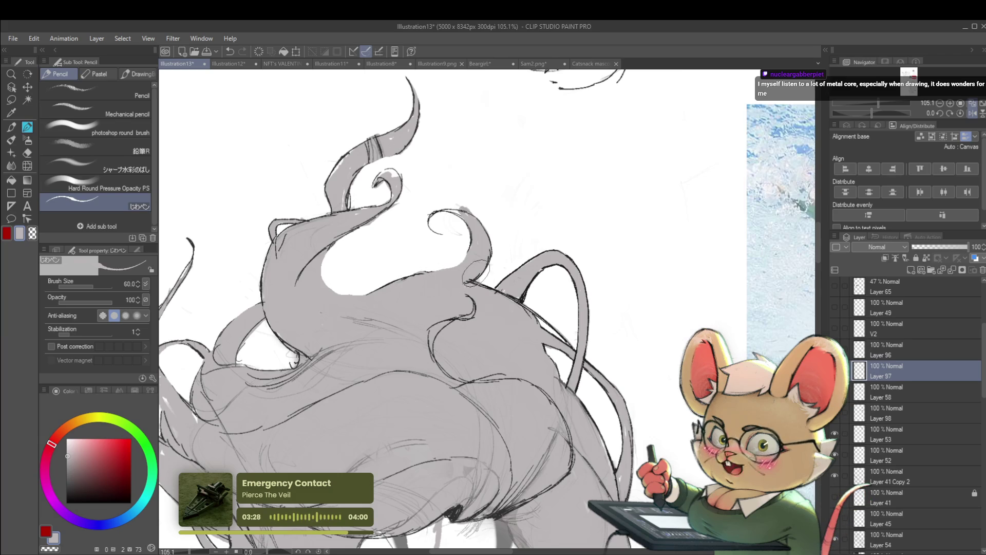
pyautogui.scroll(-5, 482, 267)
pyautogui.scroll(-2, 770, 329)
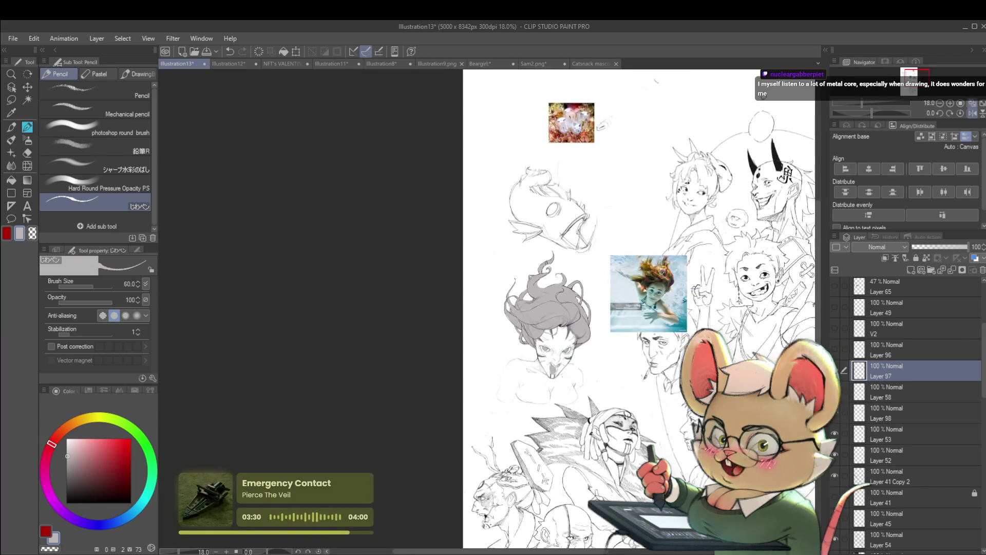
# Step: Flip the canvas back to normal, review the hair against the photo, and enlarge the pencil
pyautogui.click(974, 114)
pyautogui.scroll(4, 382, 229)
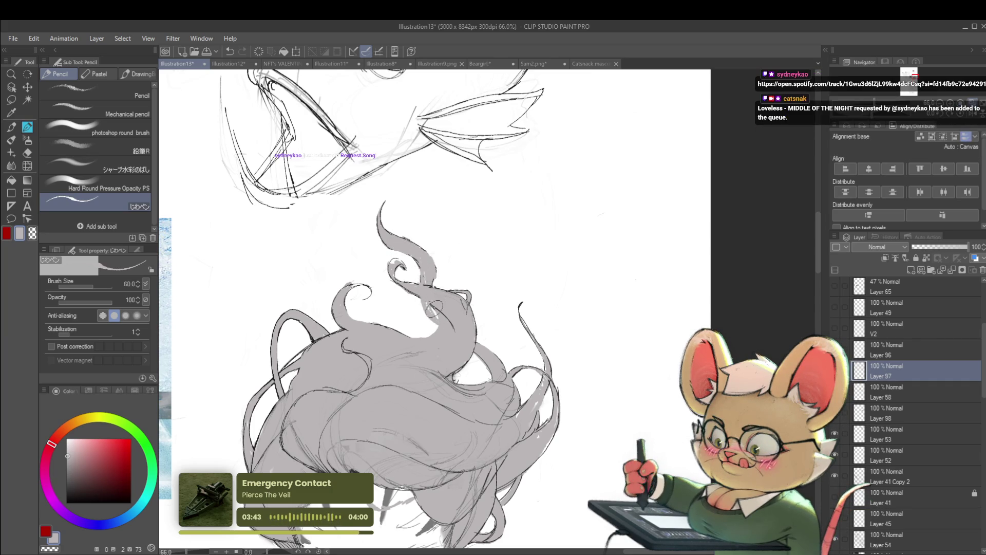
pyautogui.scroll(-5, 445, 321)
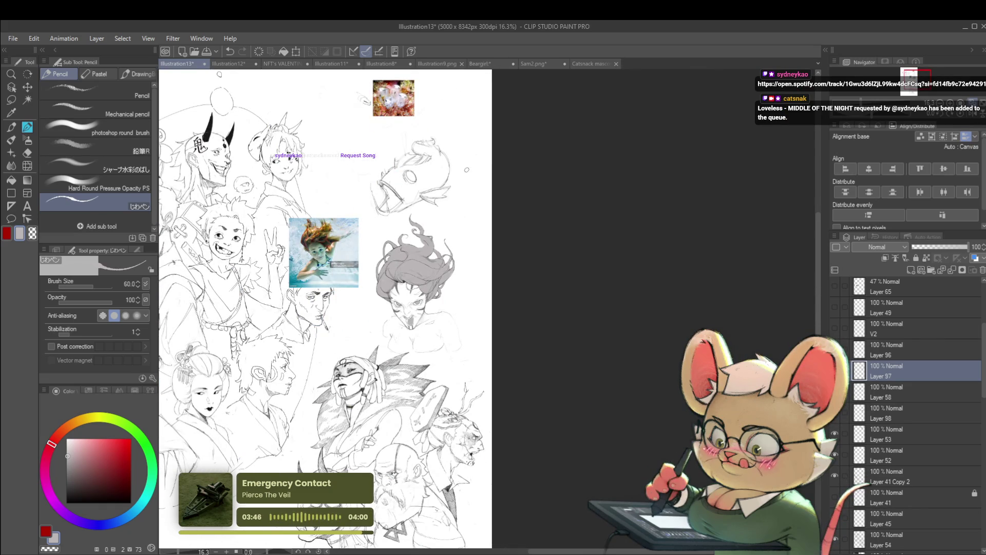
pyautogui.scroll(4, 435, 222)
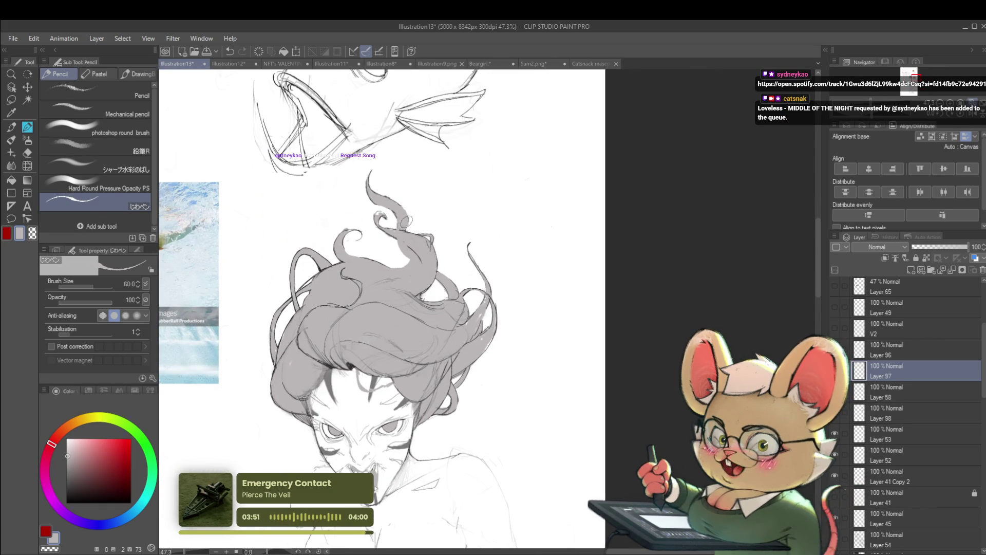
pyautogui.scroll(-4, 407, 228)
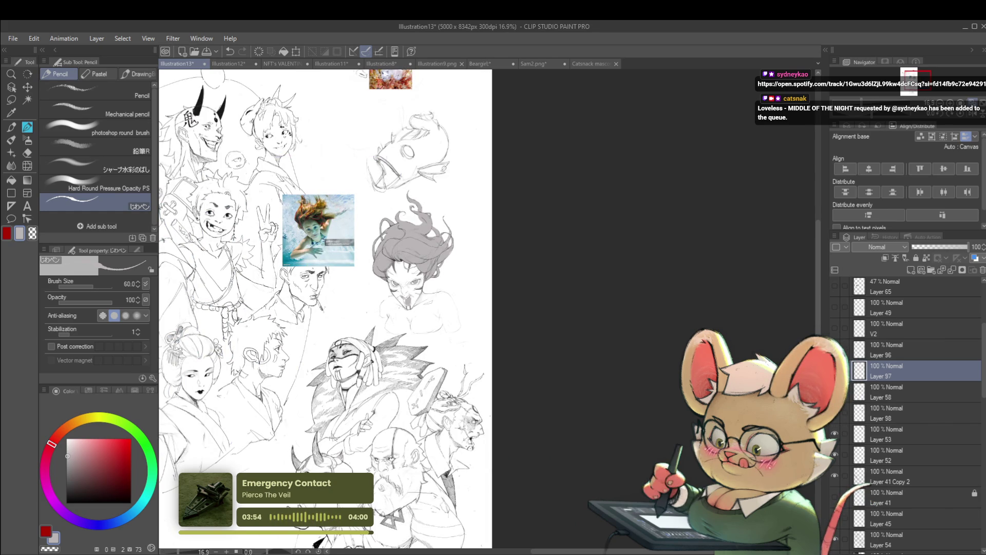
pyautogui.scroll(2, 431, 196)
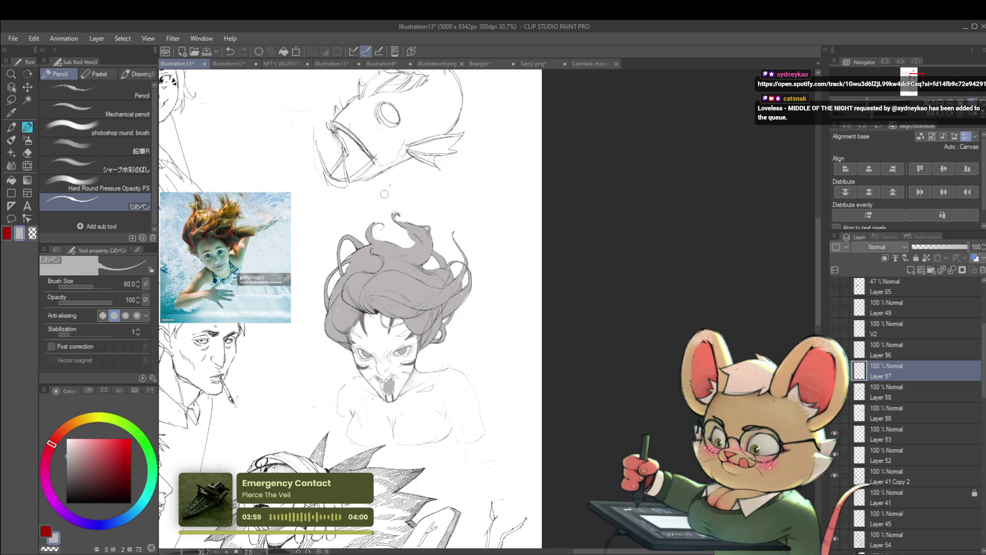
pyautogui.scroll(-3, 425, 216)
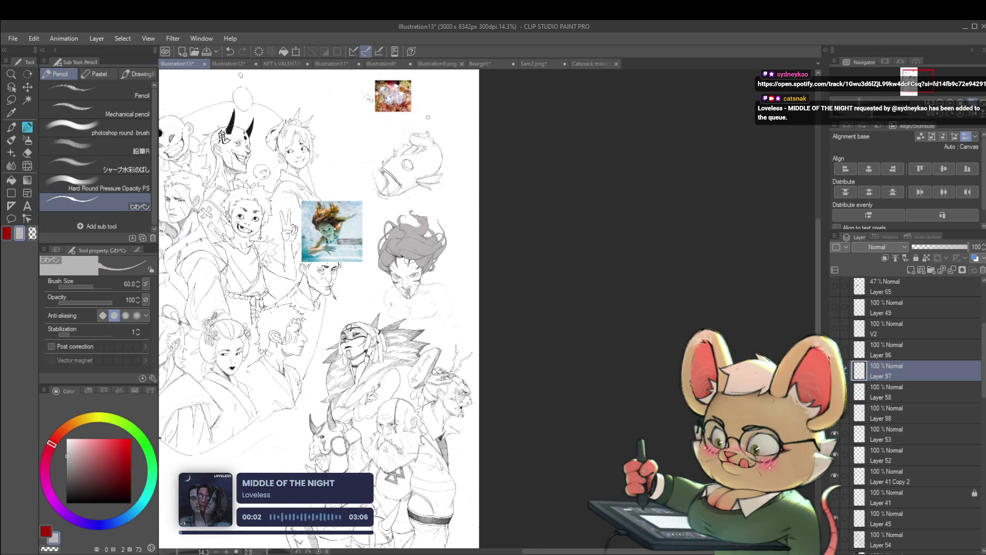
pyautogui.scroll(3, 420, 213)
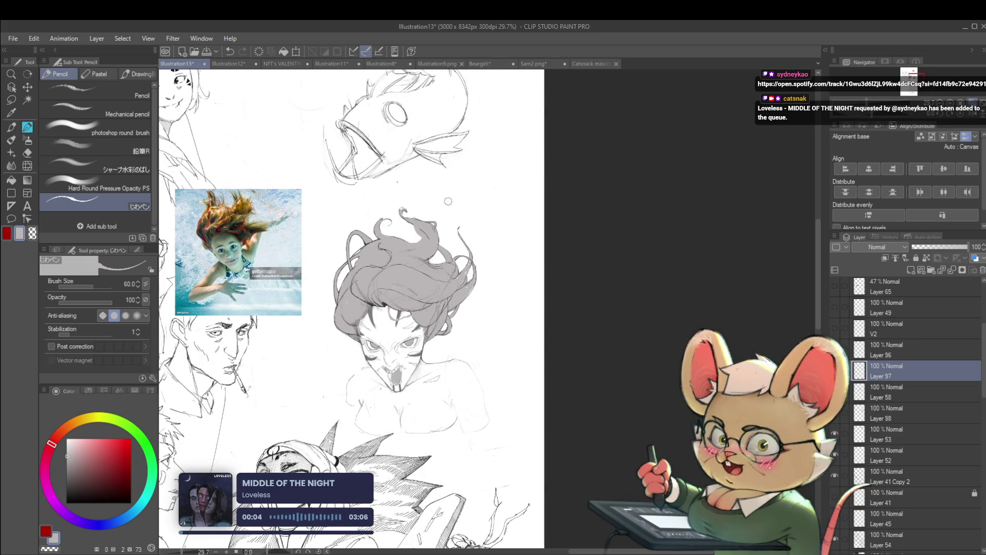
pyautogui.scroll(-2, 434, 234)
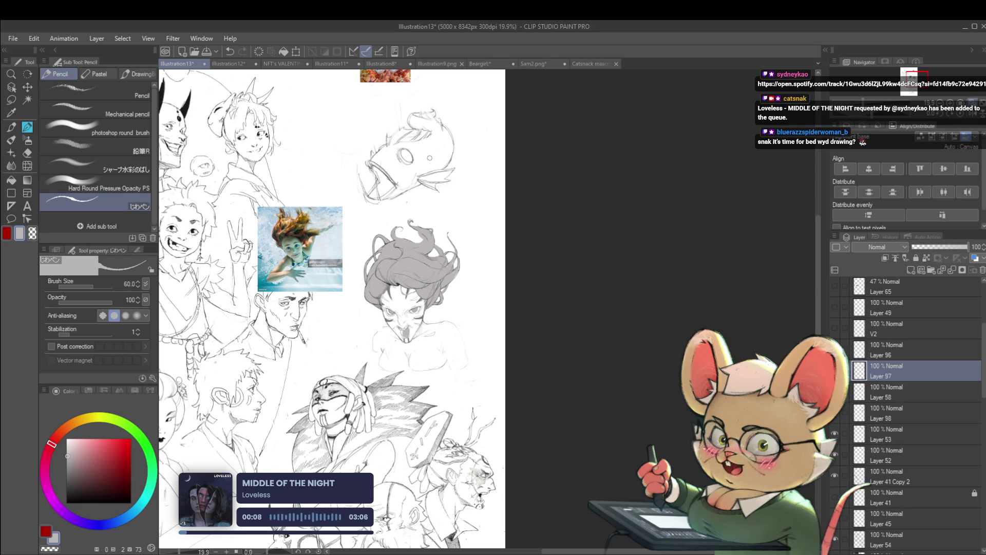
pyautogui.scroll(3, 434, 215)
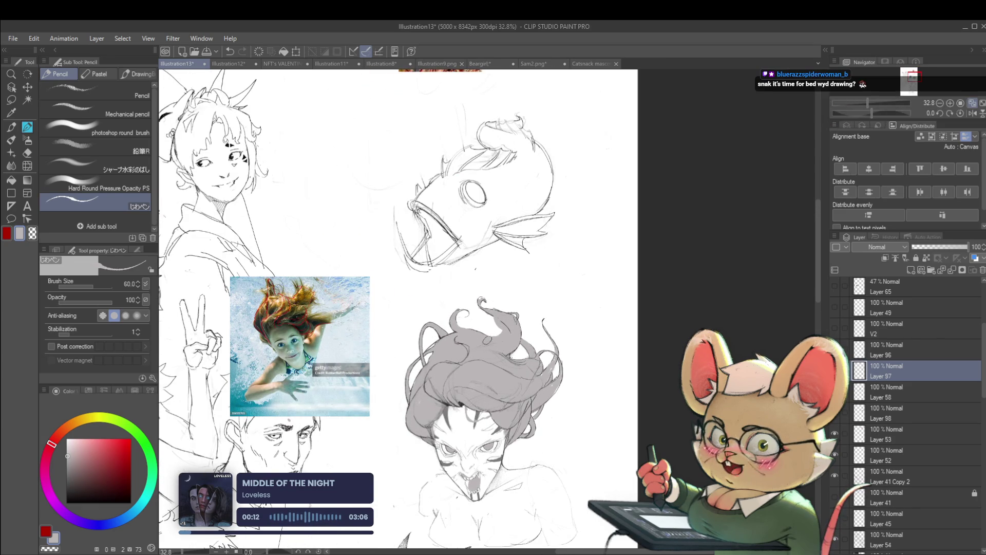
pyautogui.press(']')
pyautogui.press(']')
pyautogui.press(']')
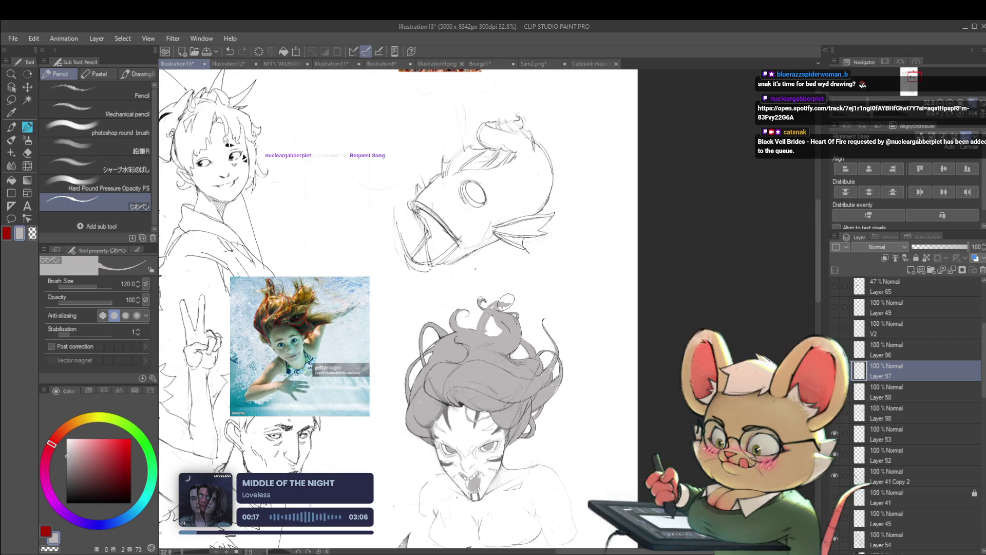
# Step: Zoom in and out around the hair sketch with the pencil now at size 120
pyautogui.scroll(-3, 515, 281)
pyautogui.scroll(3, 511, 293)
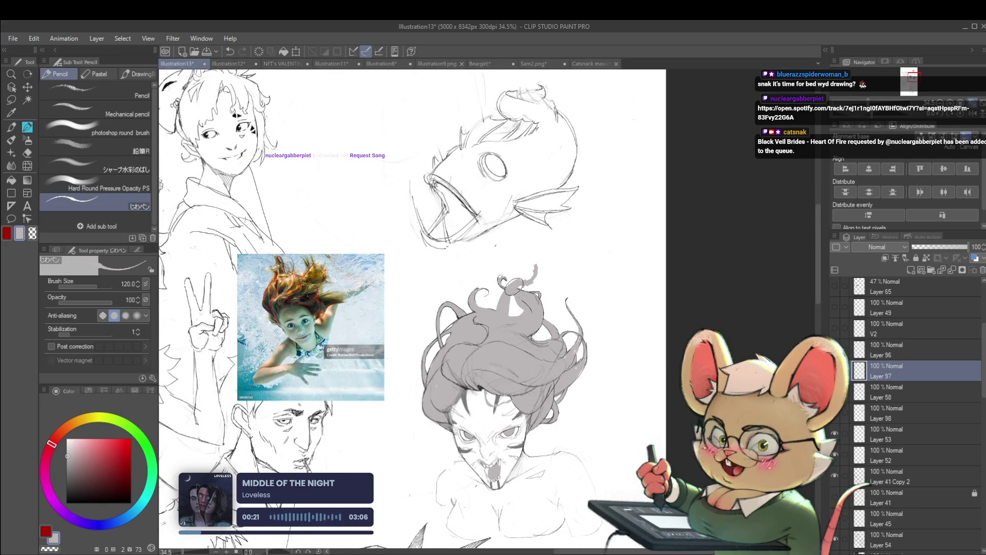
pyautogui.scroll(-3, 532, 273)
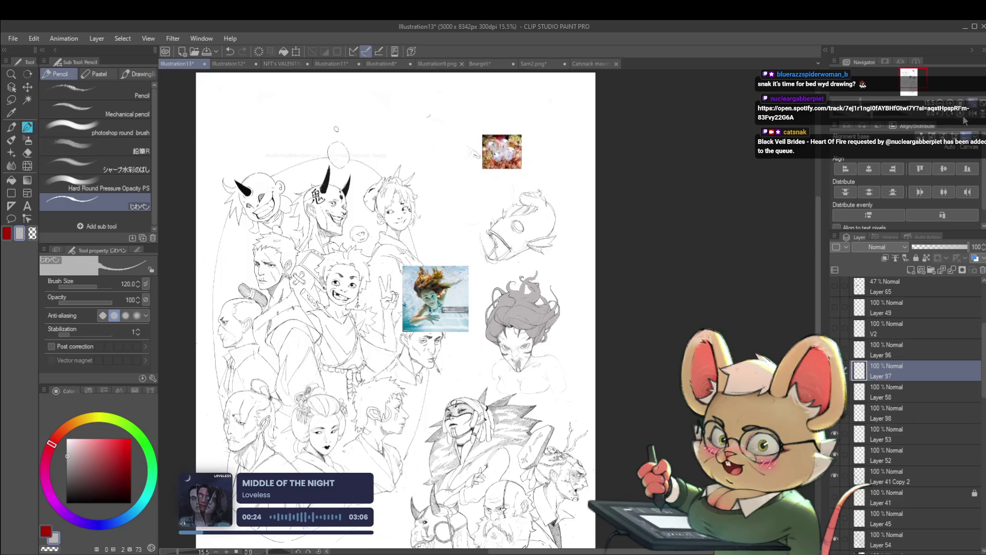
pyautogui.scroll(-2, 532, 273)
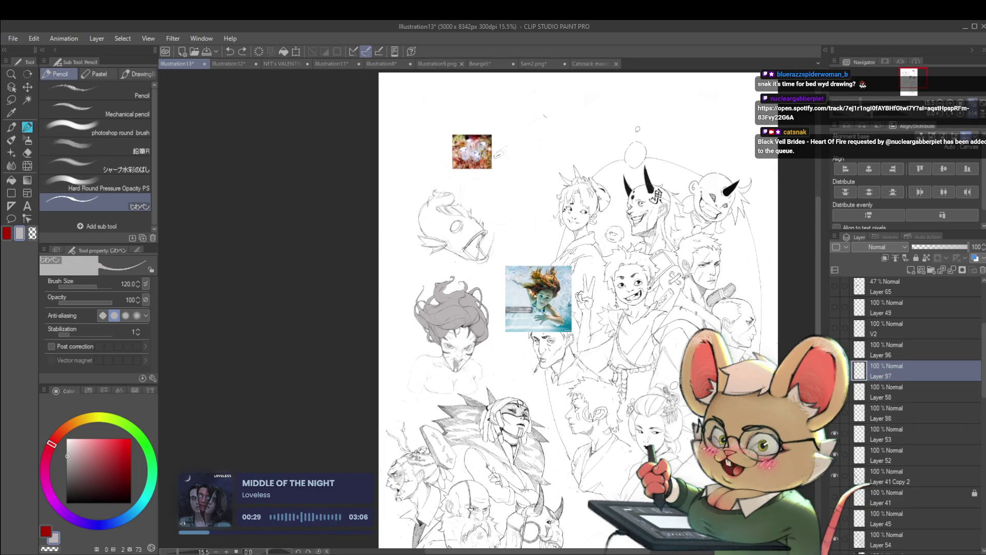
pyautogui.scroll(5, 435, 281)
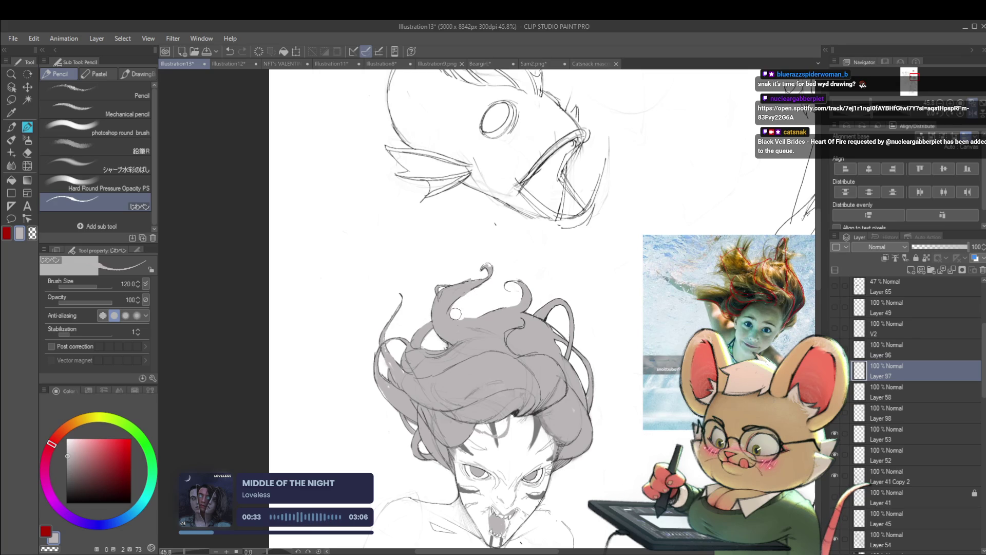
pyautogui.scroll(-5, 473, 312)
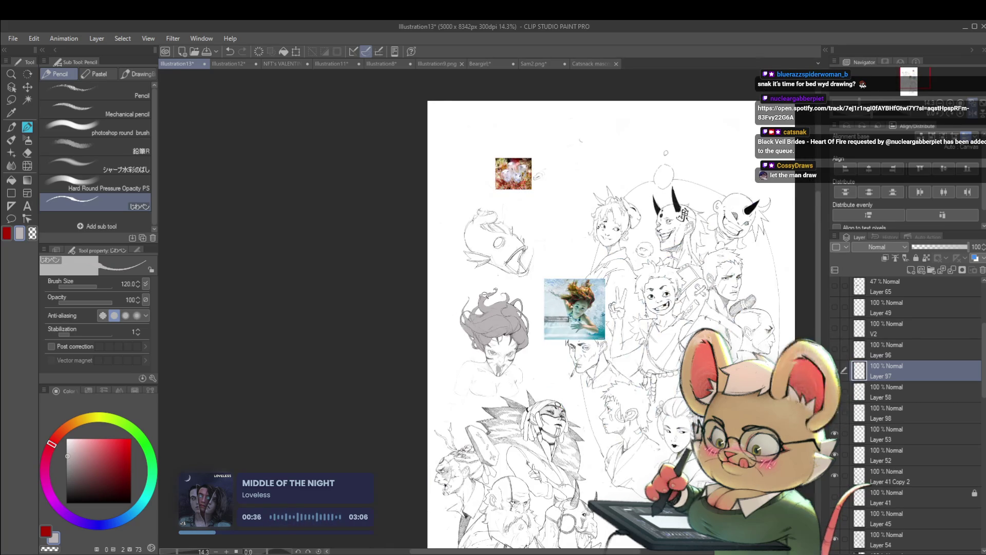
pyautogui.scroll(6, 469, 300)
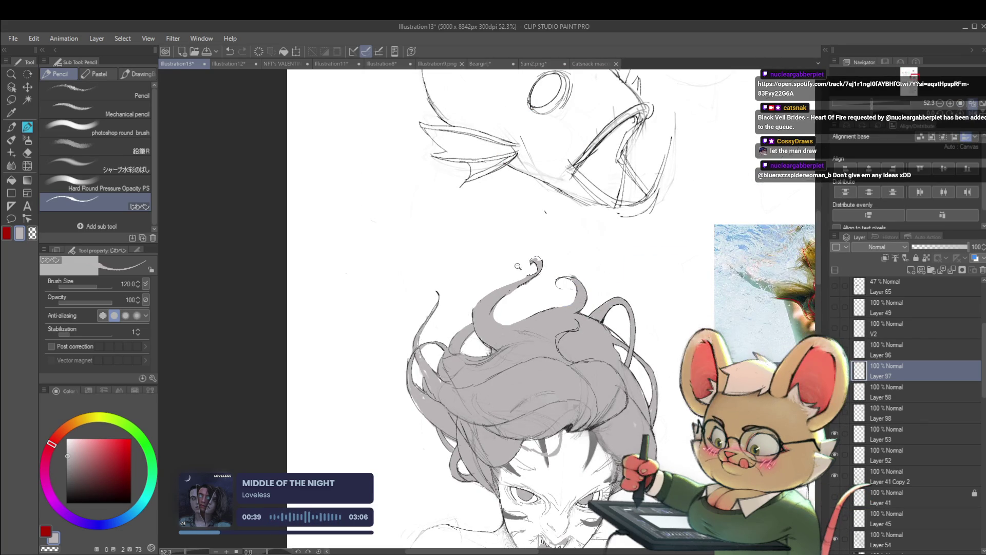
pyautogui.scroll(-5, 524, 272)
pyautogui.scroll(-2, 626, 256)
pyautogui.scroll(2, 571, 291)
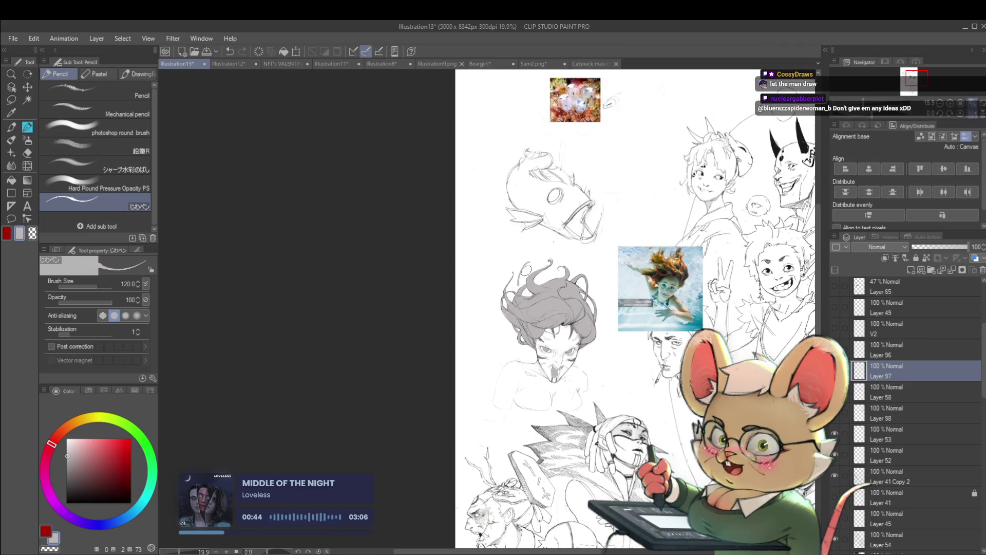
# Step: Make Layer 98 the active drawing layer and zoom out to view the whole page
pyautogui.click(894, 409)
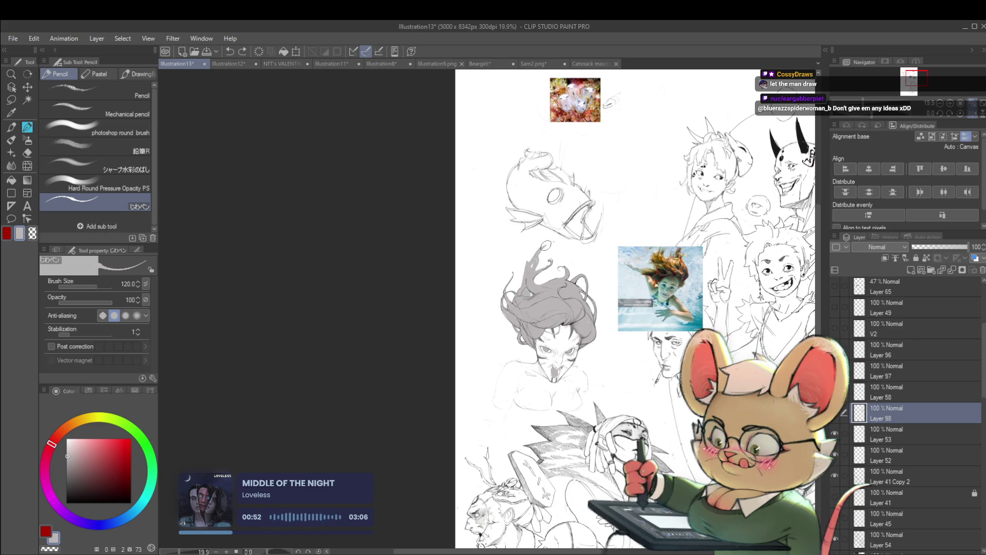
pyautogui.scroll(-2, 543, 247)
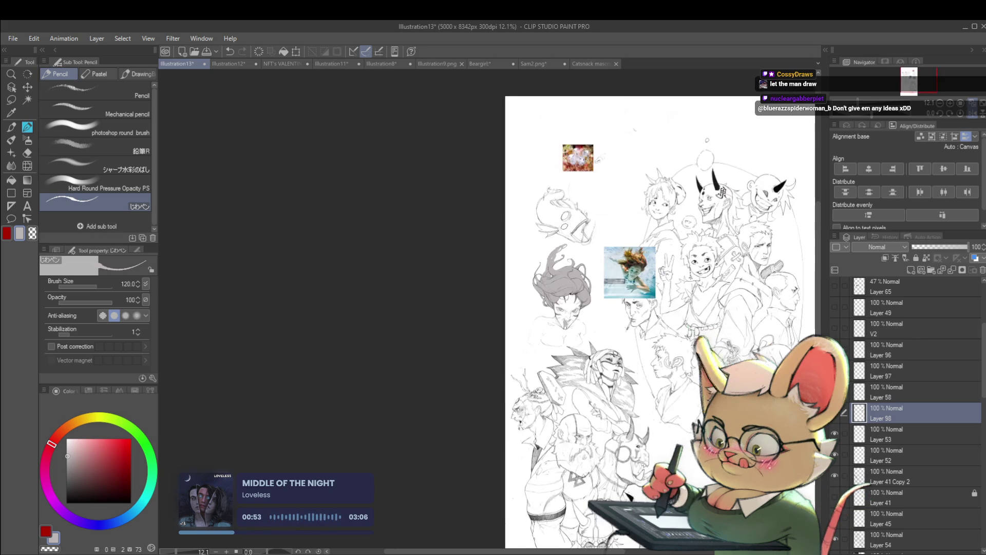